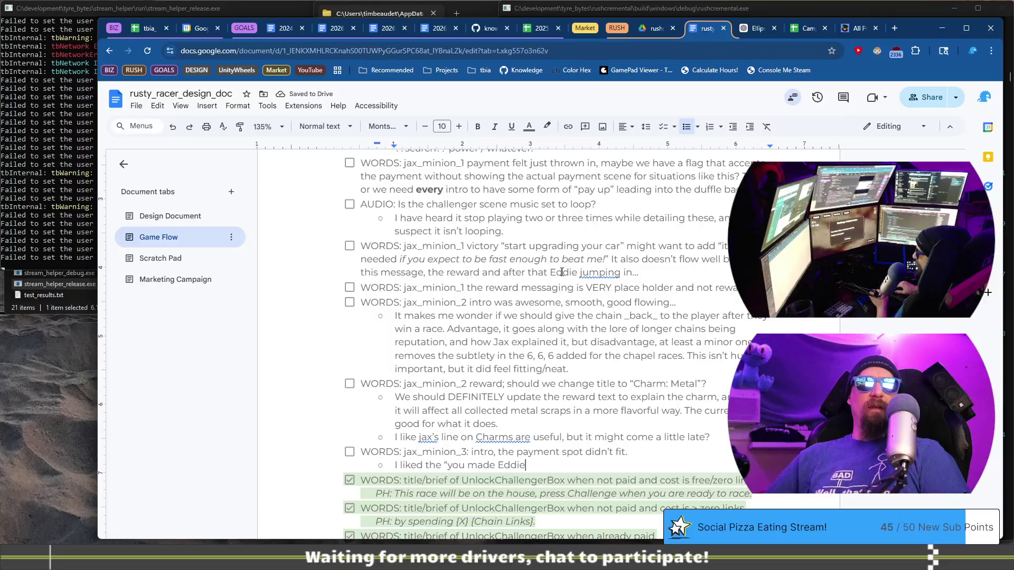
Fix the quoted line to read 'you made ___ and Eddie look bad'
key(Left)
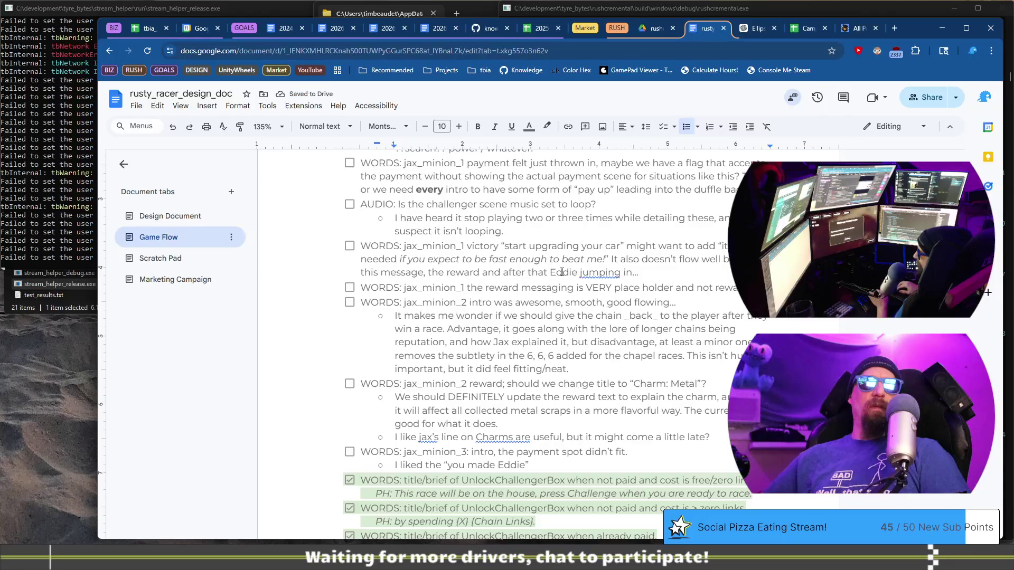
text(___ and)
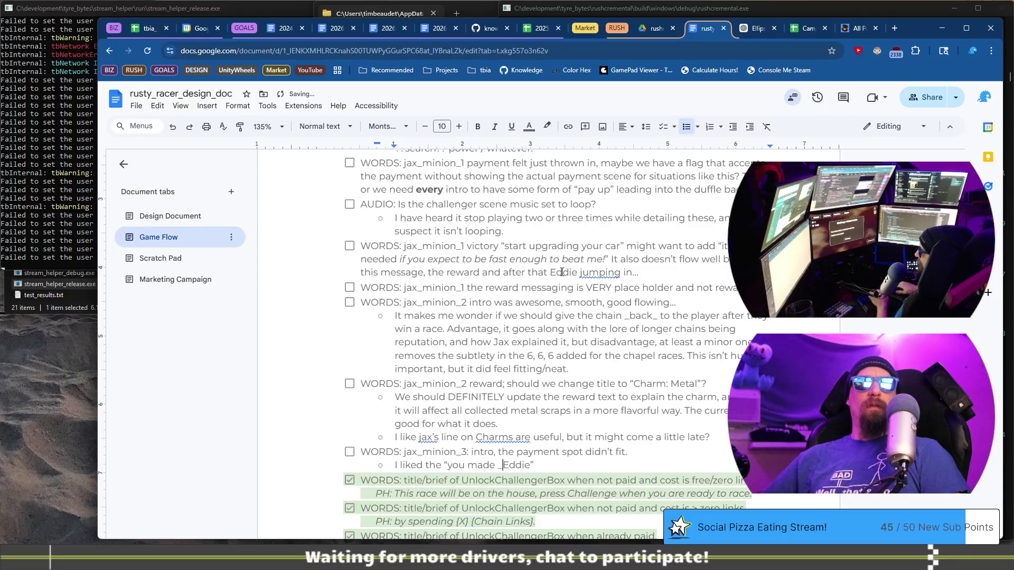
key(End)
key(Left)
text(look bad)
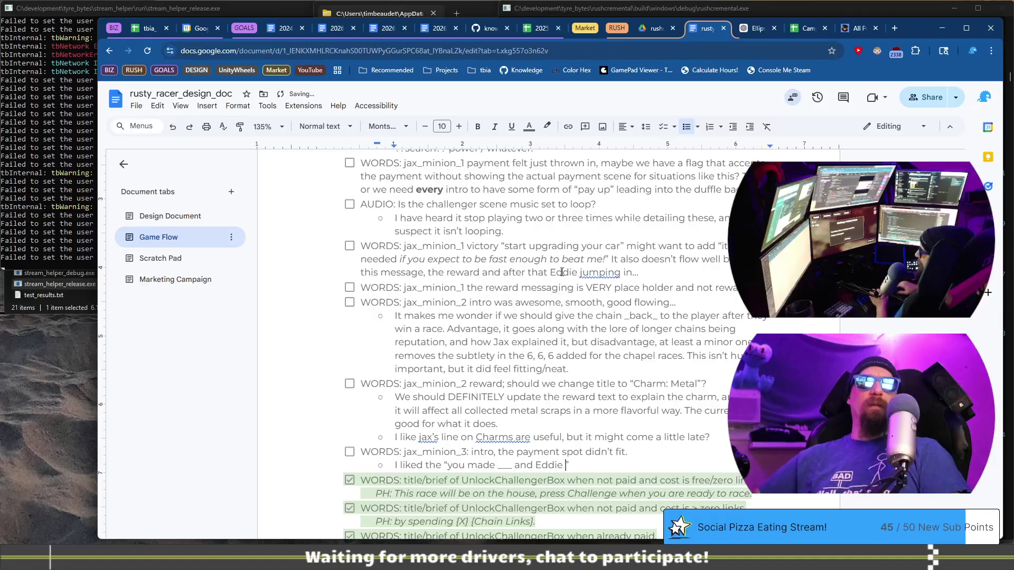
After the quote, add the comment that it could probably be embellished even more
key(End)
text(, pb)
key(BackSpace)
text(ro)
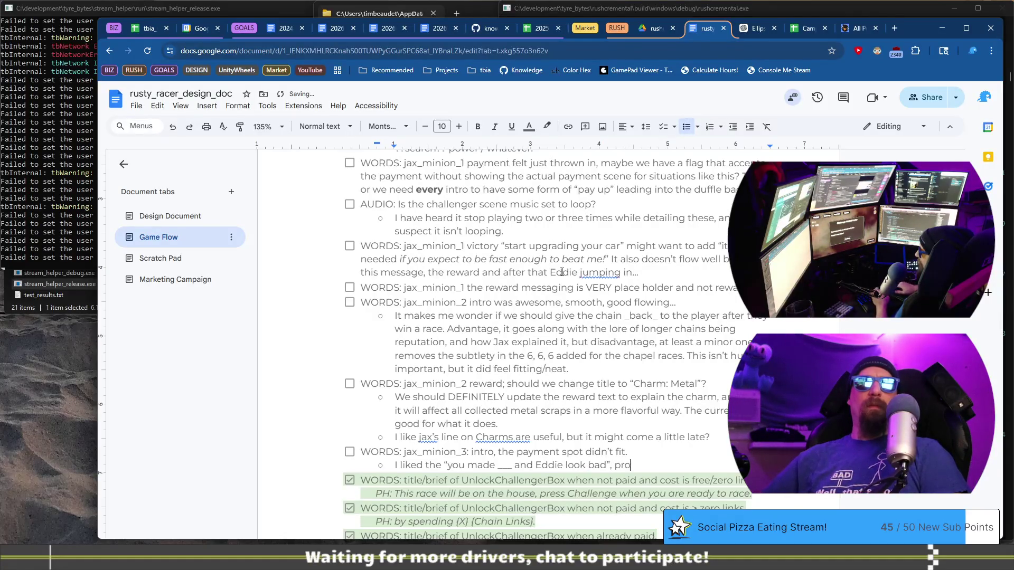
text(bably embellish it mor)
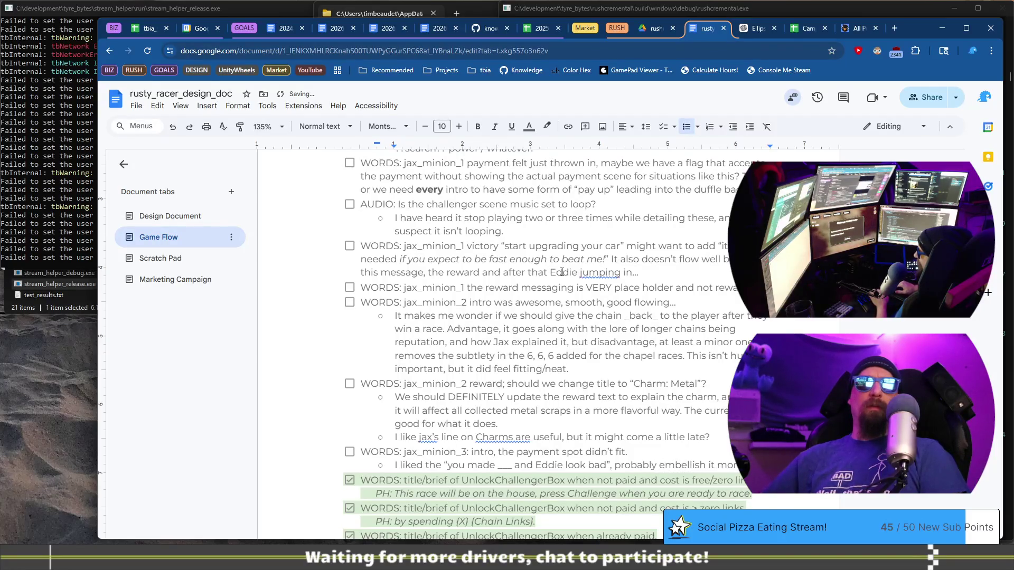
key(ctrl+Left)
key(ctrl+Left)
key(ctrl+Left)
text(even)
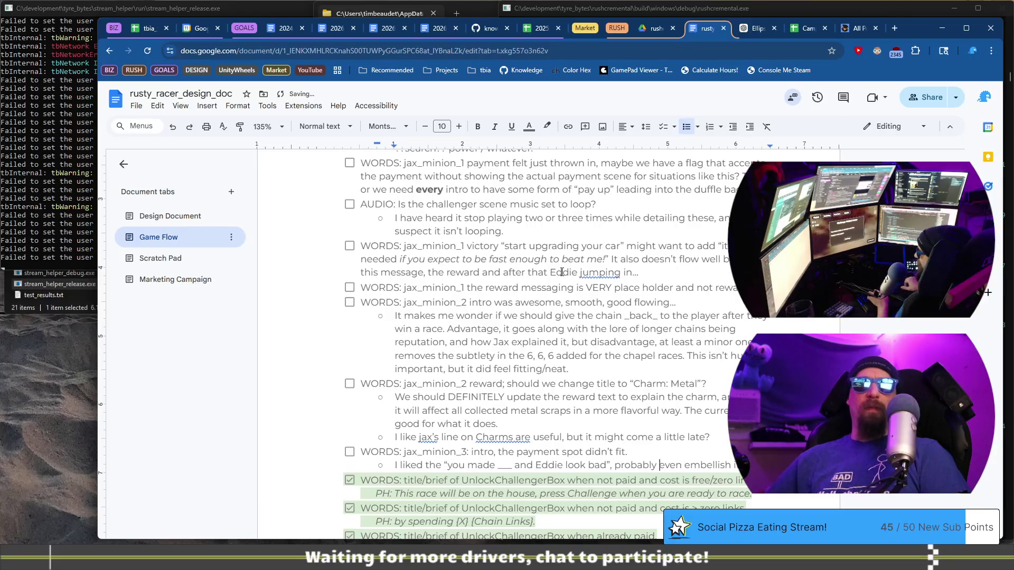
key(ctrl+Left)
text(could)
key(ctrl+Right)
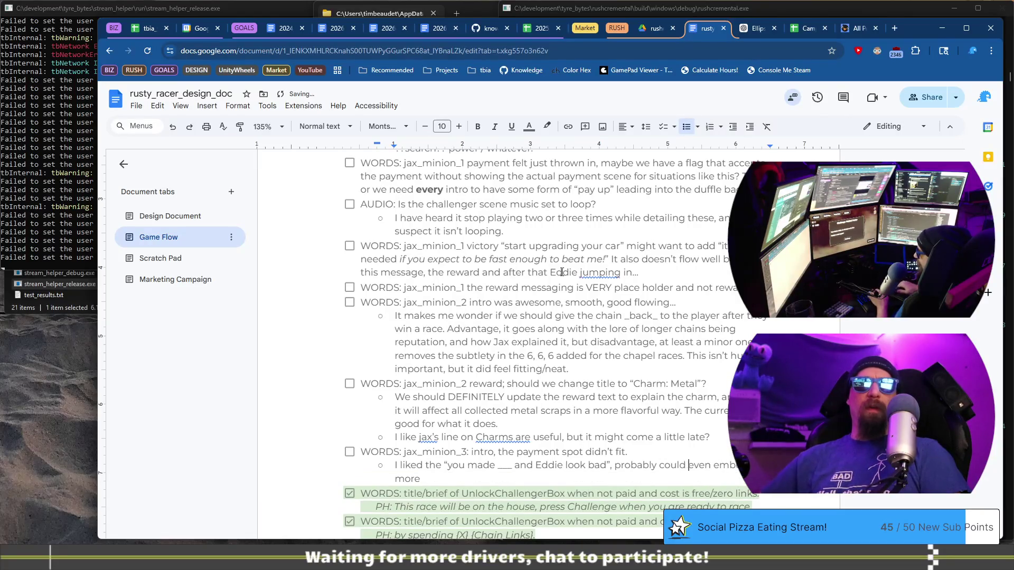
text(yse)
key(BackSpace)
key(BackSpace)
key(BackSpace)
text(use r)
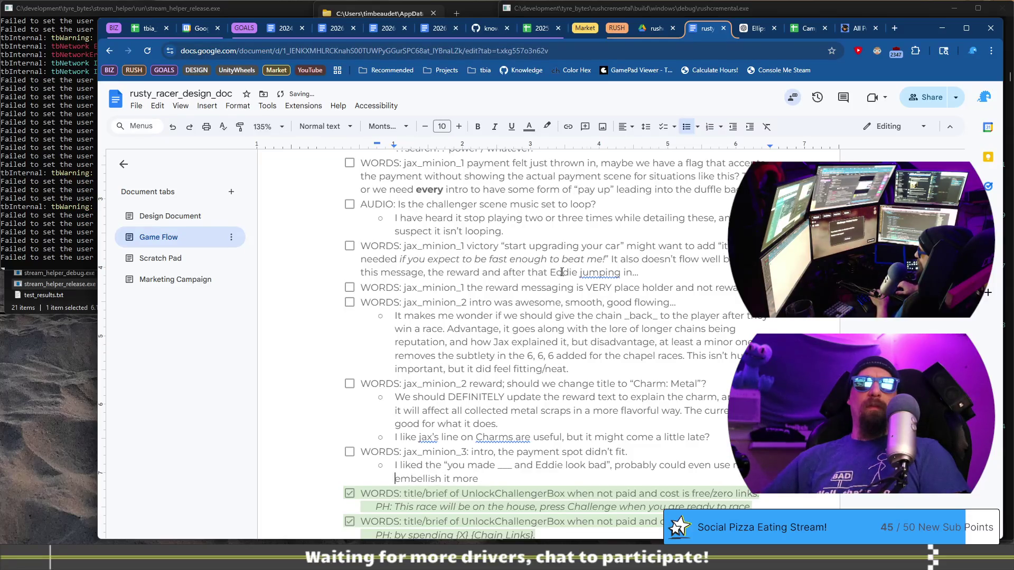
key(ctrl+Right)
key(BackSpace)
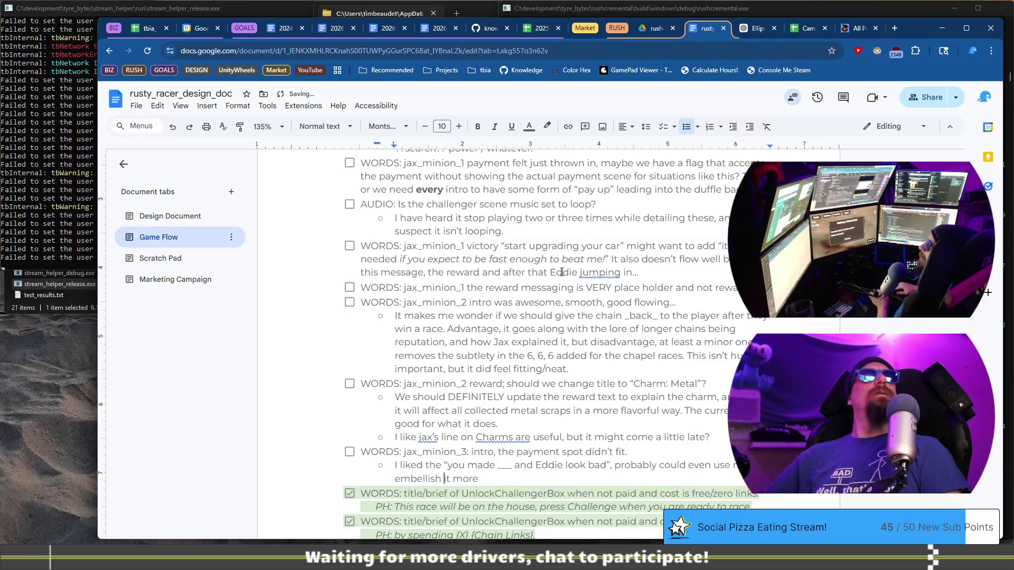
key(shift+End)
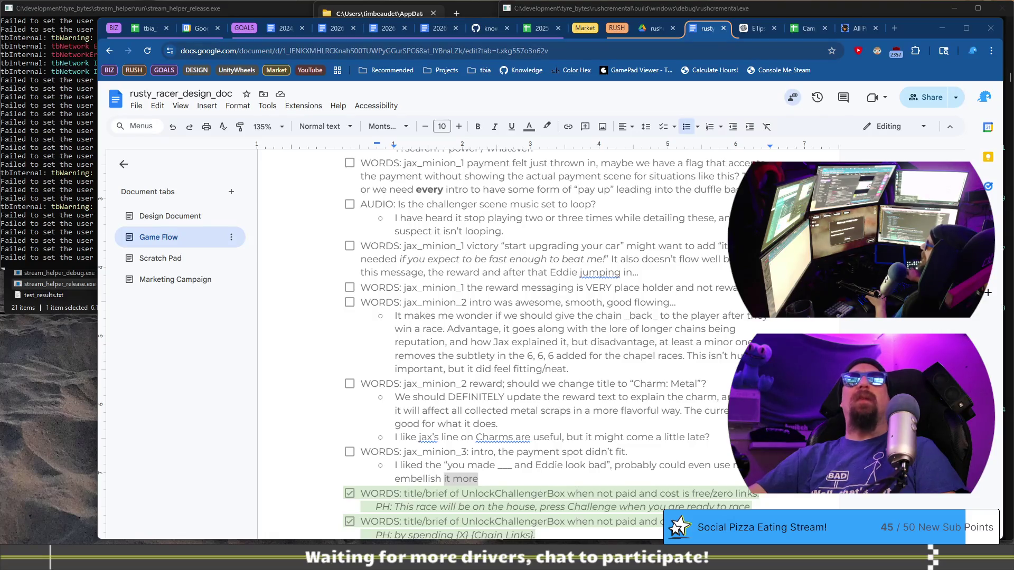
Check the running game at the Pickled Parker challenge, then return to the desktop windows
key(alt+Tab)
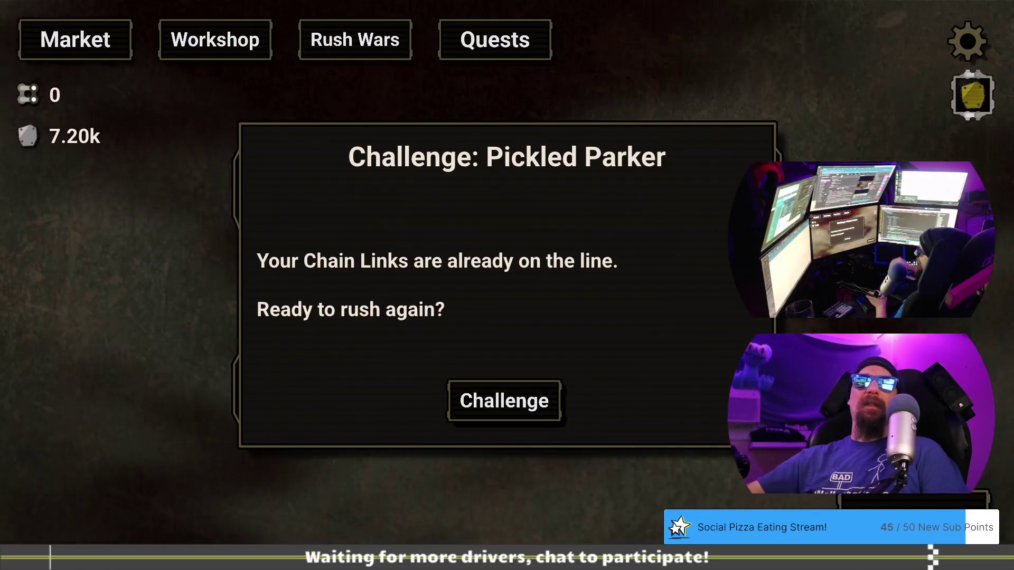
key(alt+Tab)
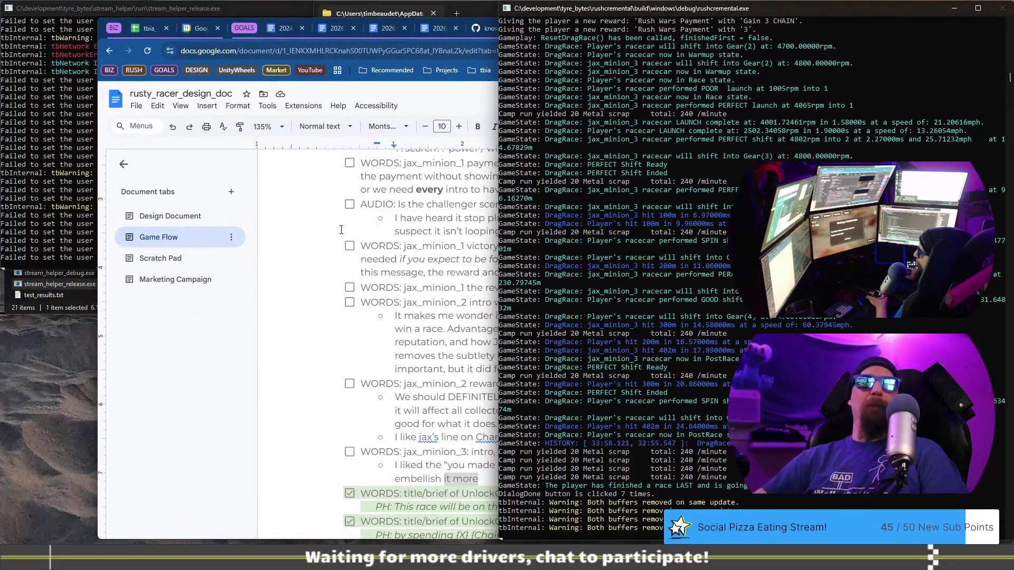
Rework the jax_minion_3 note to end 'or keep adding things like it elsewhere', then go back to the game
click(341, 229)
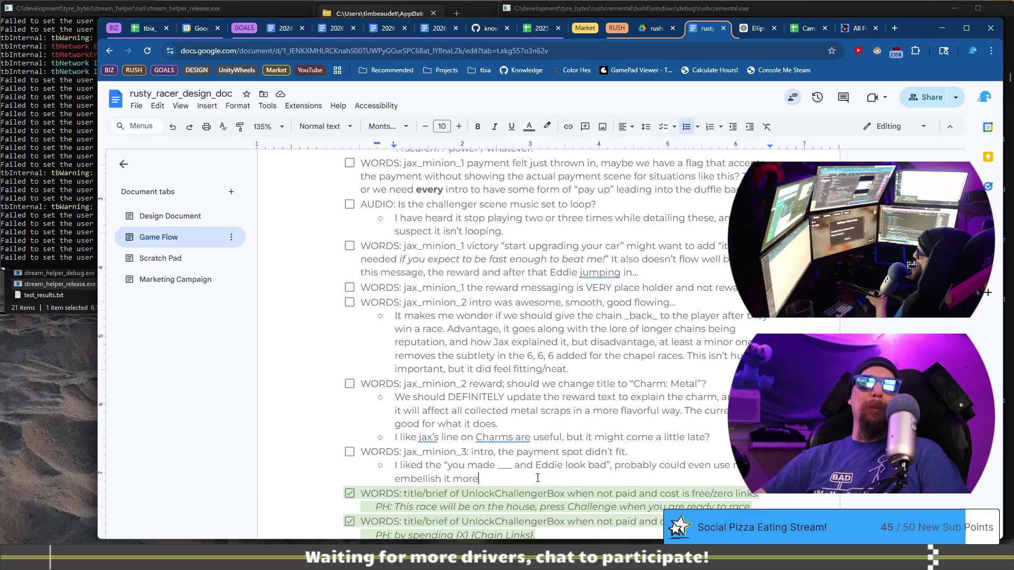
scroll(538, 478, down, 3)
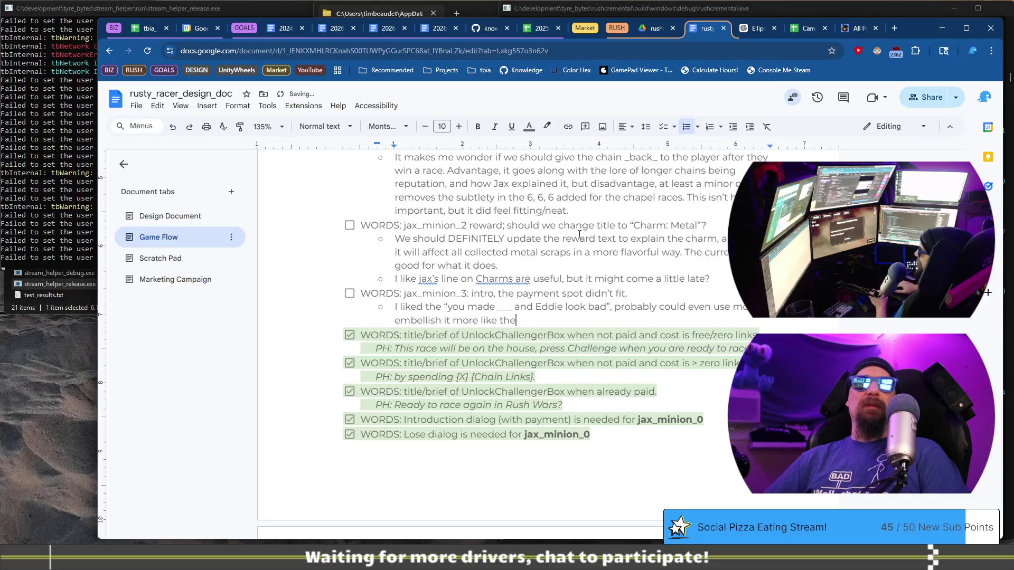
key(BackSpace)
key(BackSpace)
key(BackSpace)
text("their faces were red)
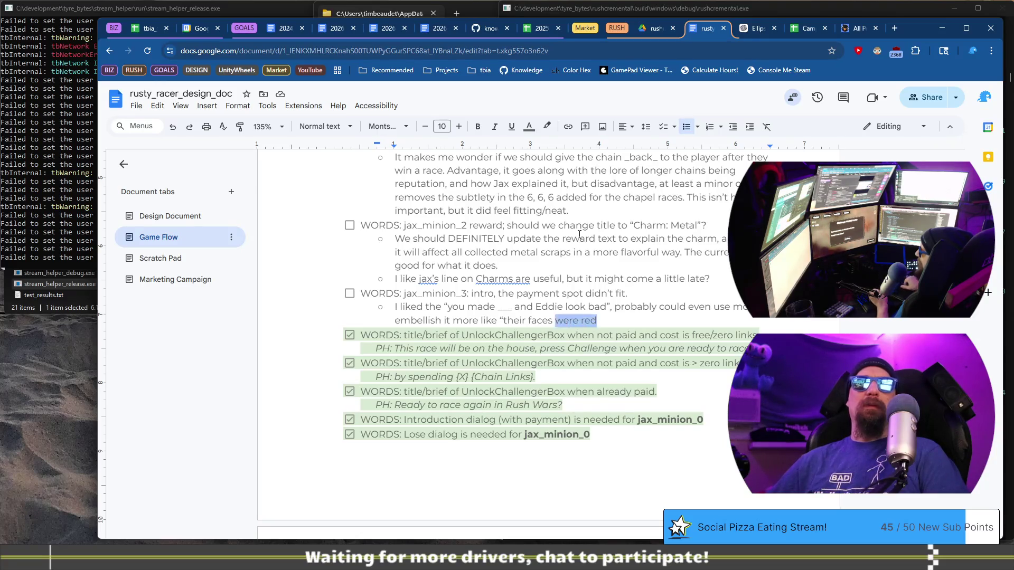
key(BackSpace)
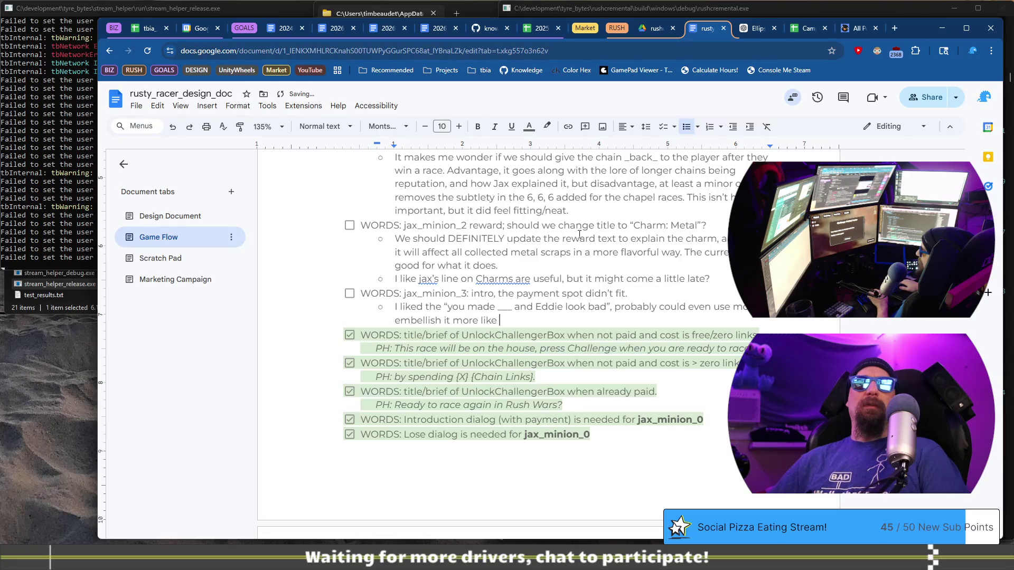
key(shift+Home)
key(ctrl+shift+Right)
key(ctrl+shift+Right)
key(ctrl+shift+Right)
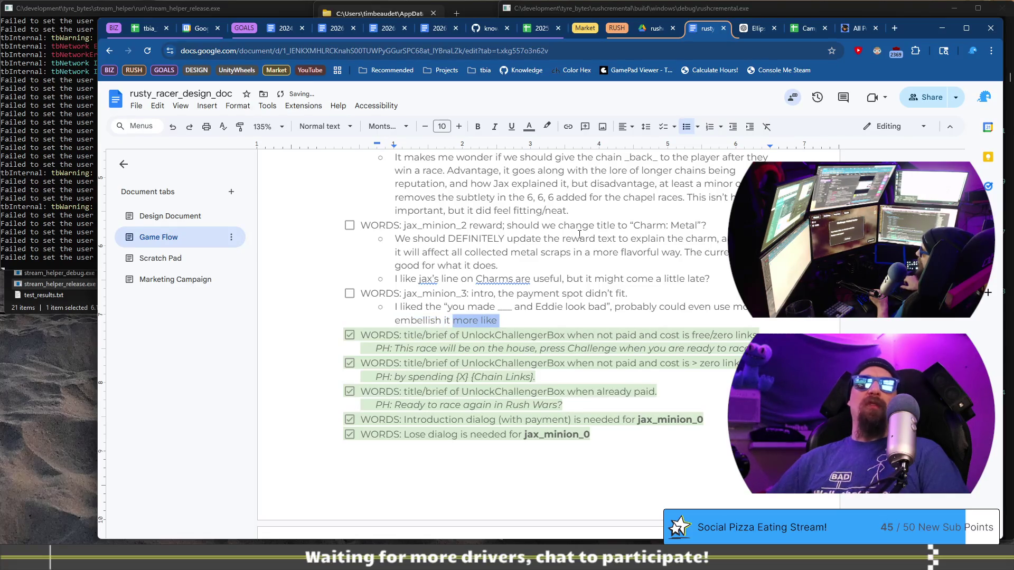
text(or keep adding things)
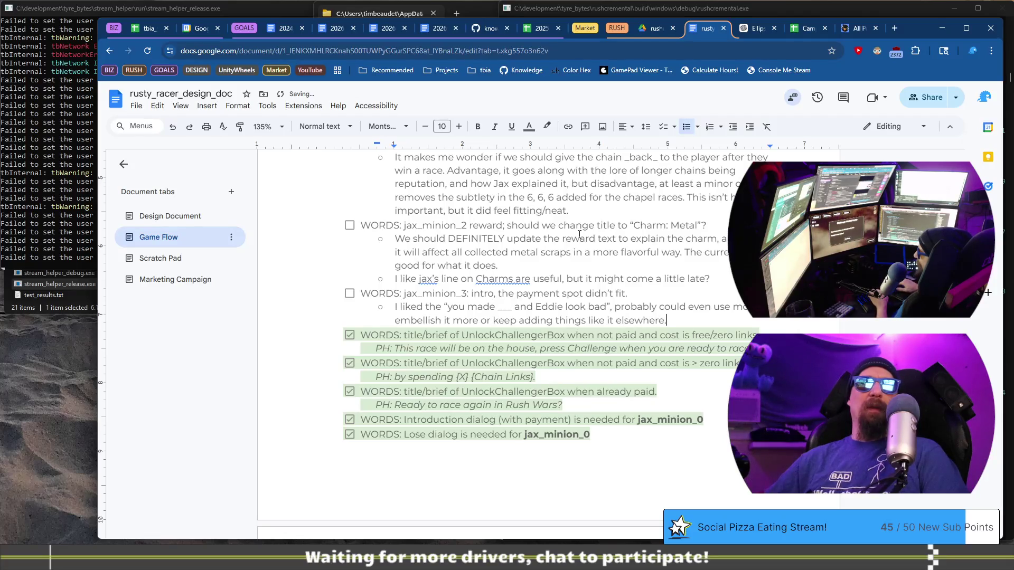
key(alt+Tab)
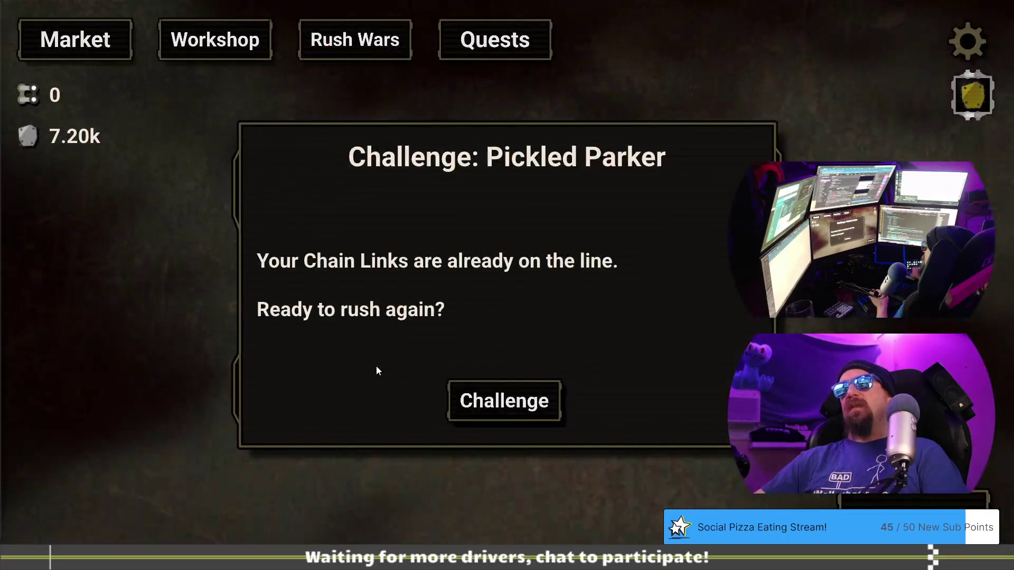
Accept Pickled Parker's challenge and win the race, 17.635 to 17.873 at 71 mph
click(520, 399)
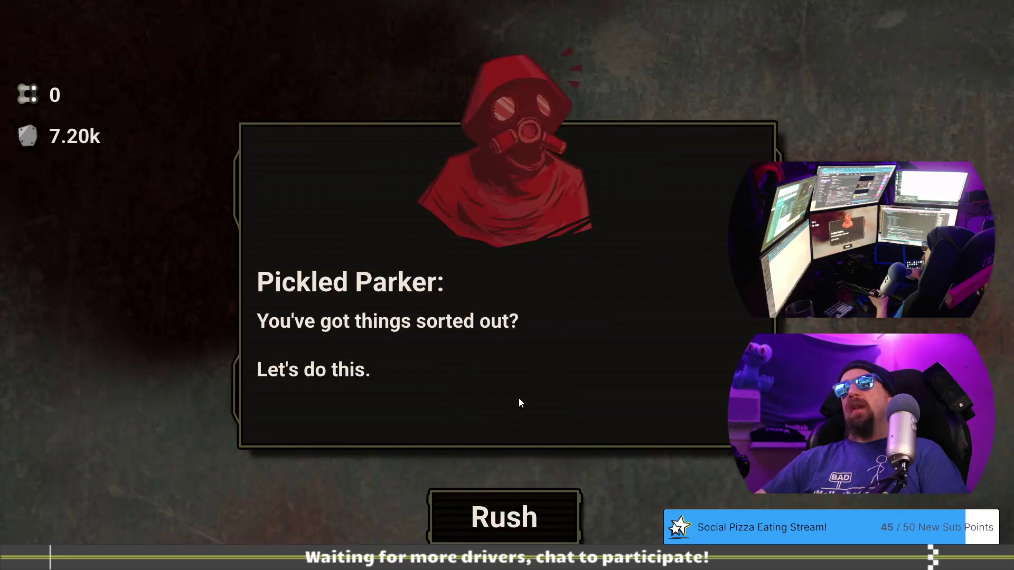
click(537, 496)
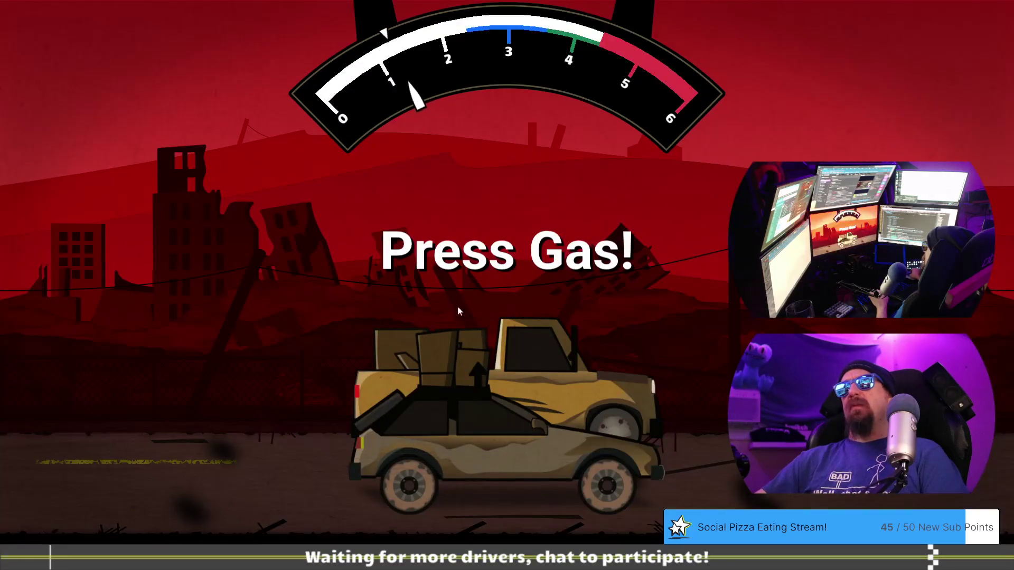
click(400, 228)
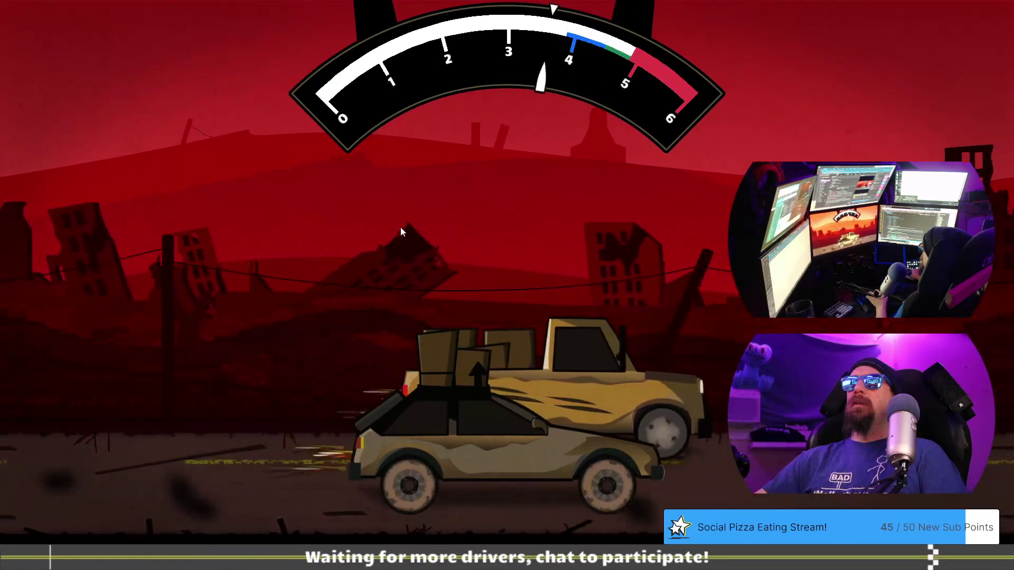
click(401, 231)
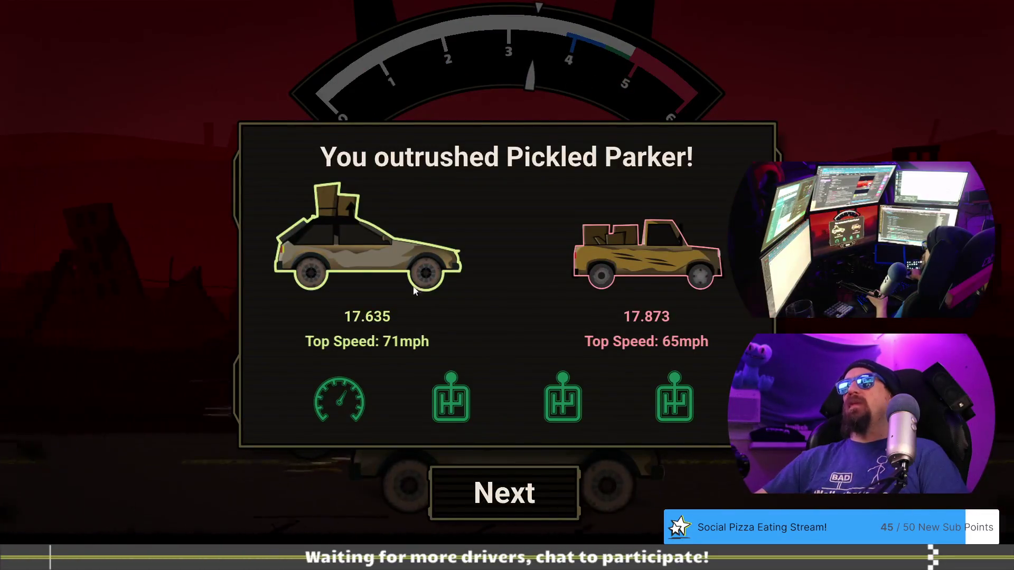
click(528, 505)
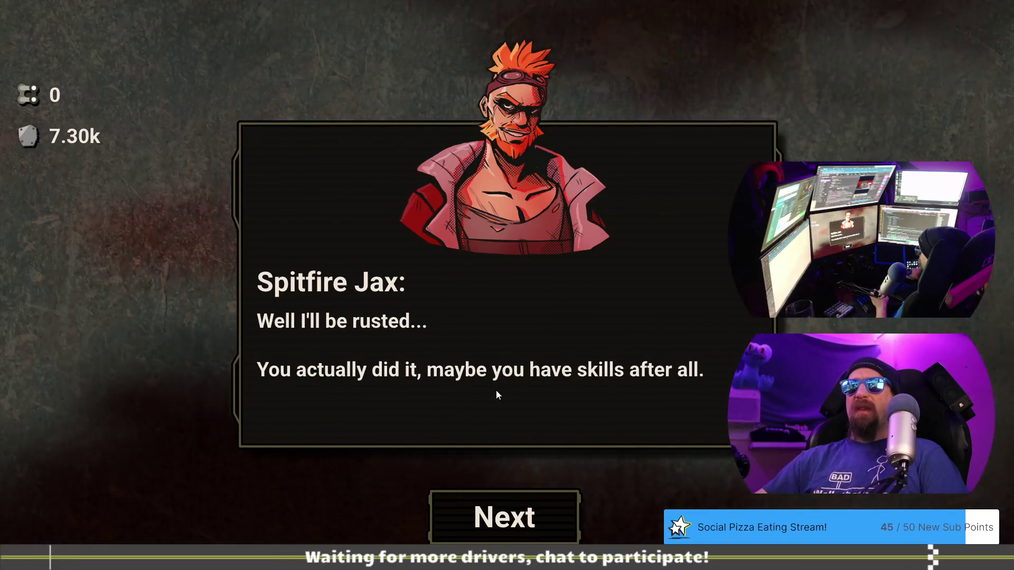
Advance through Spitfire Jax's dialogue and the charm reward notice to reach the 5-Chain-Link challenge
click(528, 518)
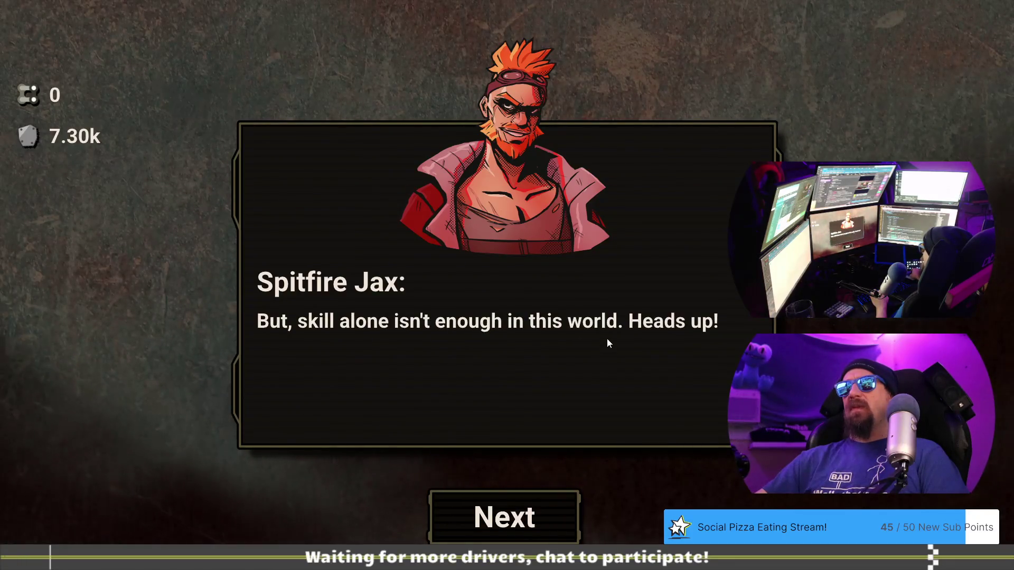
click(537, 513)
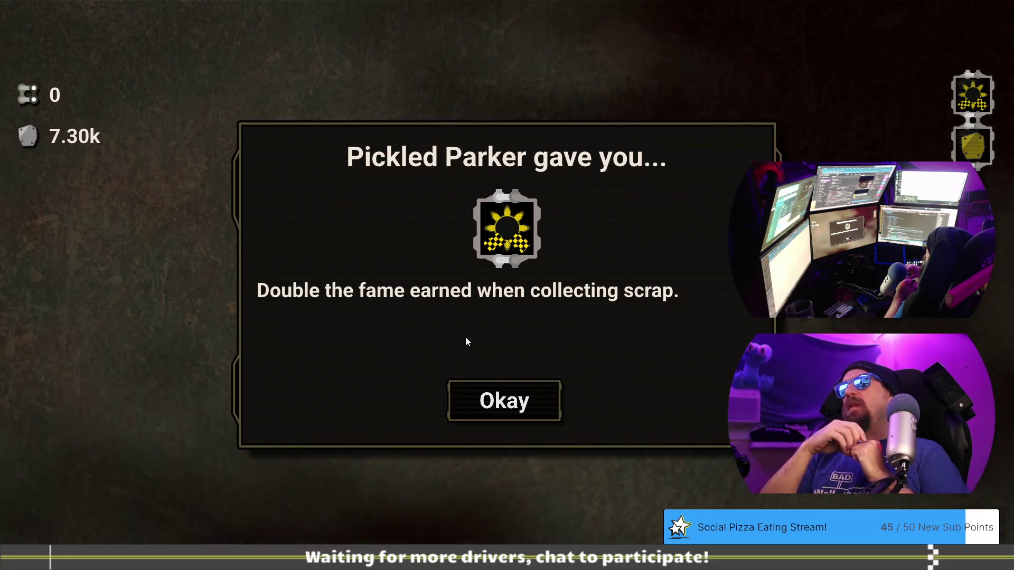
click(536, 397)
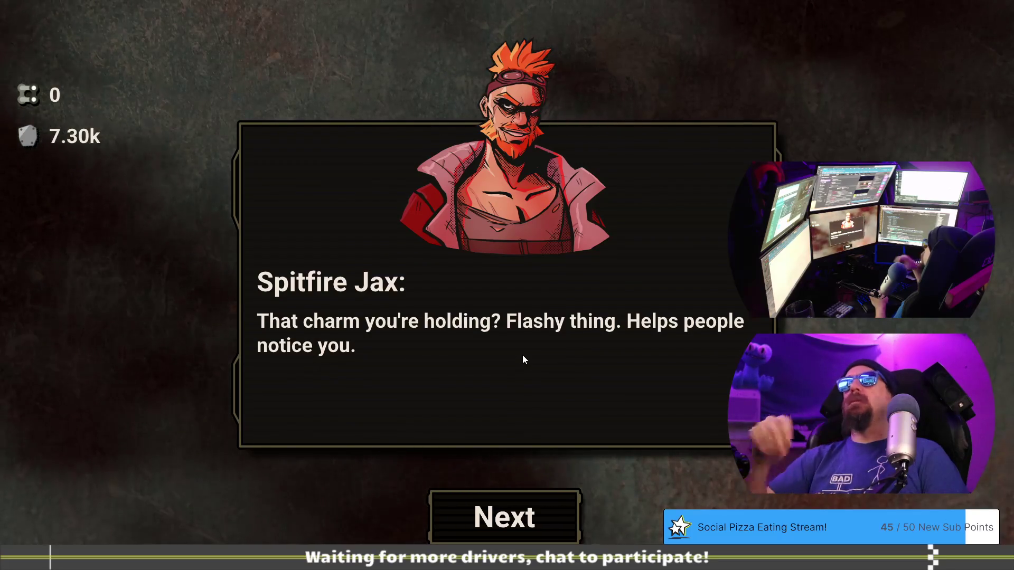
click(531, 514)
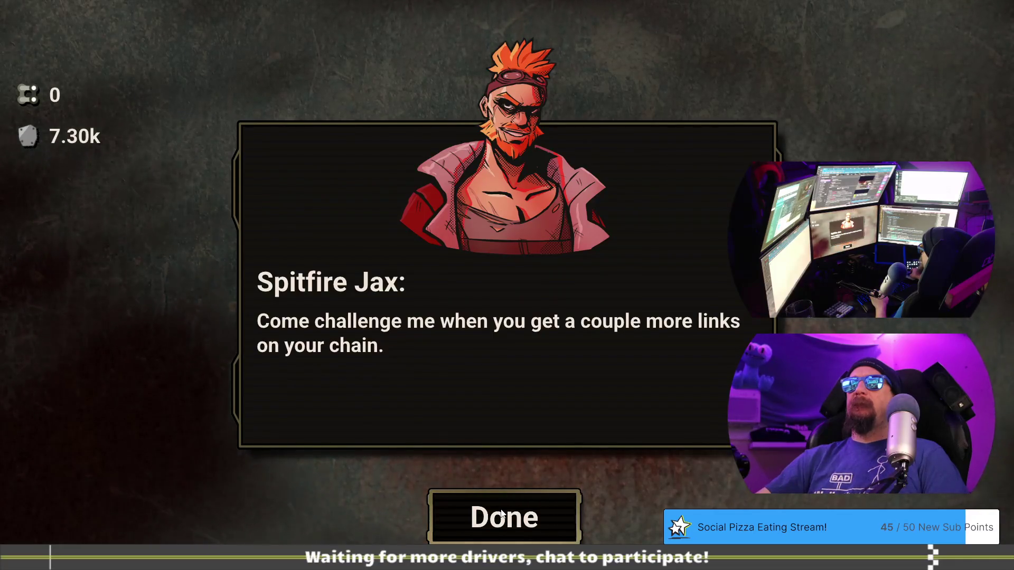
click(502, 513)
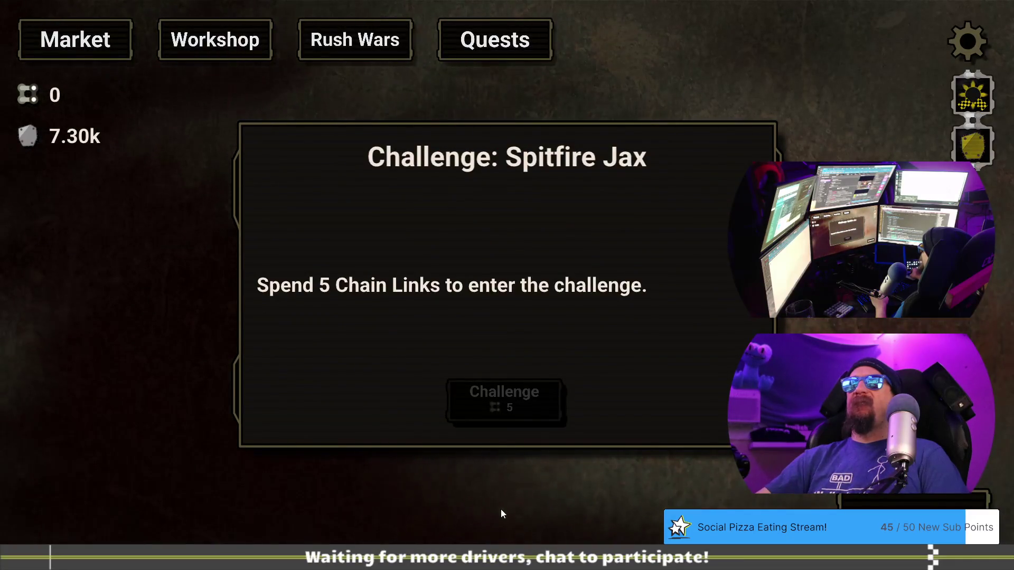
key(alt+Tab)
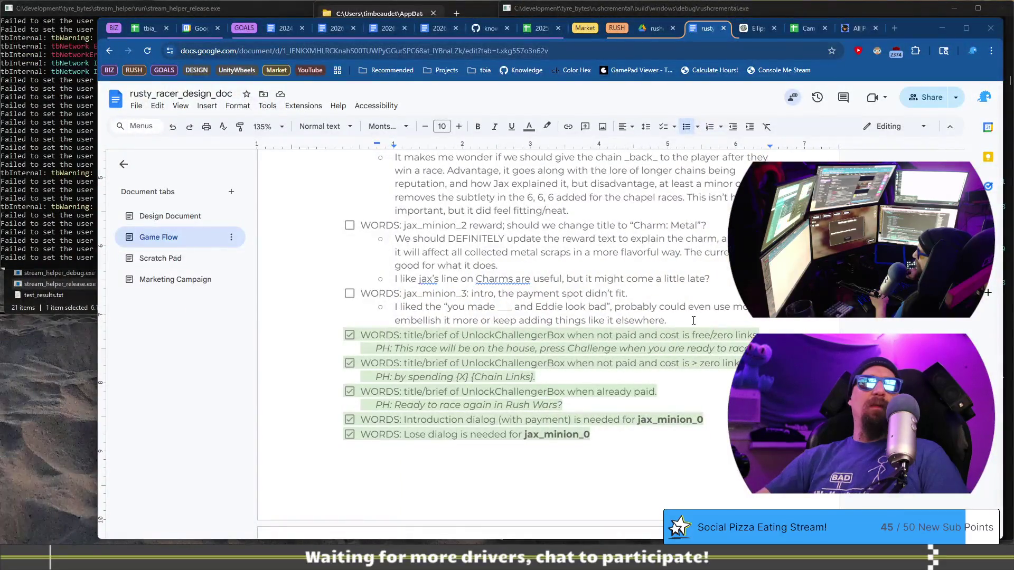
Add checklist item 'WORDS: jax_minion_3: victory, general flow of getting the reward...' with an indented sub-bullet
key(Return)
key(shift+Tab)
text(WORDS: jax)
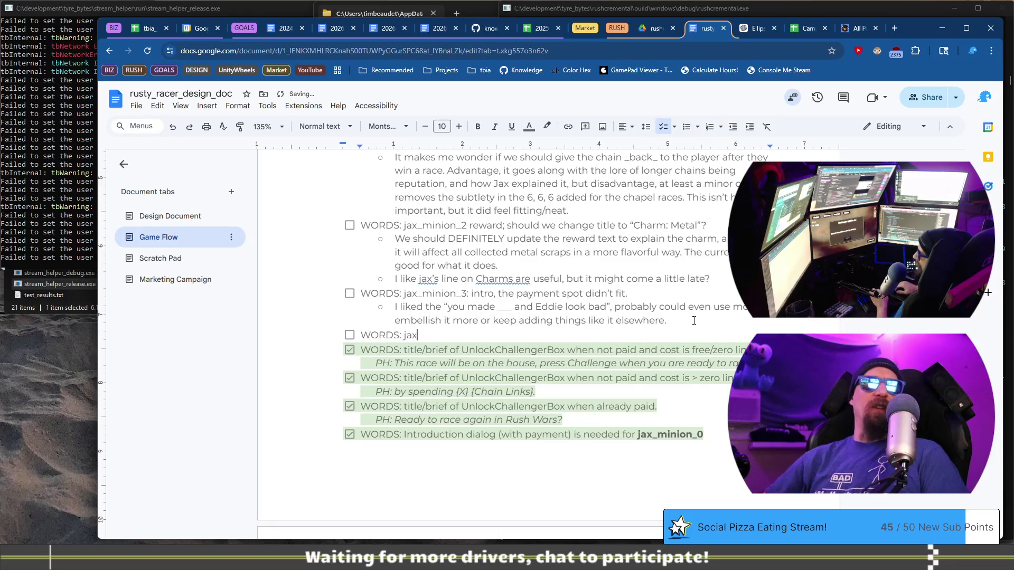
text(_minion_3)
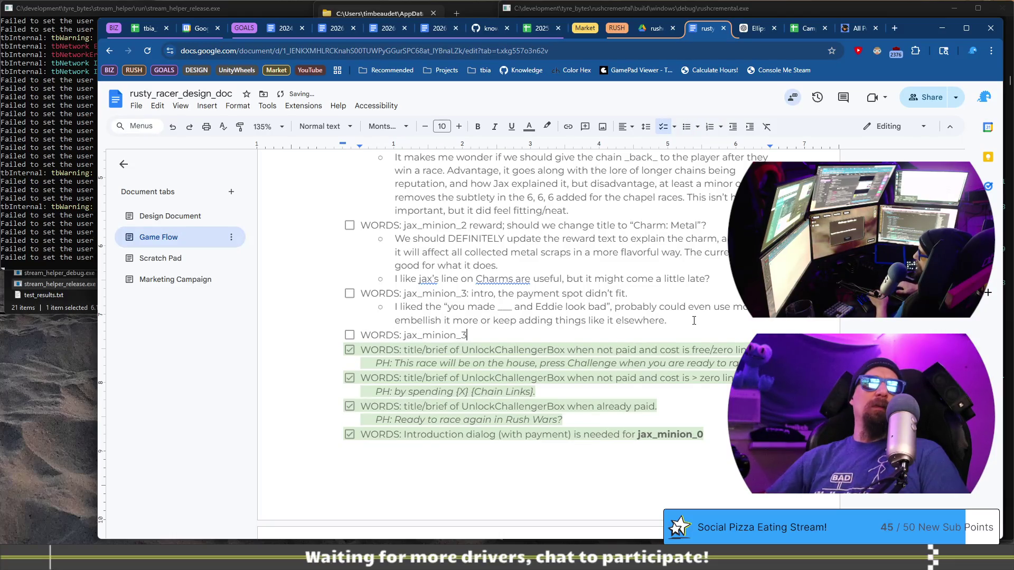
text(: victory,)
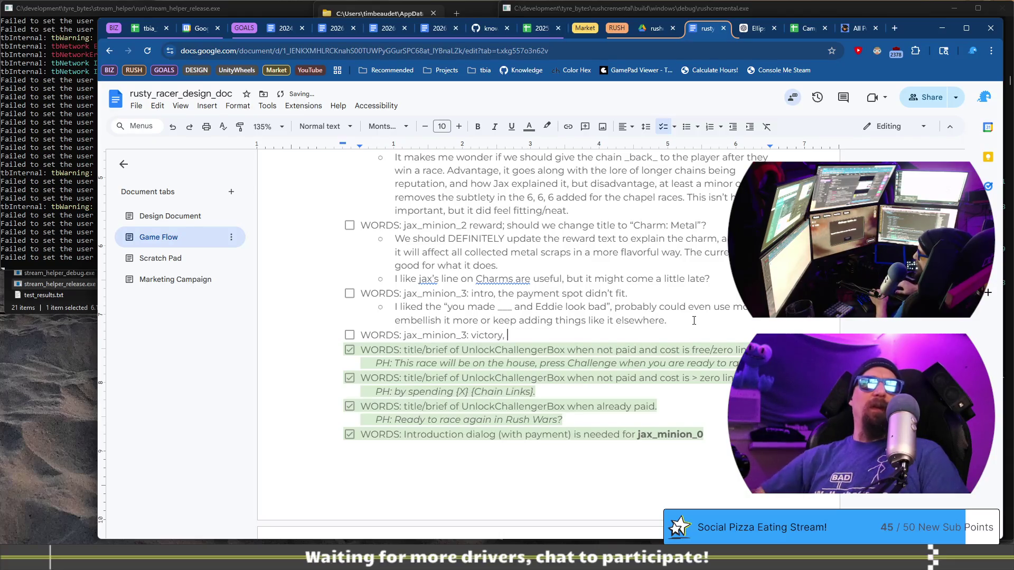
text( love the ")
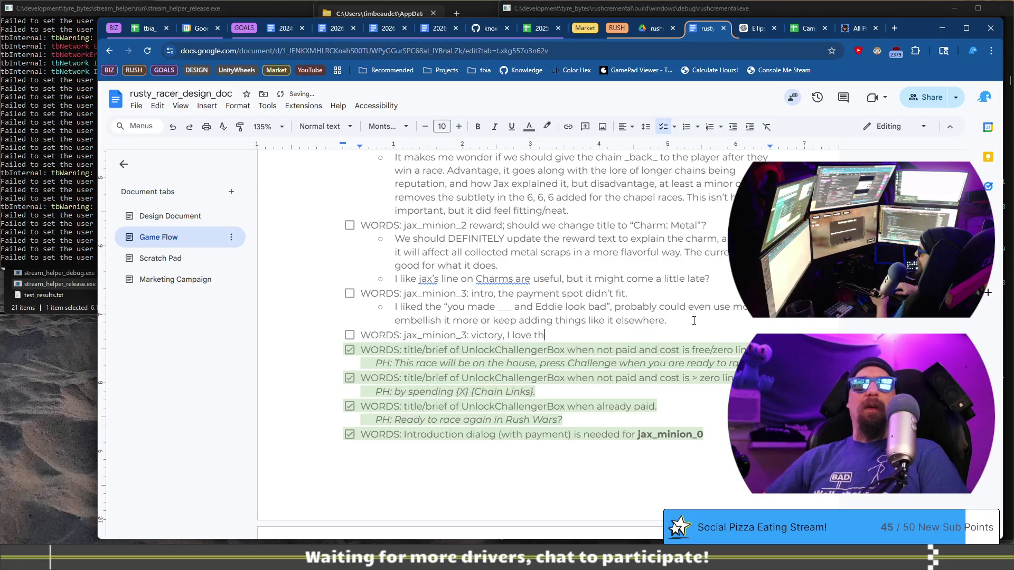
key(ctrl+BackSpace)
key(ctrl+BackSpace)
key(ctrl+BackSpace)
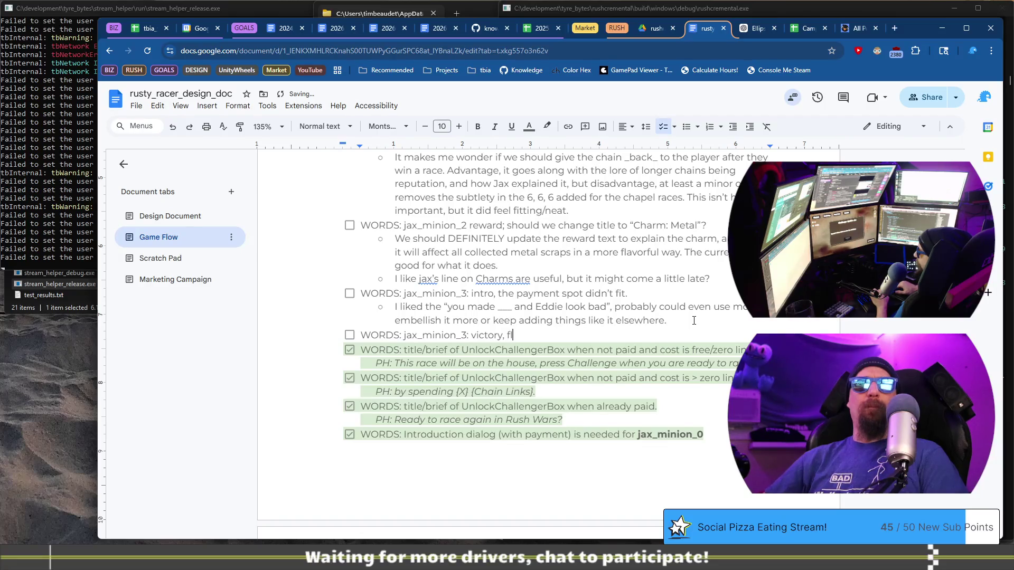
text(general flow )
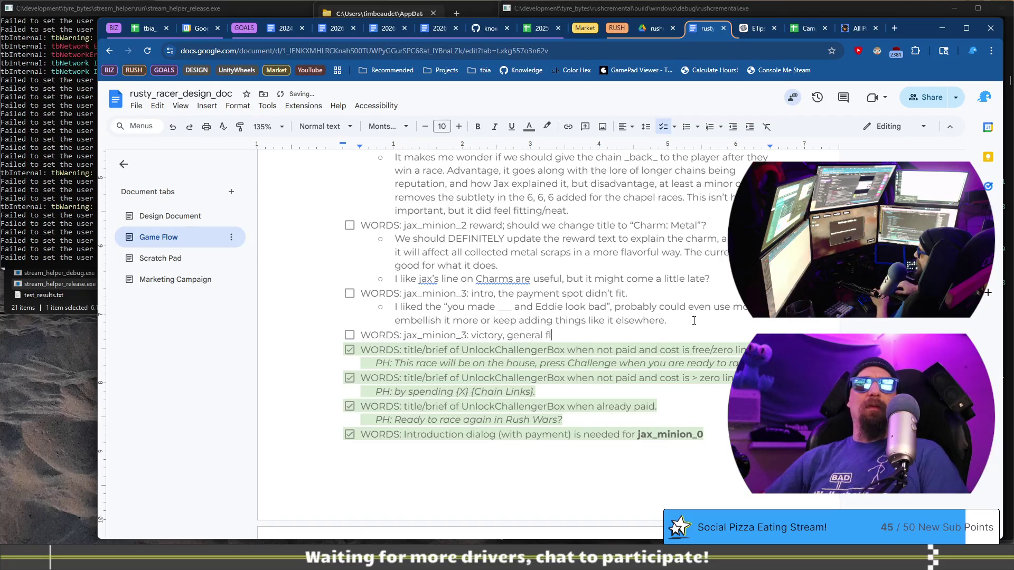
text(of )
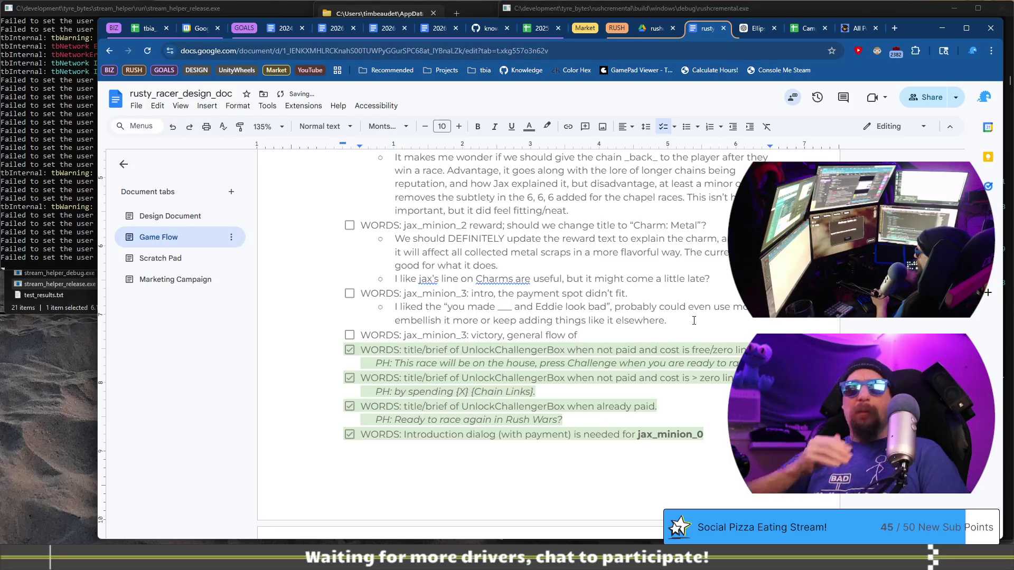
text(ge)
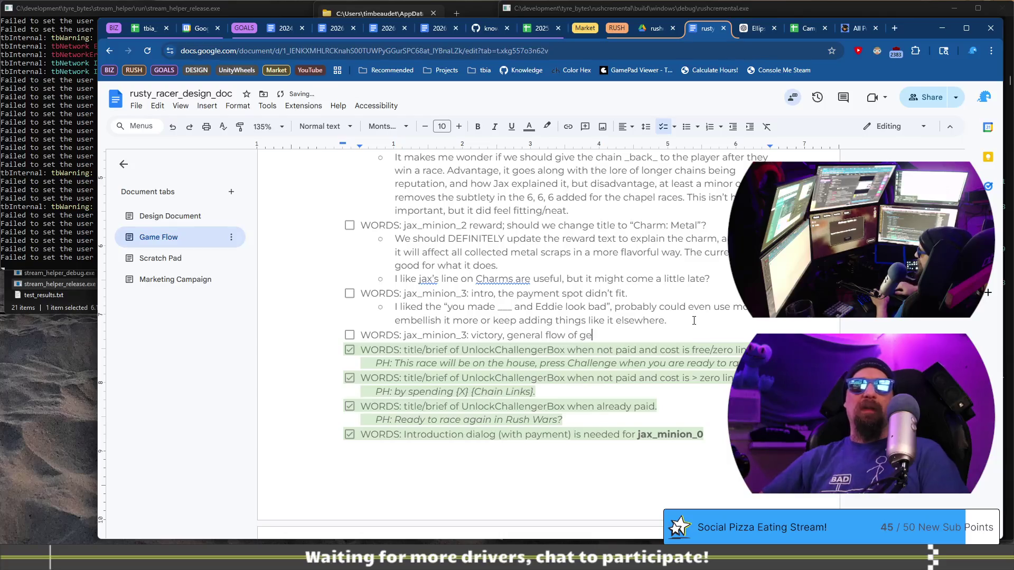
text(tting the reward...)
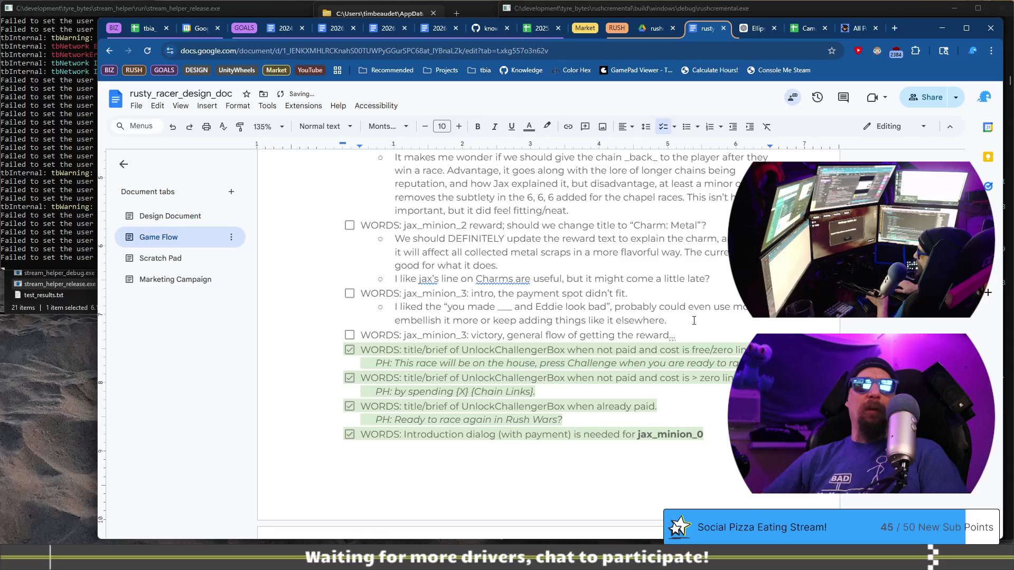
key(Return)
key(Tab)
Write the sub-note 'Maybe needs a **throws an item in the air** "heads up"' and begin an 'Although' line
text(Ma)
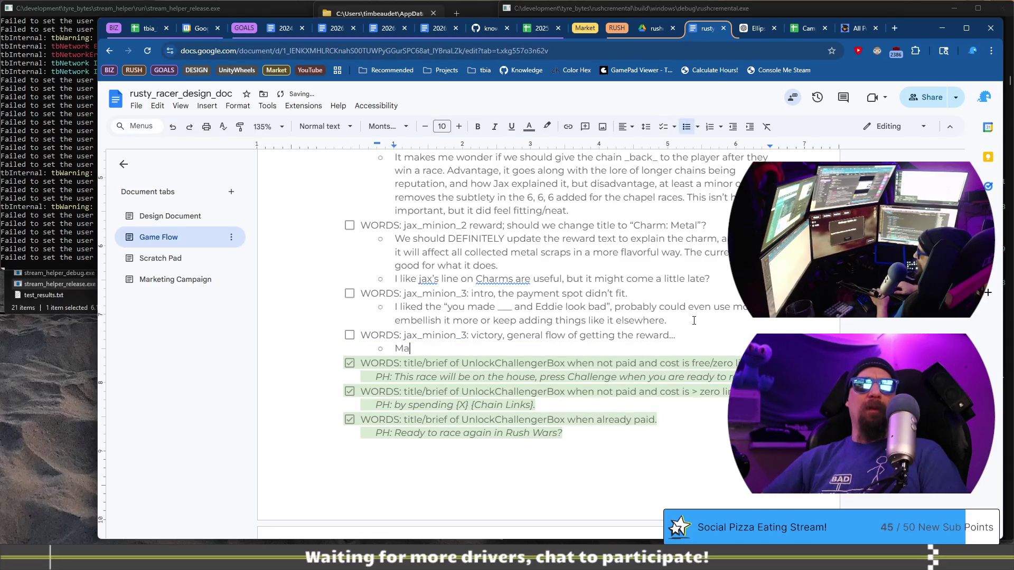
text(ybe needs a )
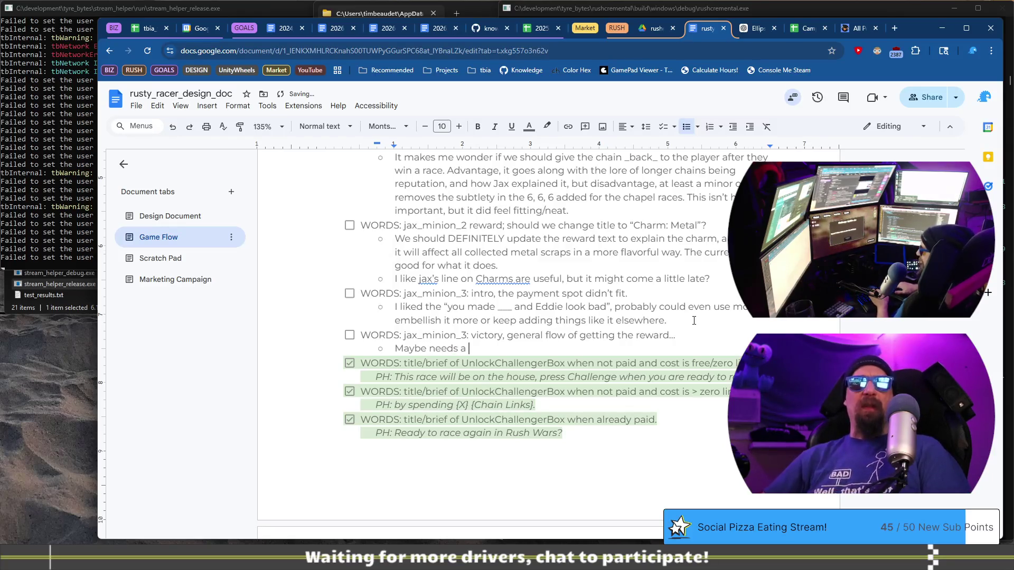
text(**)
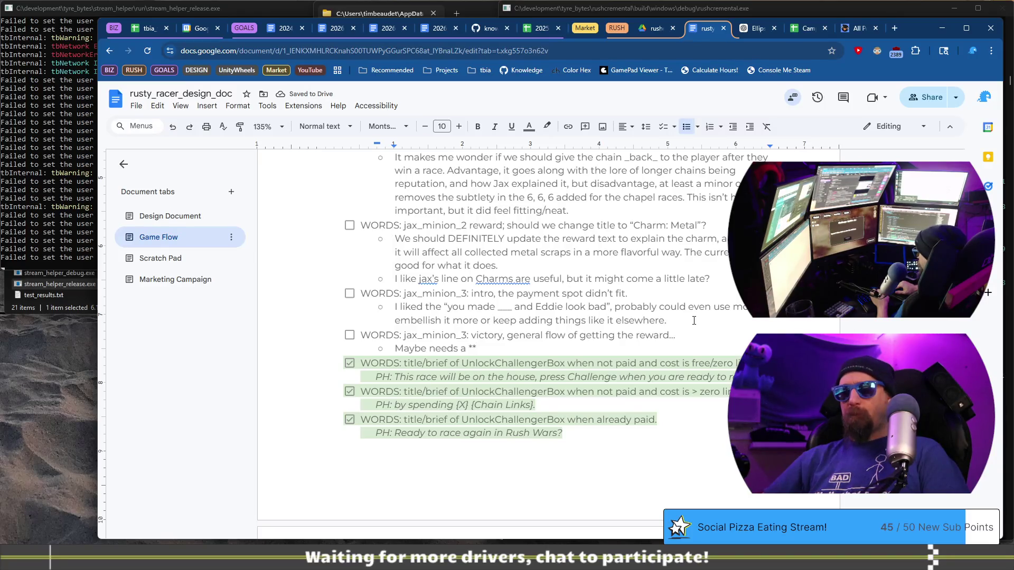
text(J)
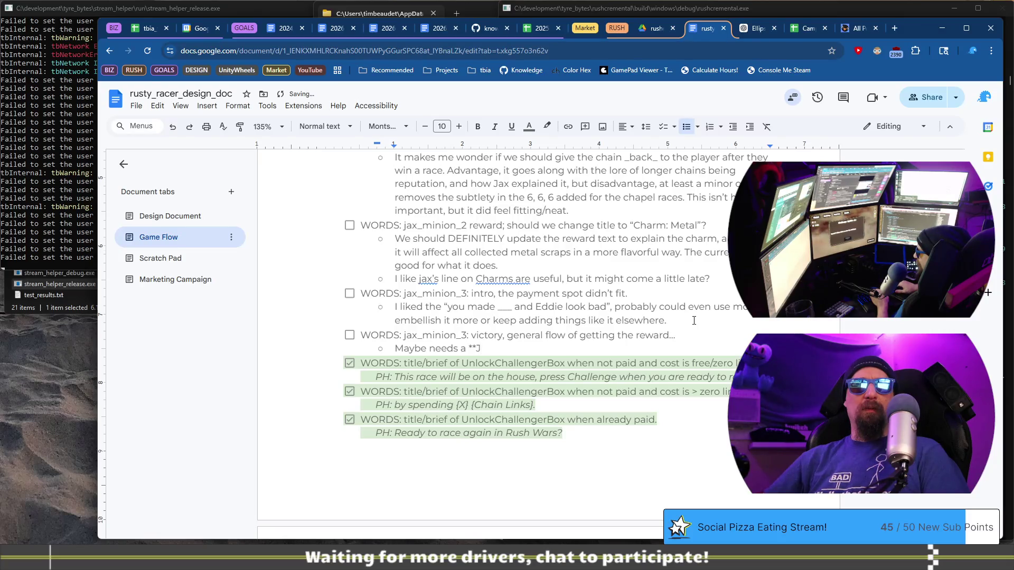
key(BackSpace)
text(throws )
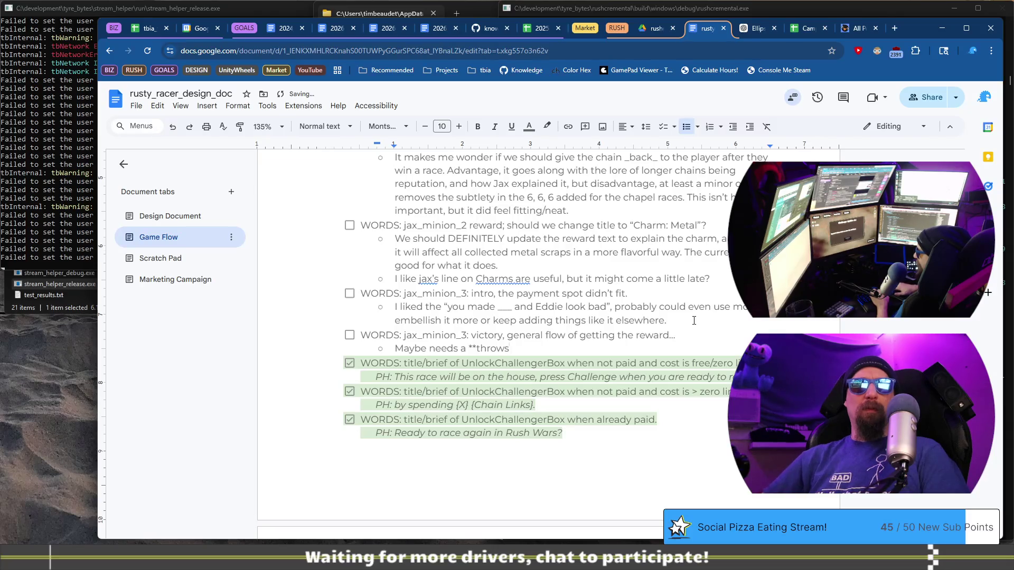
text(an )
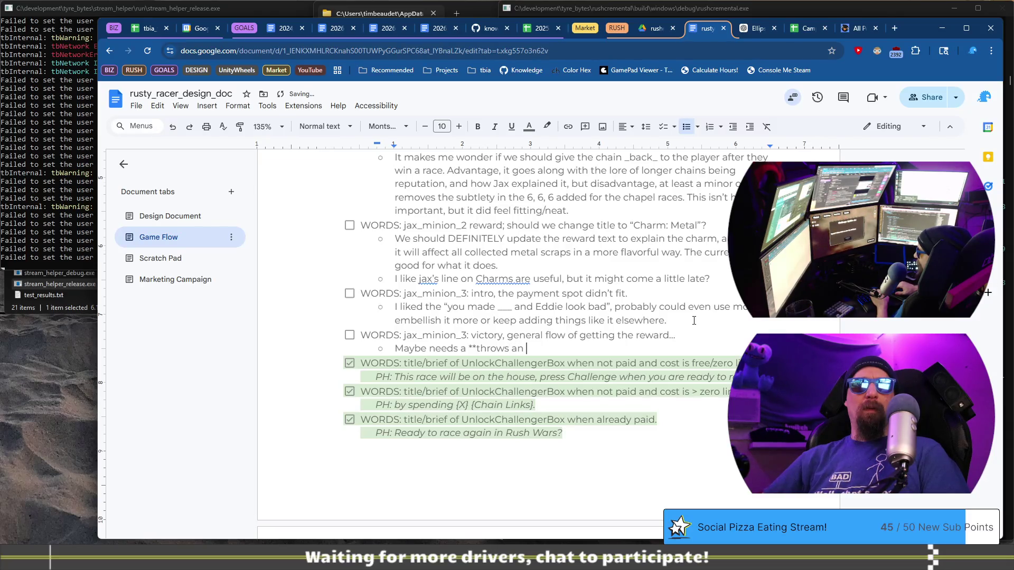
text(item)
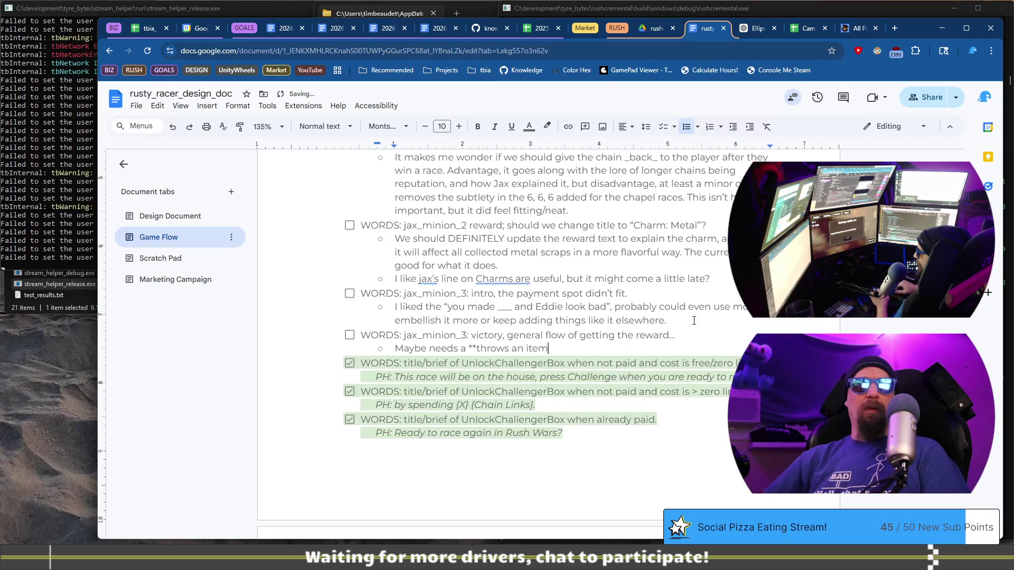
text( in the ai)
text(r** "hea)
text(ds up)
text(")
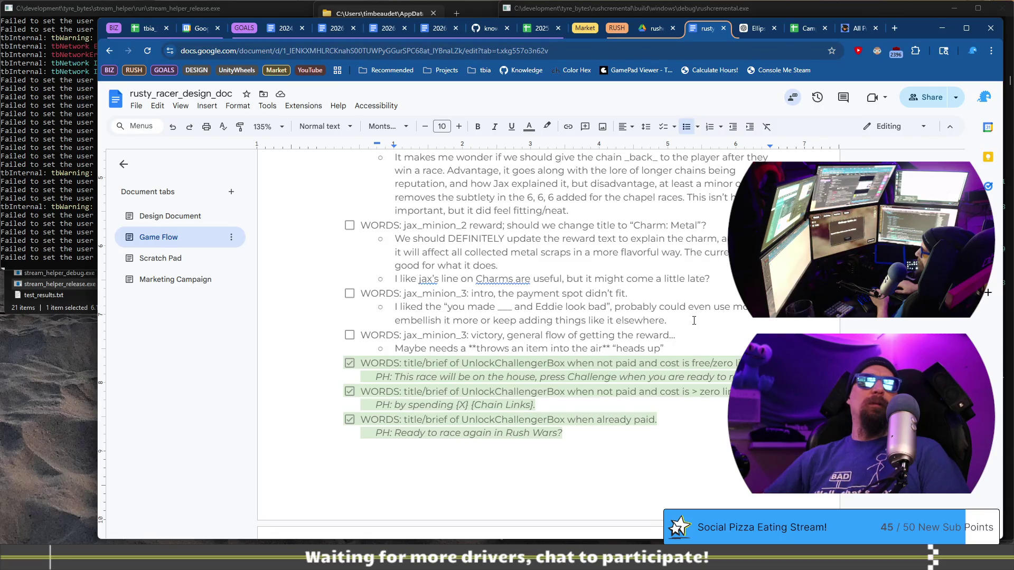
key(Return)
text(Although )
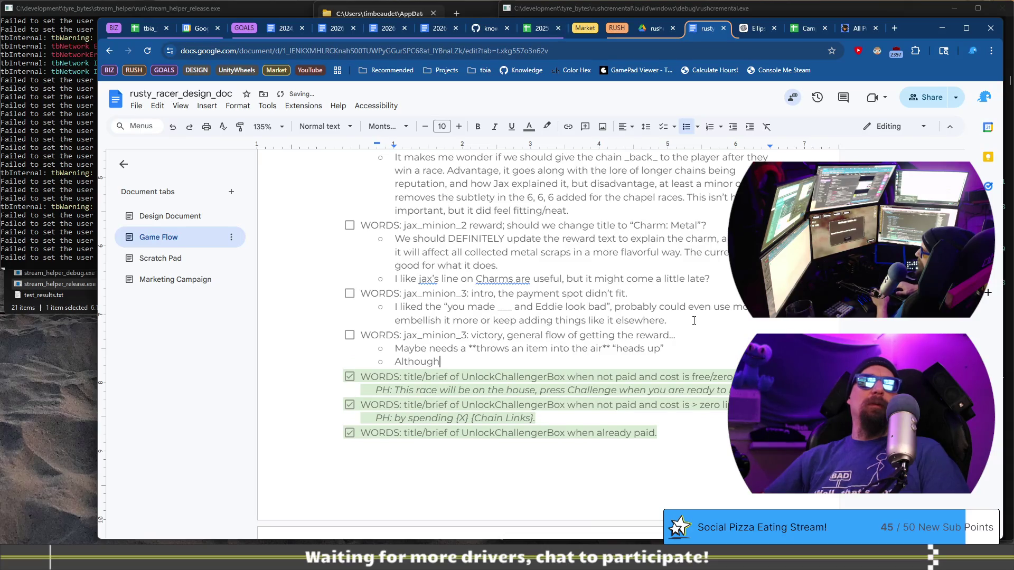
text(ag)
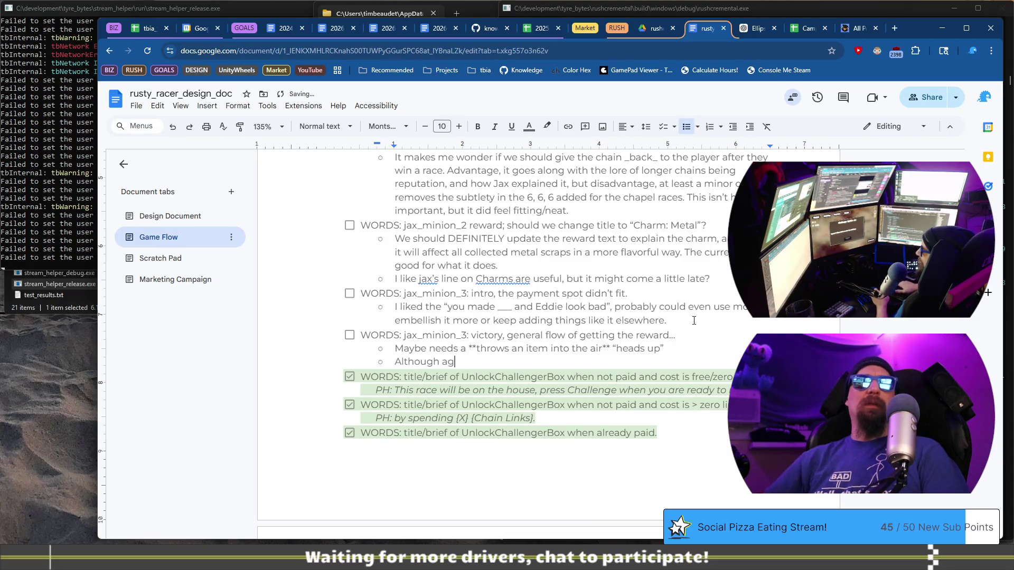
text(ain)
Note the reward text clashes with 'Jax talking', and that Jax is talking about the charm
key(BackSpace)
key(BackSpace)
key(BackSpace)
text(it is also a b)
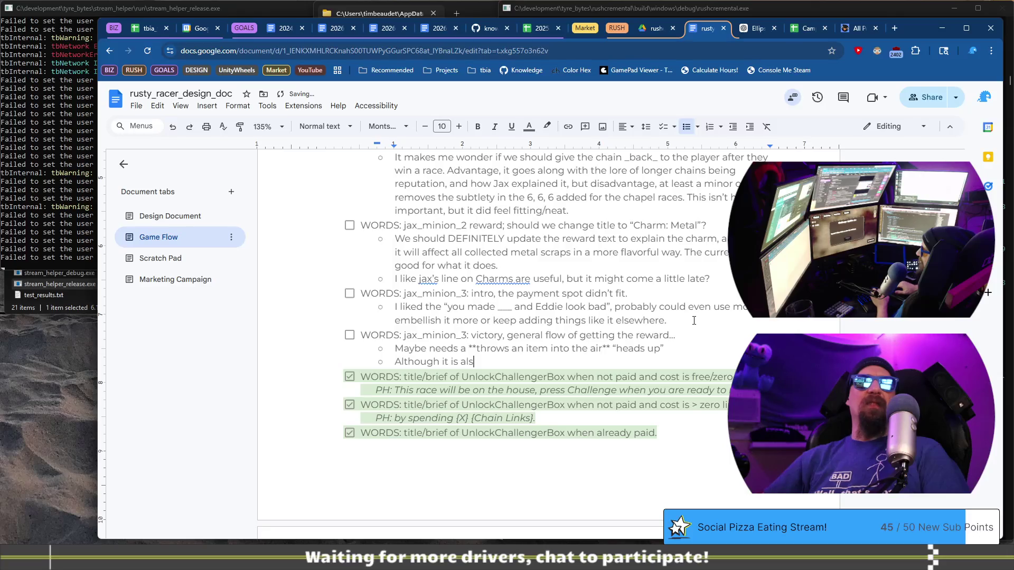
text(it “r)
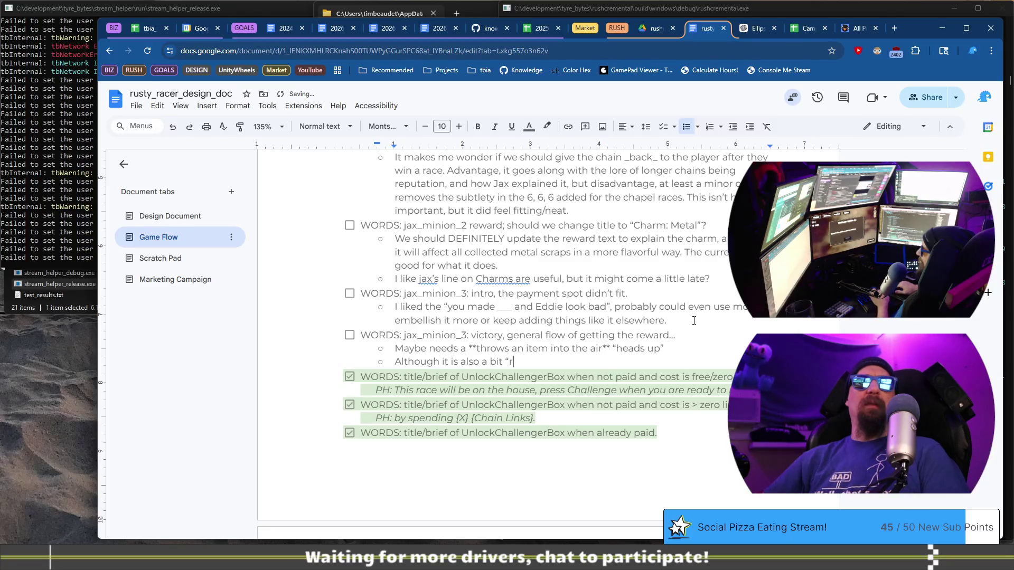
text(eward vs)
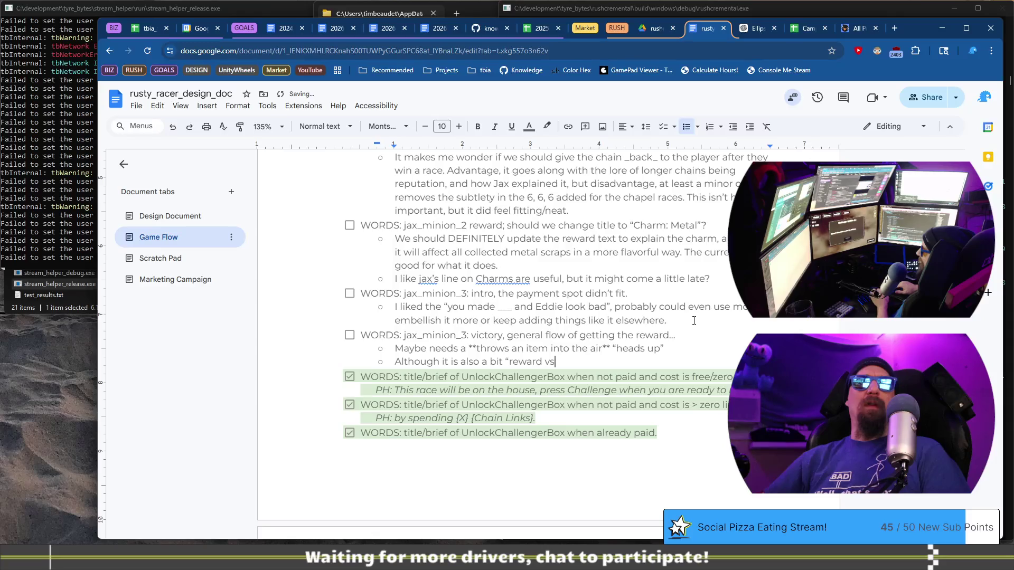
key(BackSpace)
key(BackSpace)
key(BackSpace)
text(te)
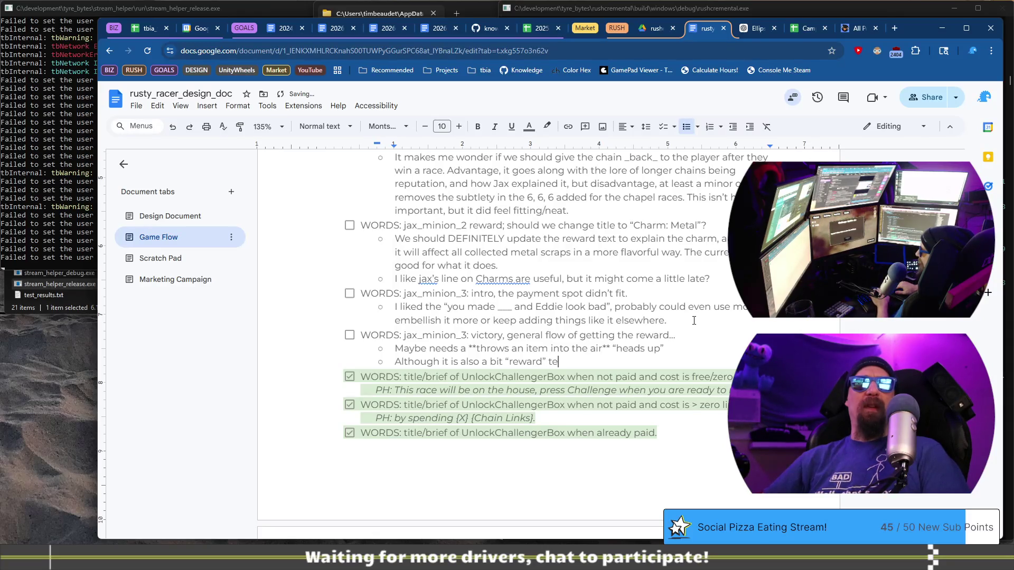
text(xt vs )
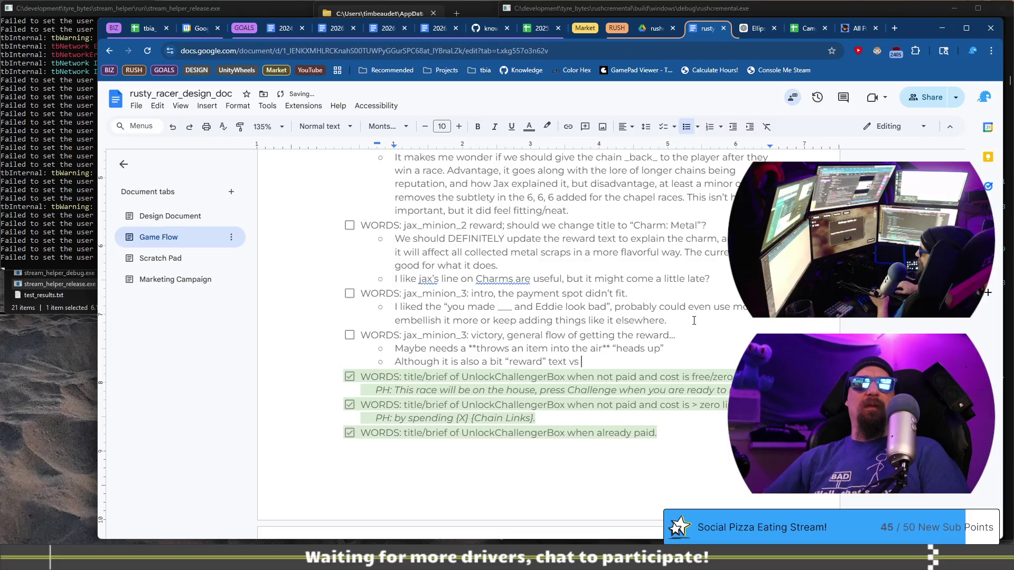
text(“Jax talking”)
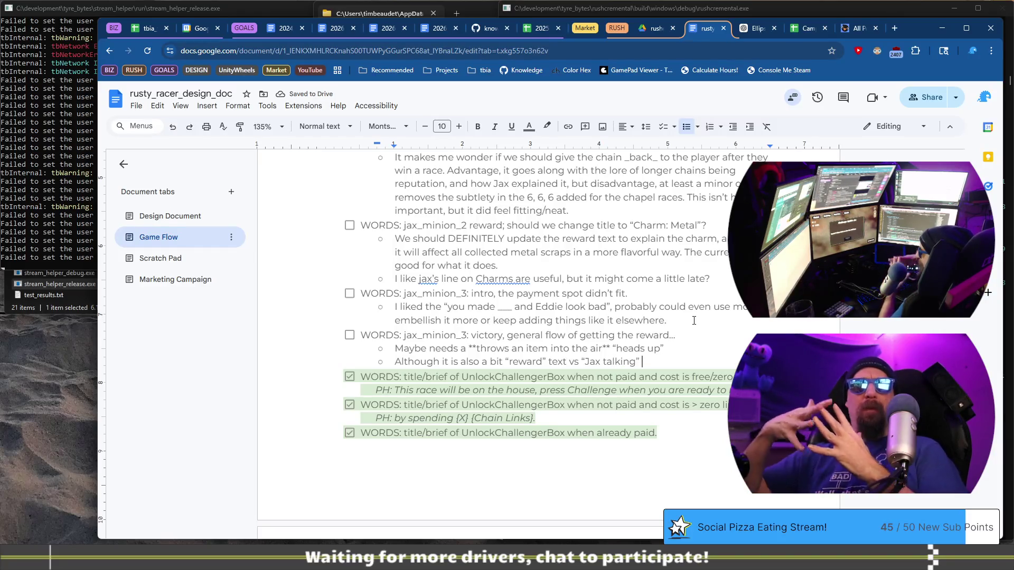
text(clashing a bit. I LOVE c)
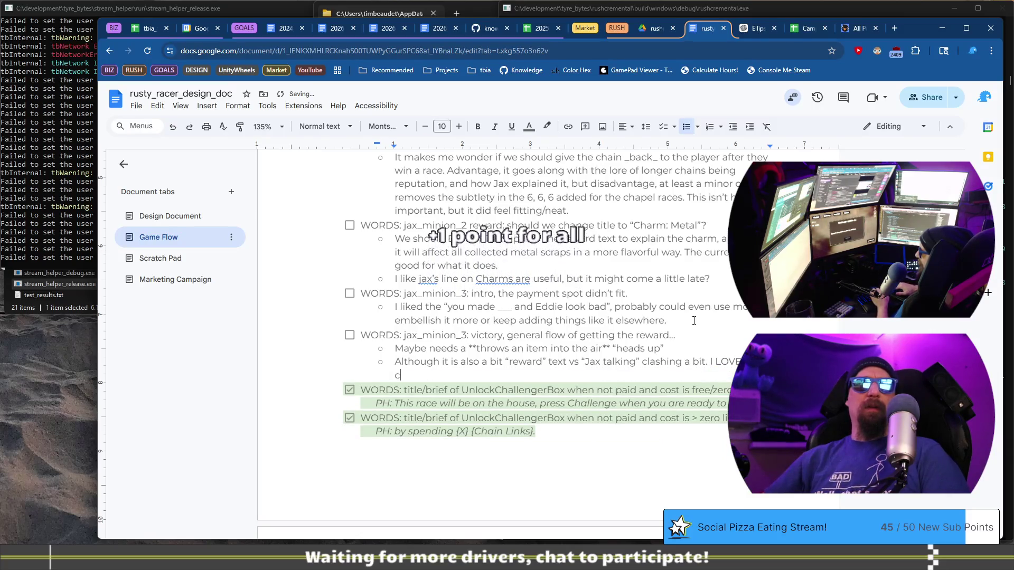
key(BackSpace)
text(Jax is )
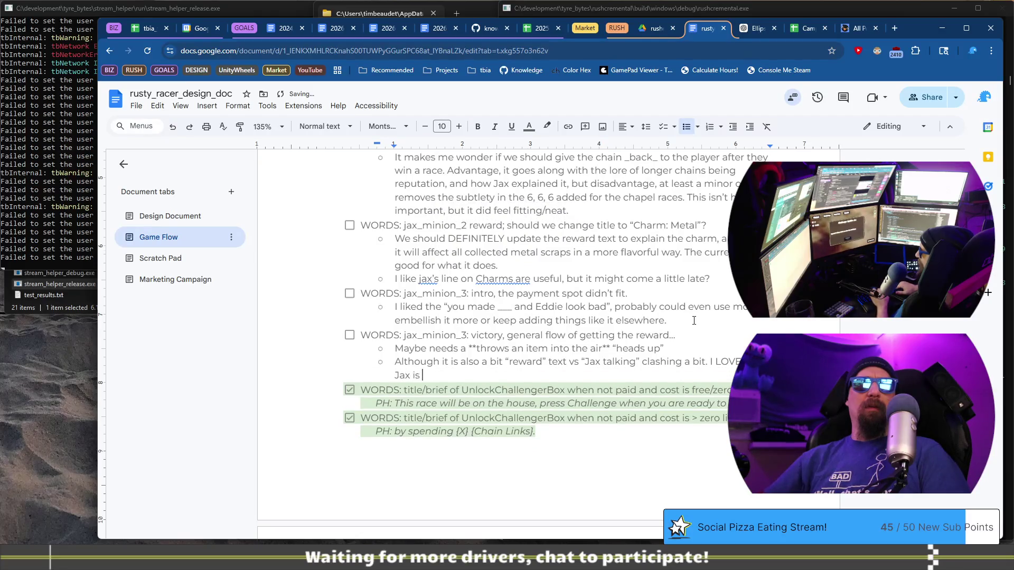
text(talk)
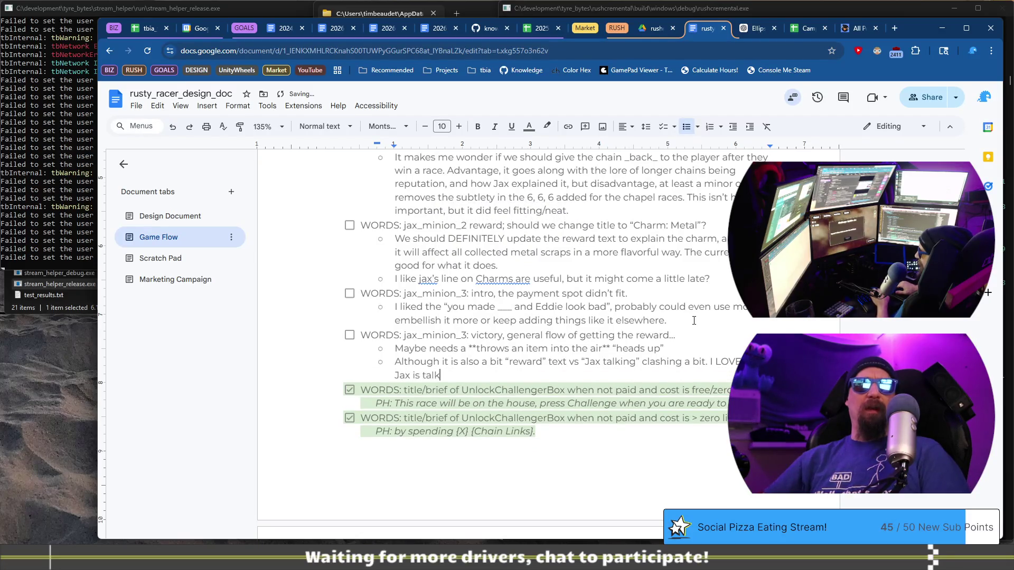
text(ing about the cha)
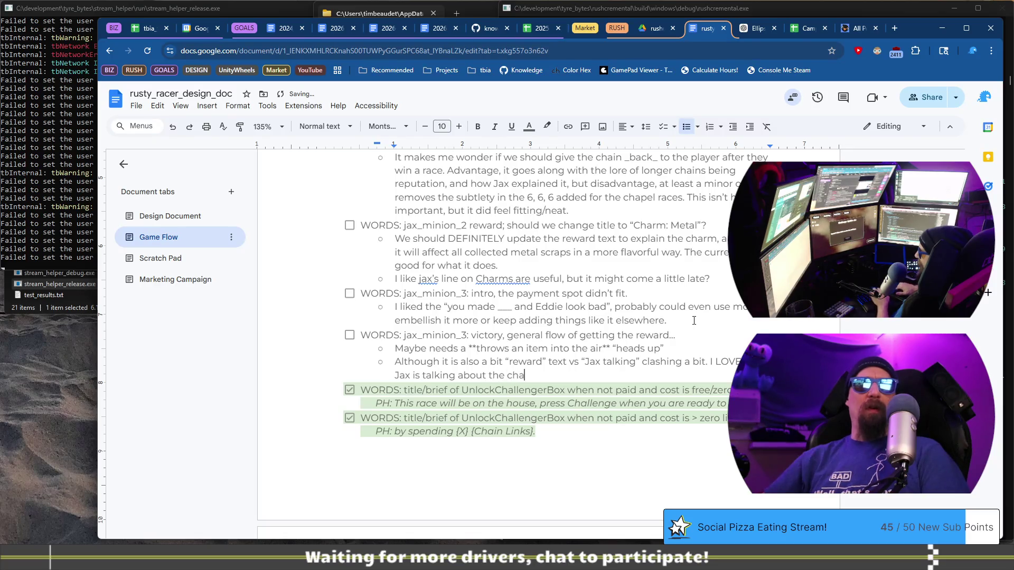
text(rm, and I als)
key(BackSpace)
key(BackSpace)
key(BackSpace)
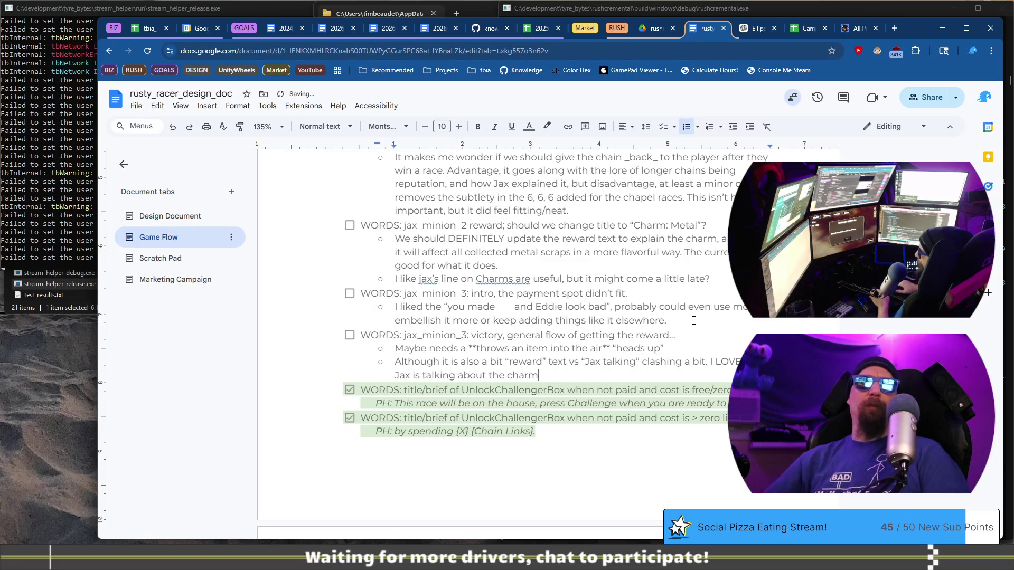
Add that it fits great, but the reward part needs updating to fit
text(. It )
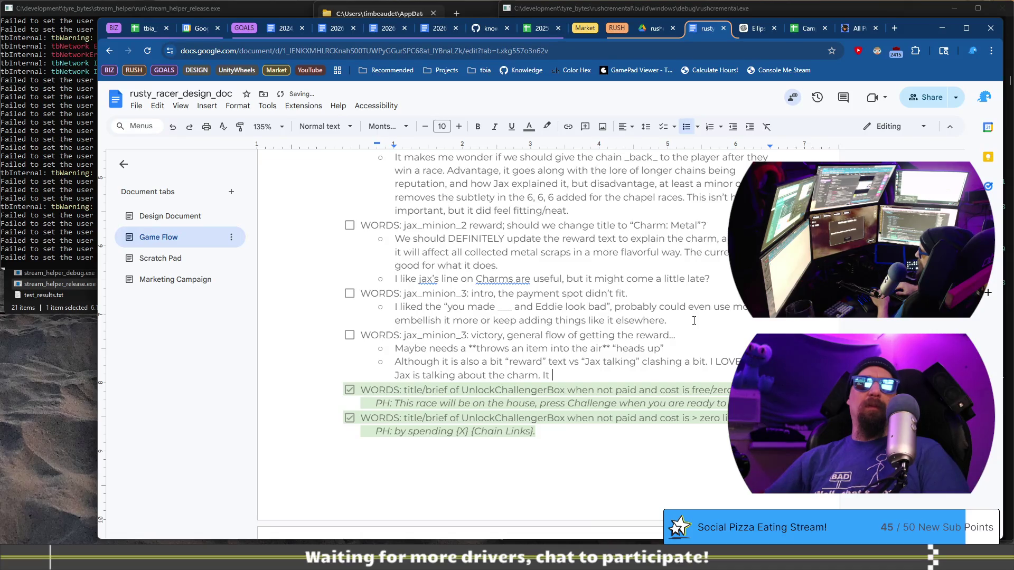
text(fit)
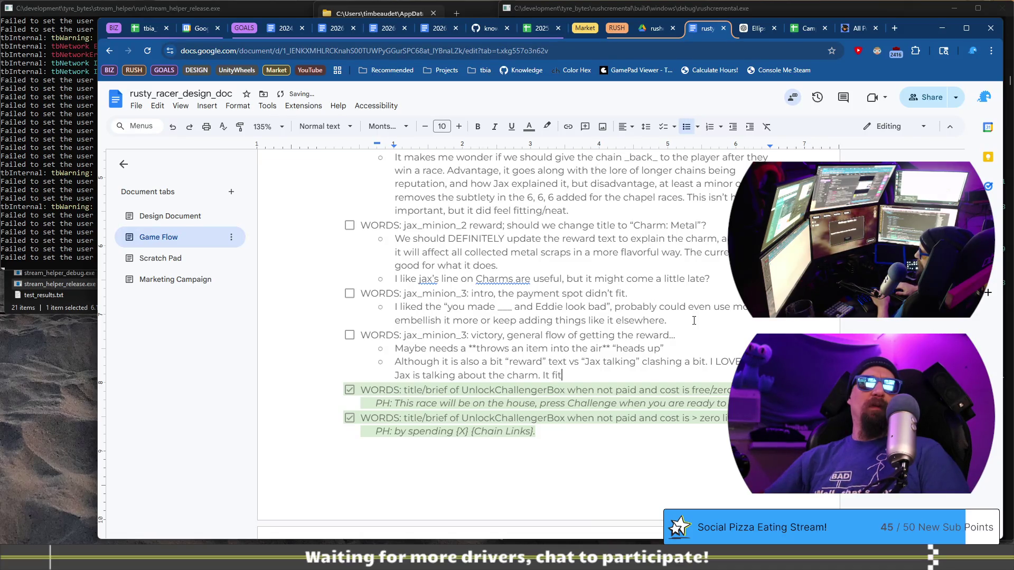
text(s great. The )
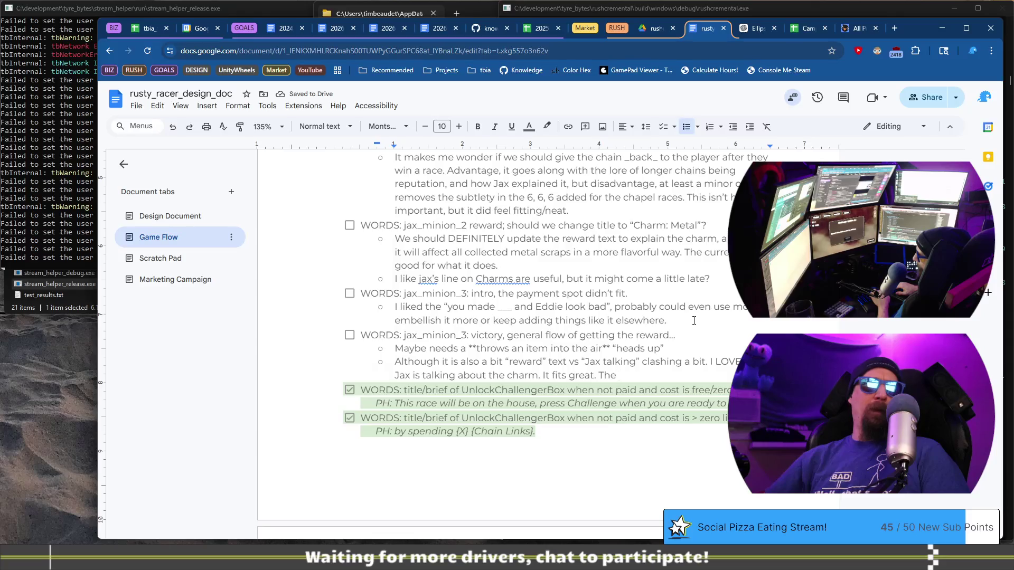
text(reward )
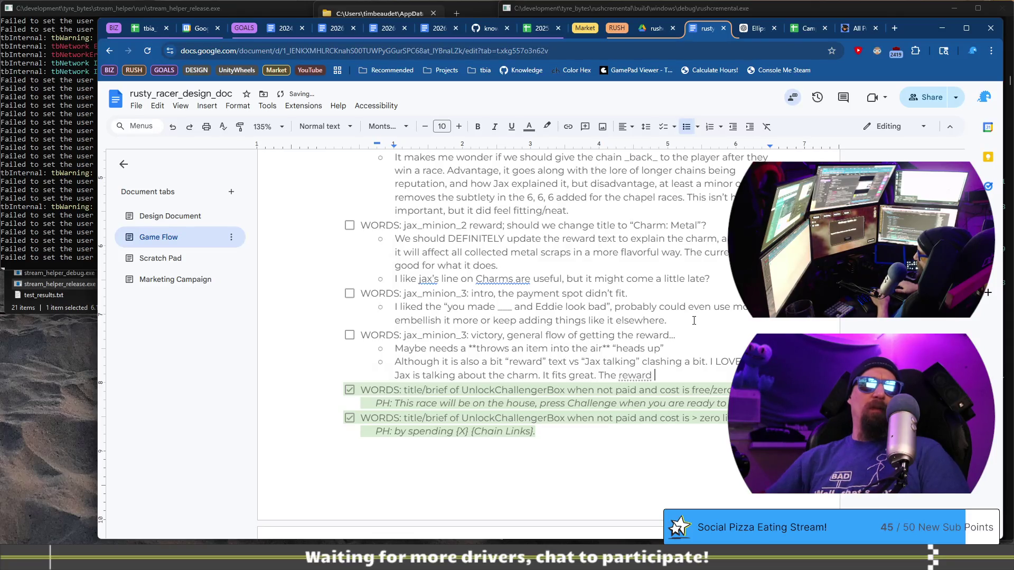
text(part)
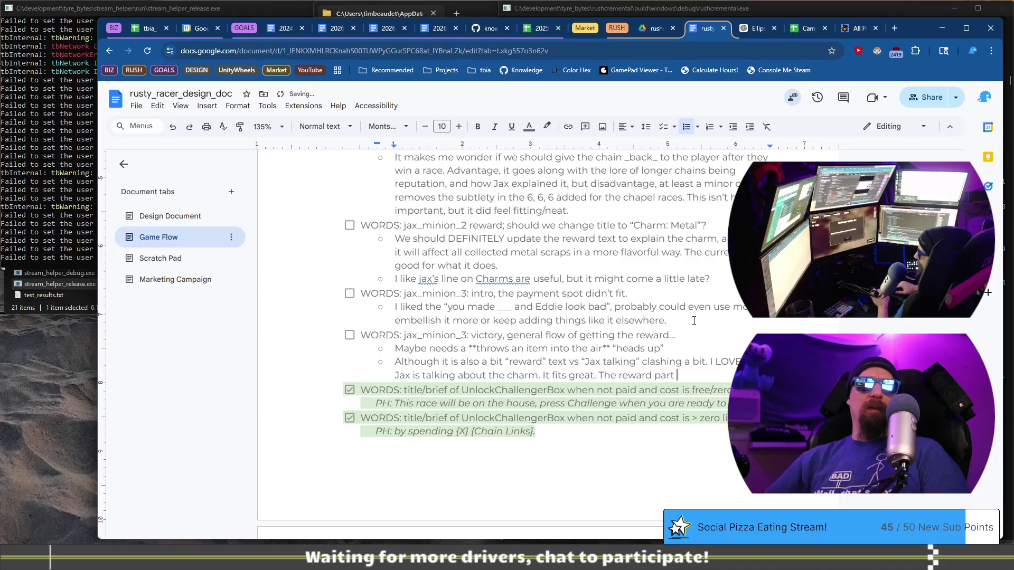
text(, just like mi )
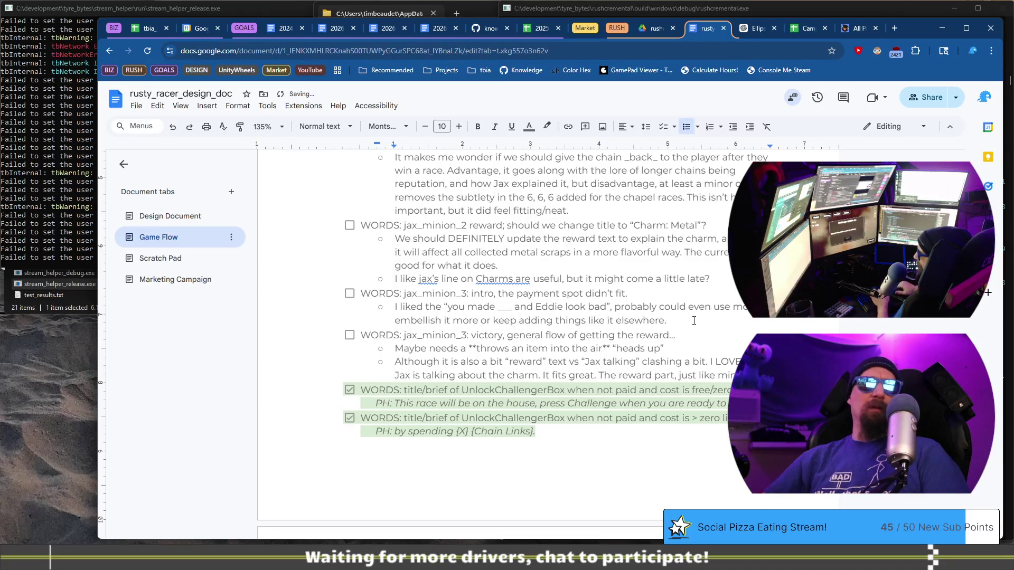
text(may )
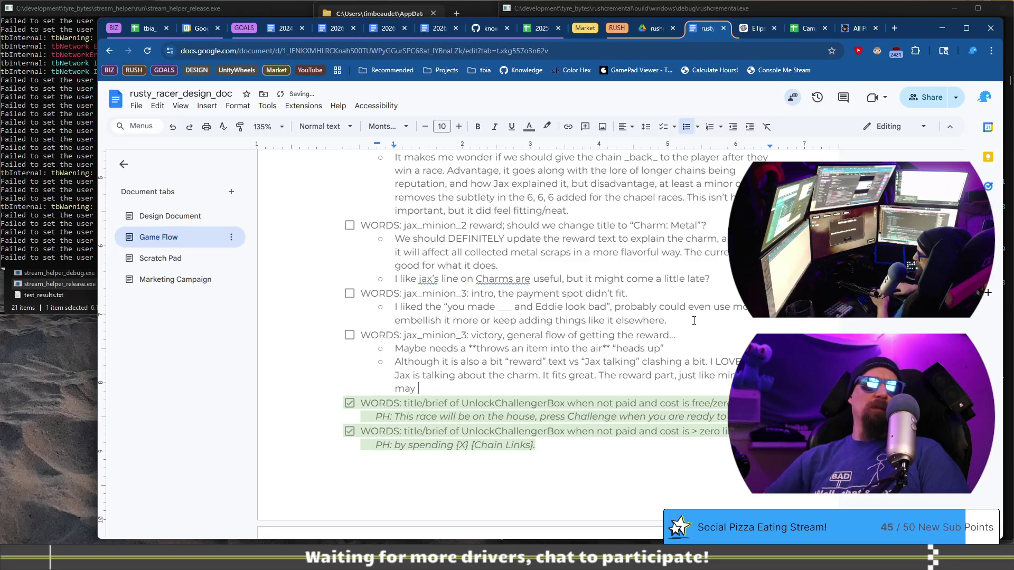
text(need up)
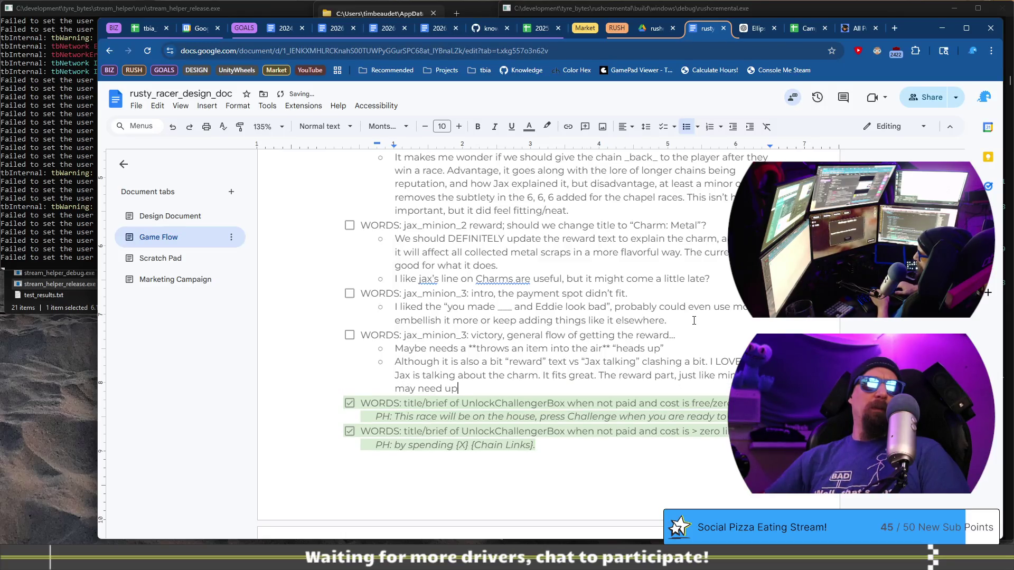
key(ctrl+BackSpace)
key(ctrl+BackSpace)
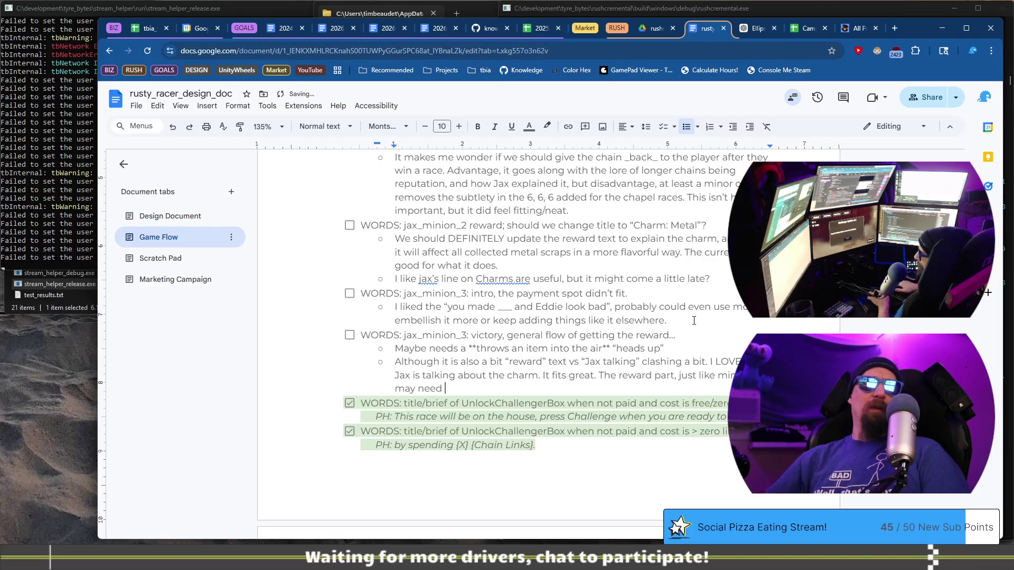
key(BackSpace)
key(BackSpace)
key(BackSpace)
text(needs updating,)
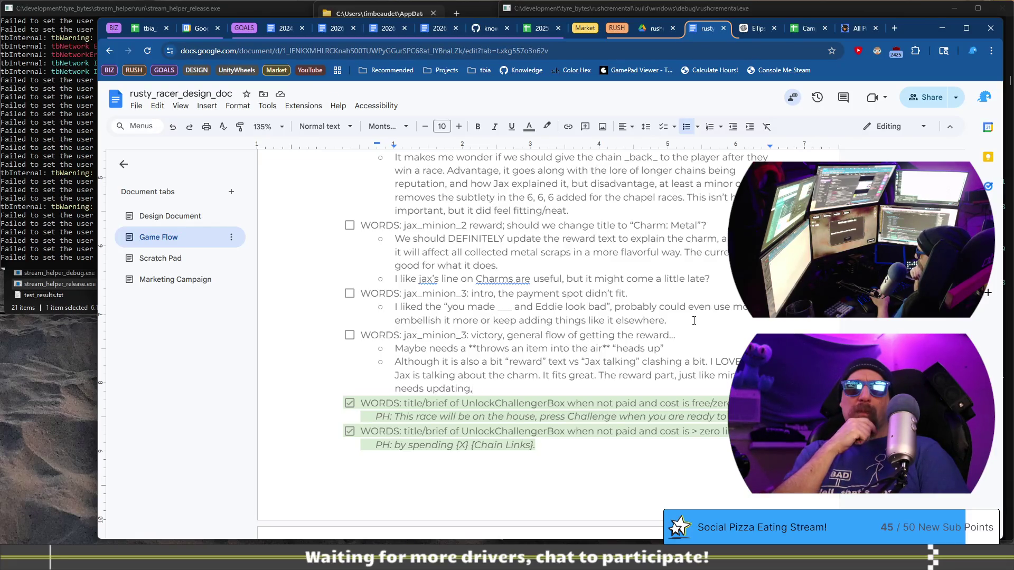
key(BackSpace)
text(.)
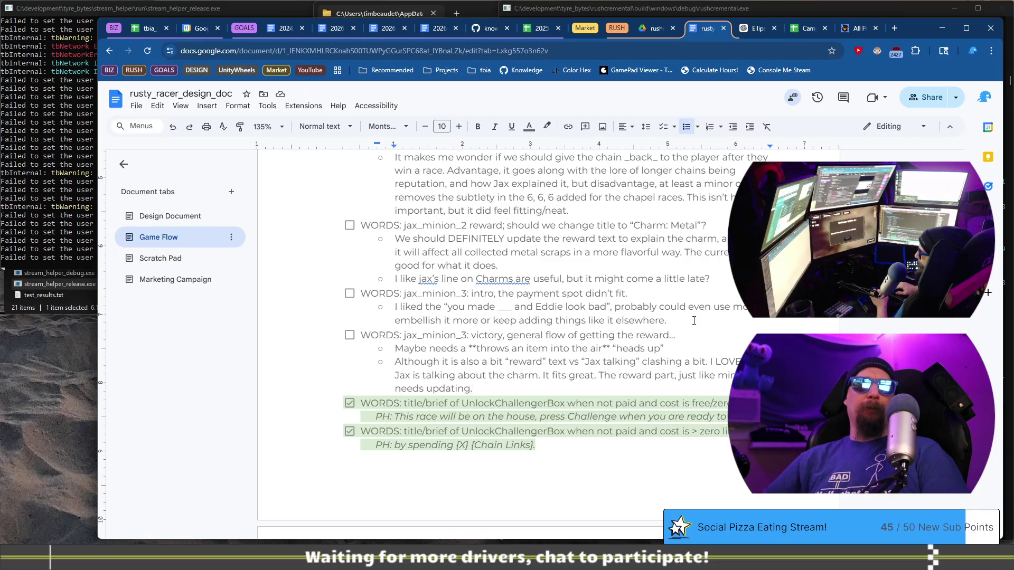
key(BackSpace)
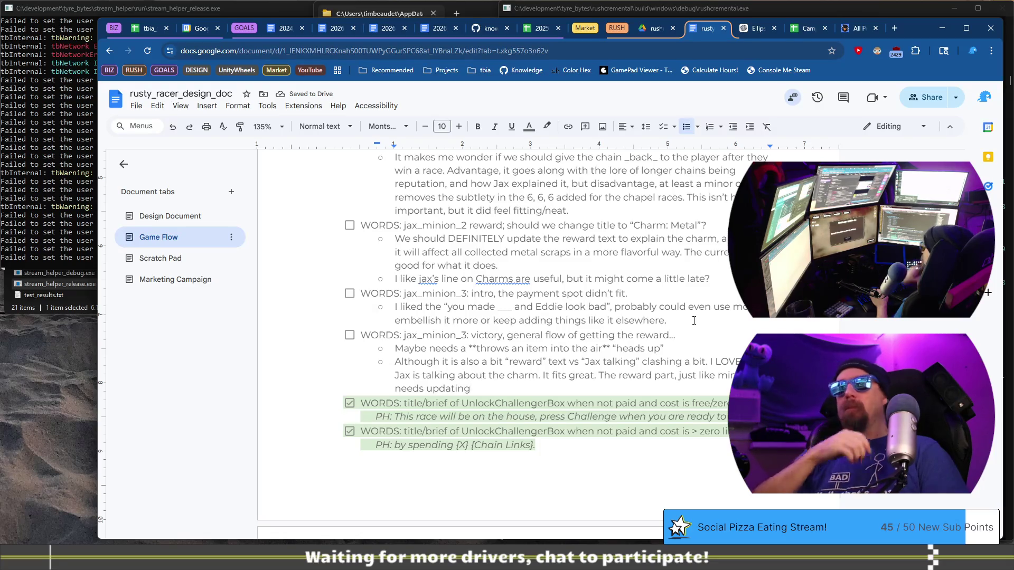
text(,.)
key(BackSpace)
text(to fit.)
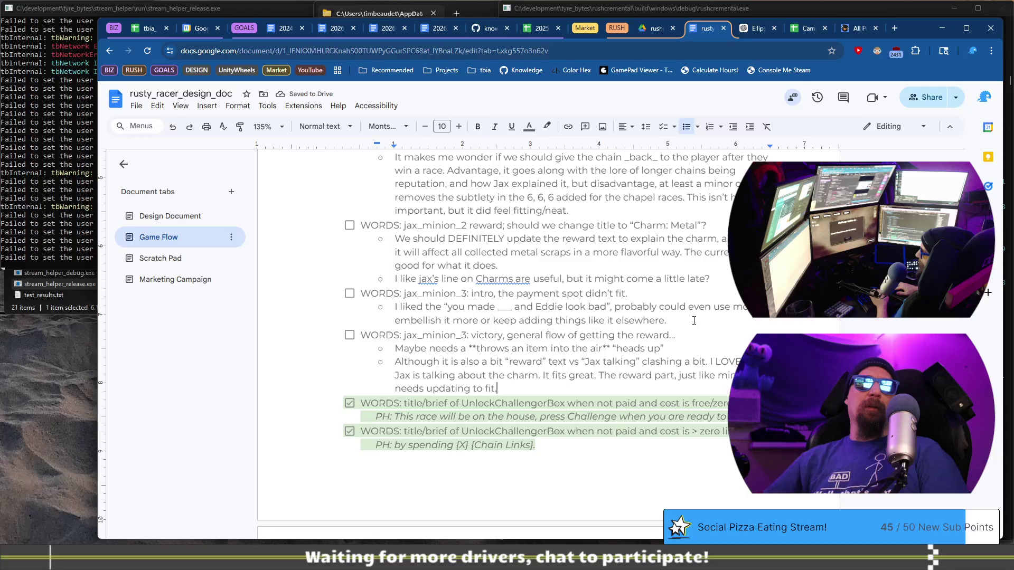
Add that the reward text could stay clinical and rely more on the dialog elsewhere
text(It )
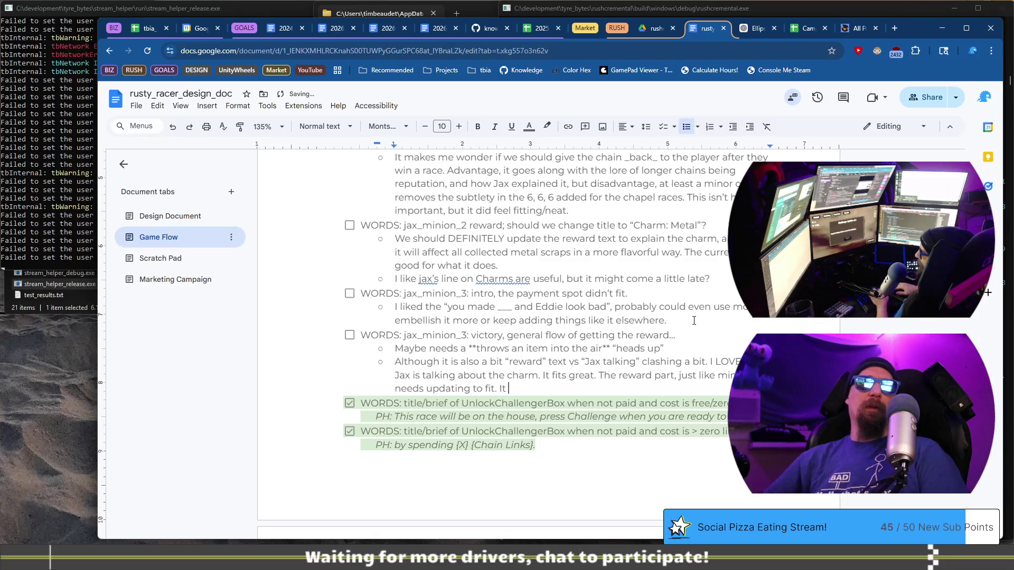
text(could be we)
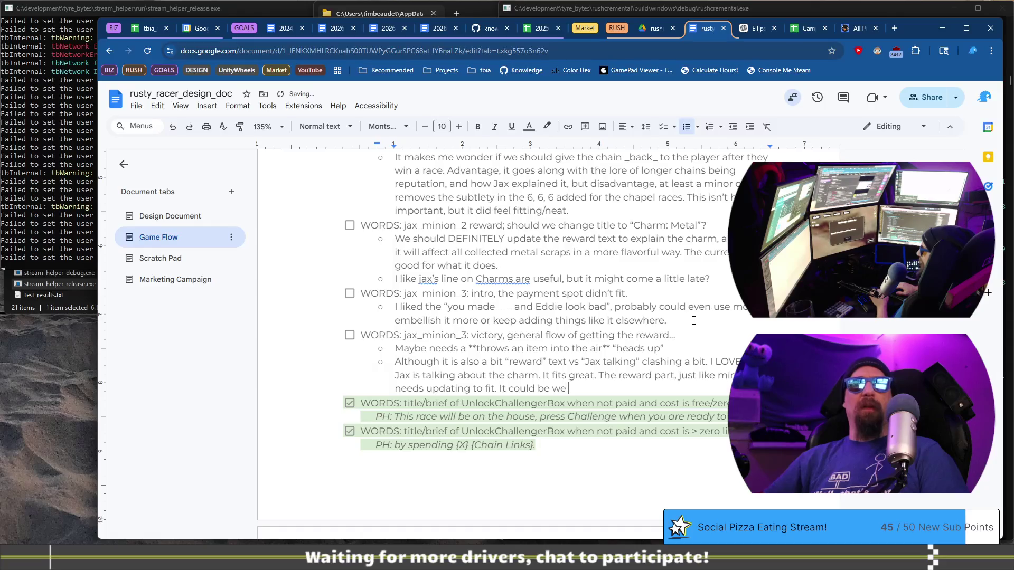
key(BackSpace)
key(BackSpace)
text(these show)
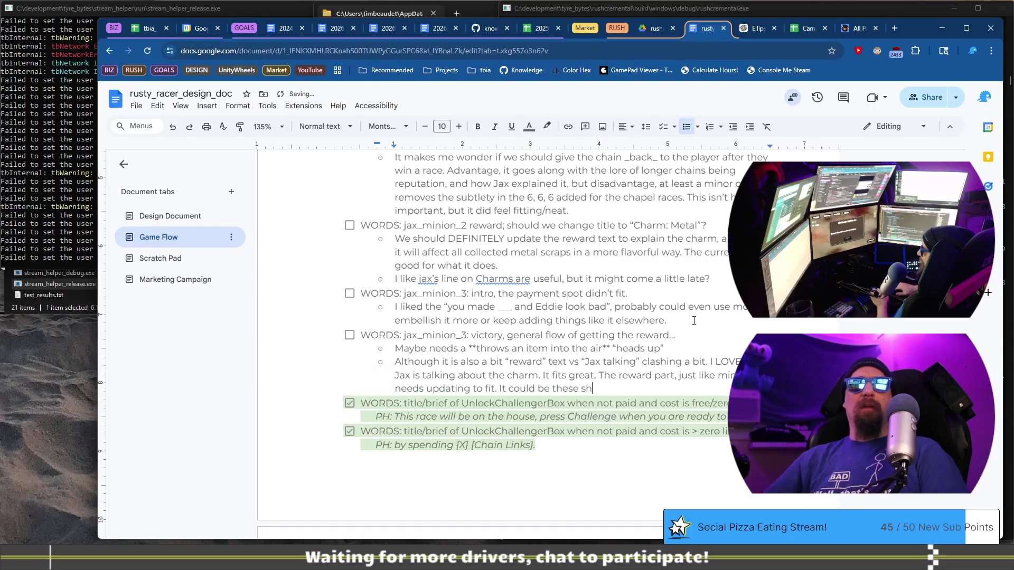
key(BackSpace)
key(BackSpace)
key(BackSpace)
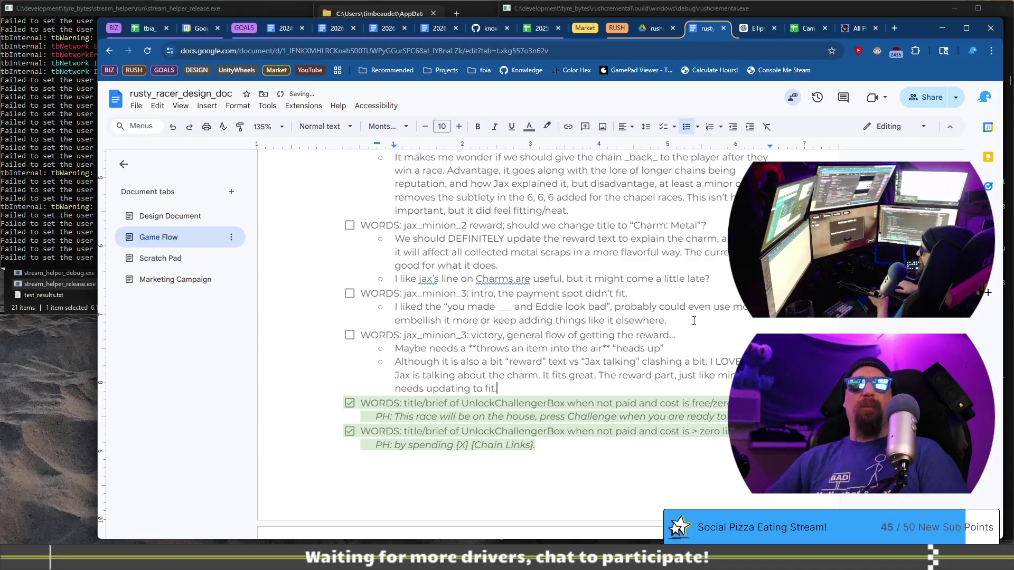
text(Maybe these' cl)
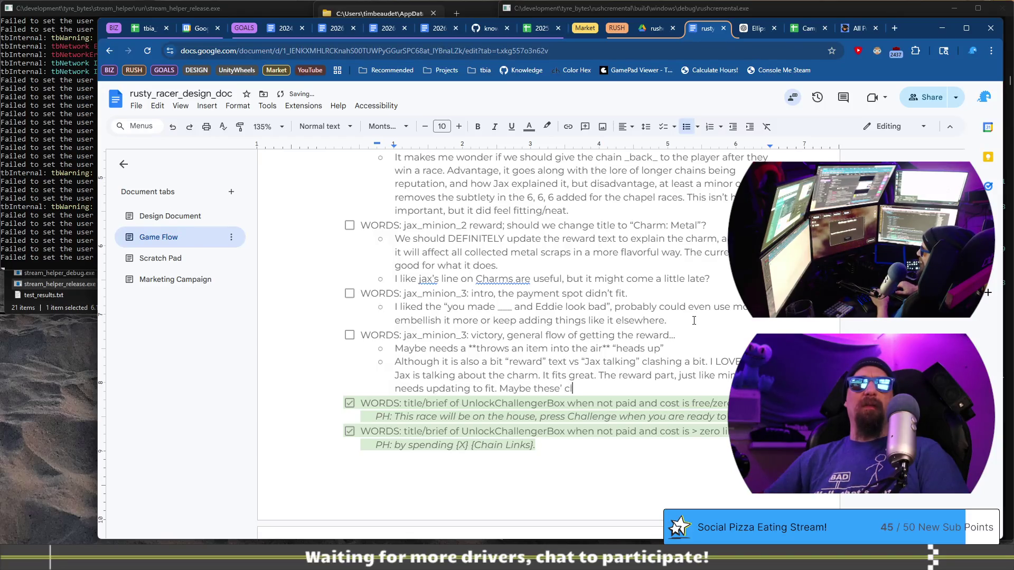
key(BackSpace)
key(BackSpace)
key(BackSpace)
key(BackSpace)
text( rem)
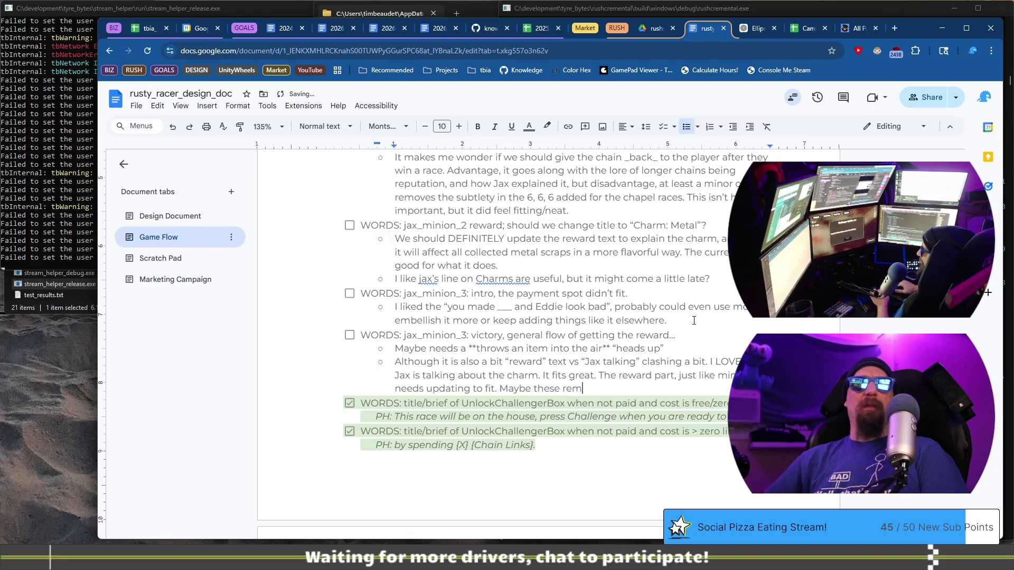
text(ain clinical lik)
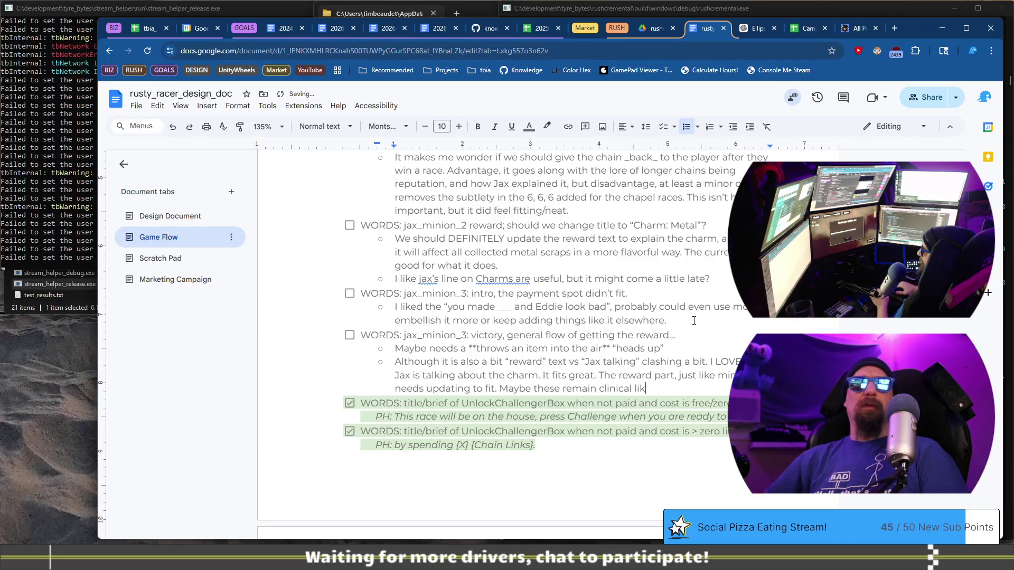
text(e the )
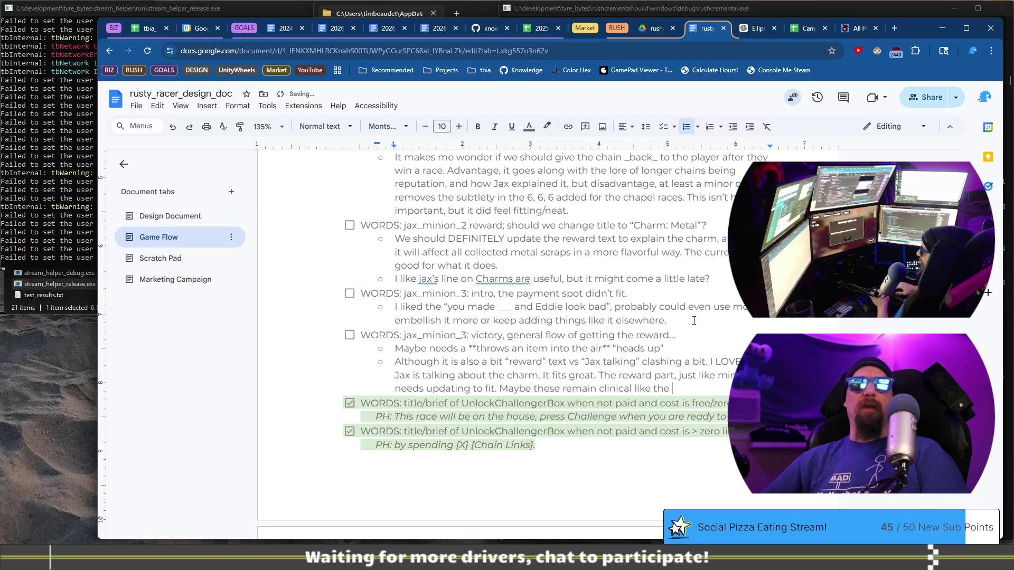
text(market upgr)
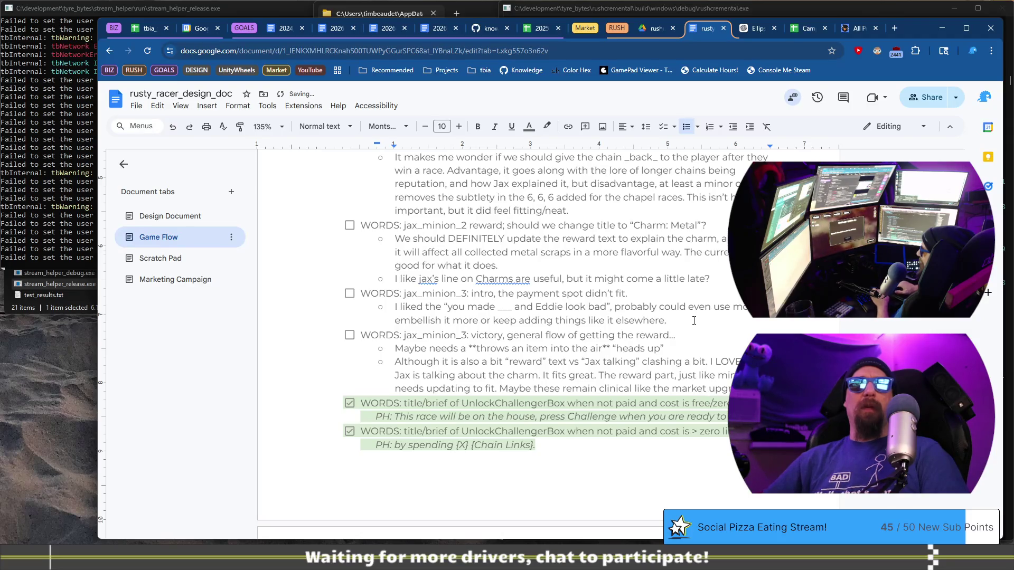
text( and t)
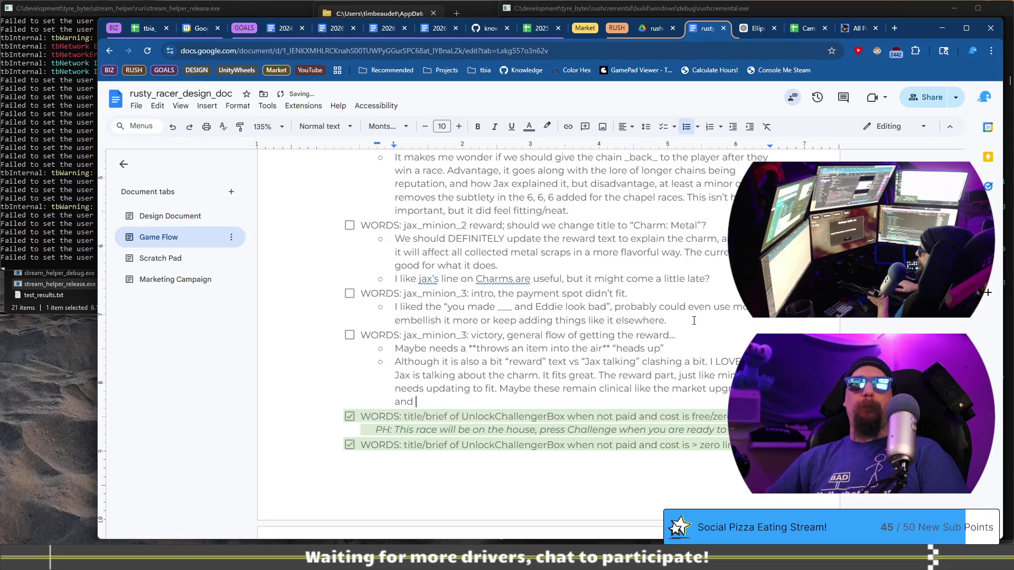
key(BackSpace)
key(BackSpace)
key(BackSpace)
text(though t)
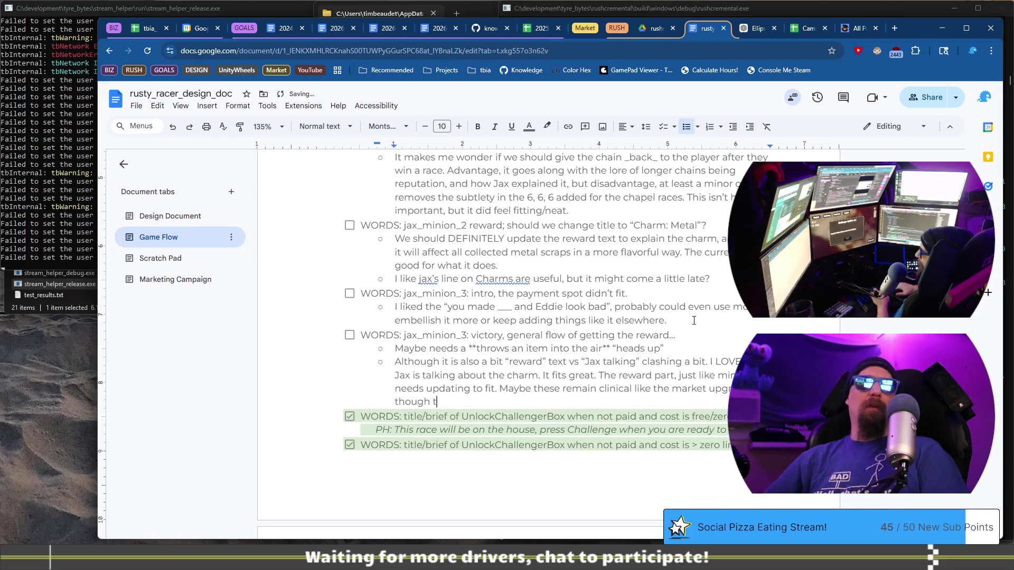
text(hat would rely more on the dialog)
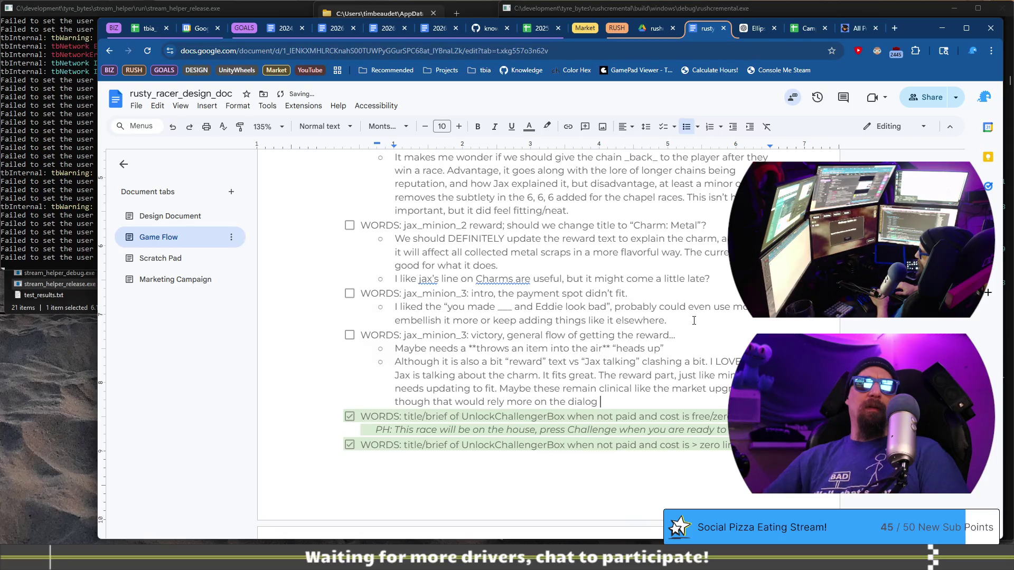
text(else-where.)
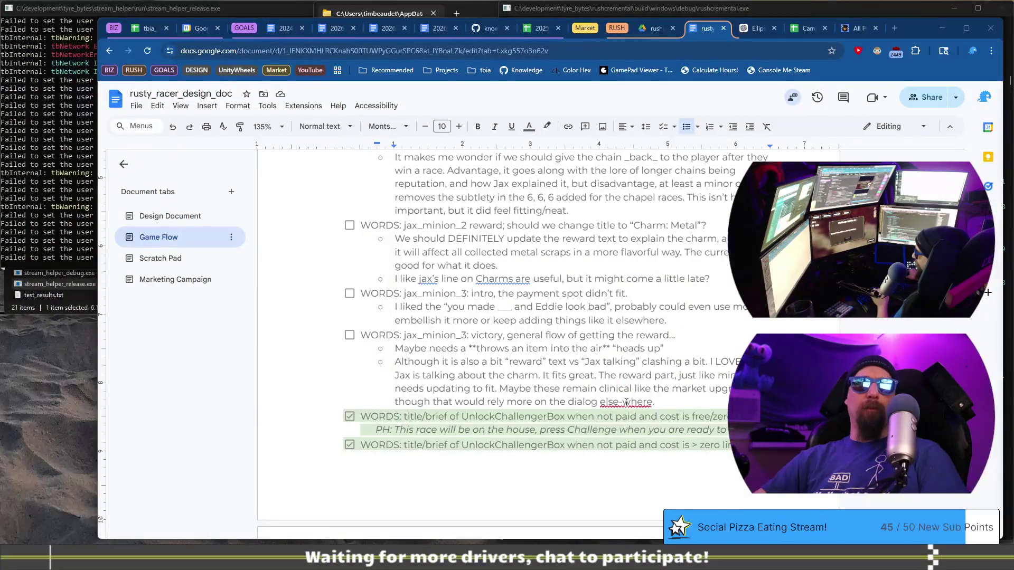
click(626, 403)
Correct 'else-where' to 'elsewhere', then load the rust_jax profile with 'load rust_jax' in the dev terminal
click(629, 385)
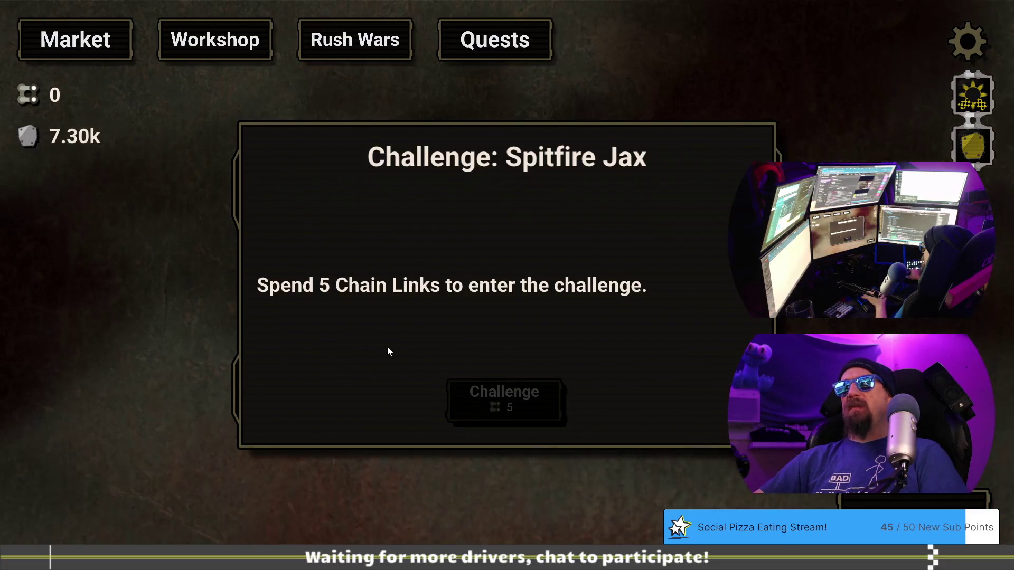
click(118, 84)
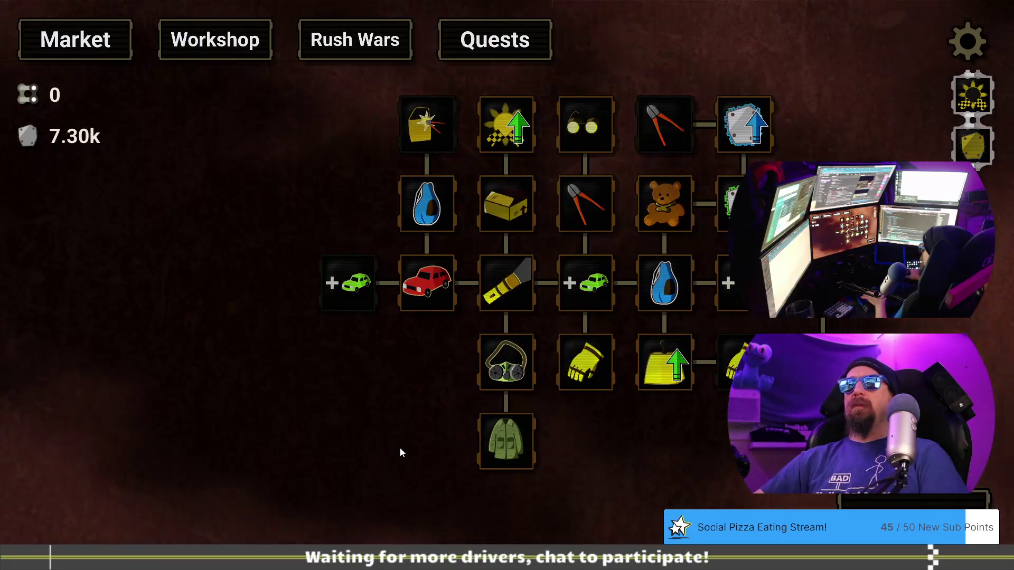
key(grave)
text(load rust_jax)
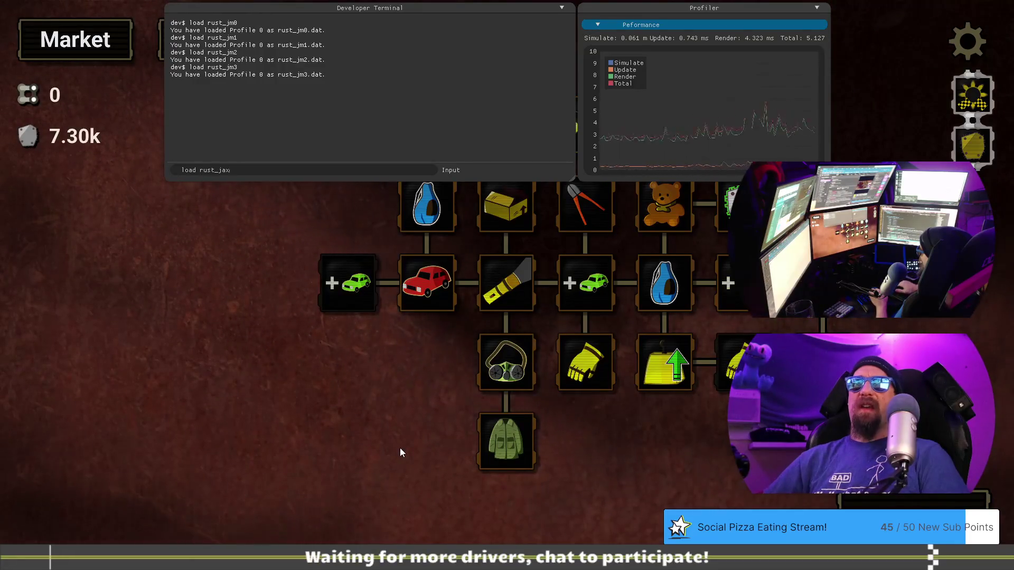
key(Return)
key(grave)
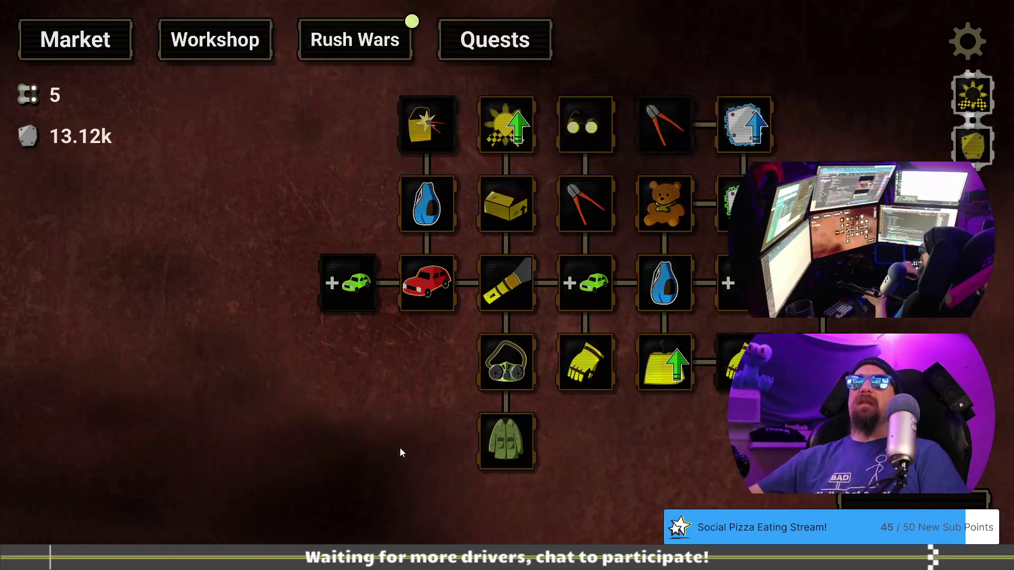
On the Workshop screen, cycle the car parts back to Spark Plugs
click(244, 60)
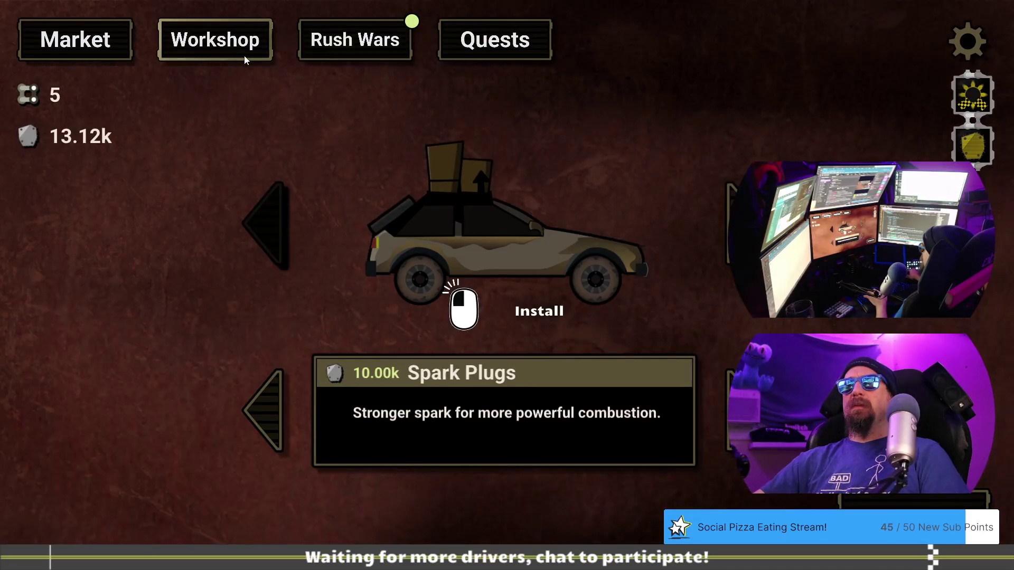
click(271, 400)
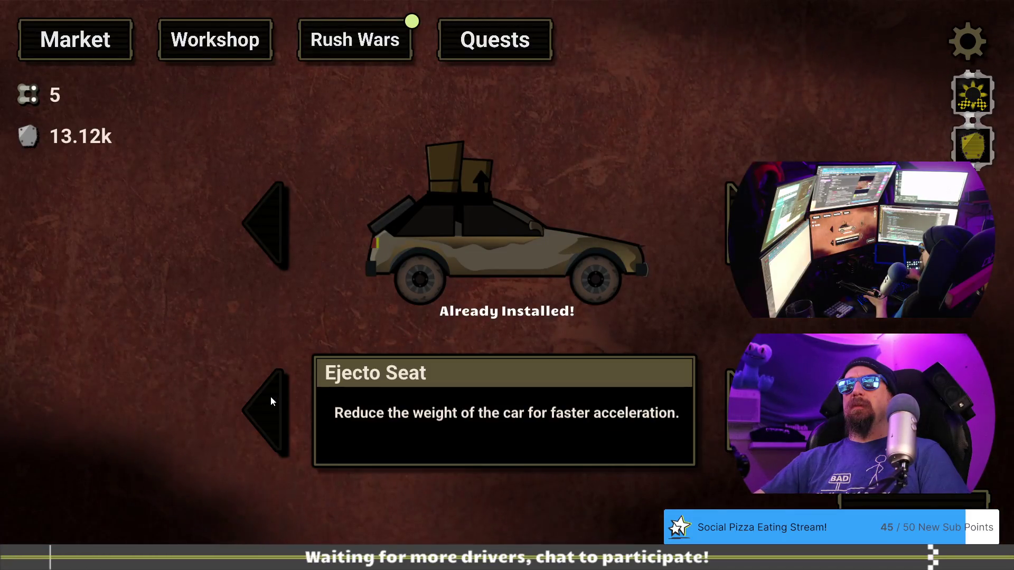
click(270, 401)
click(270, 402)
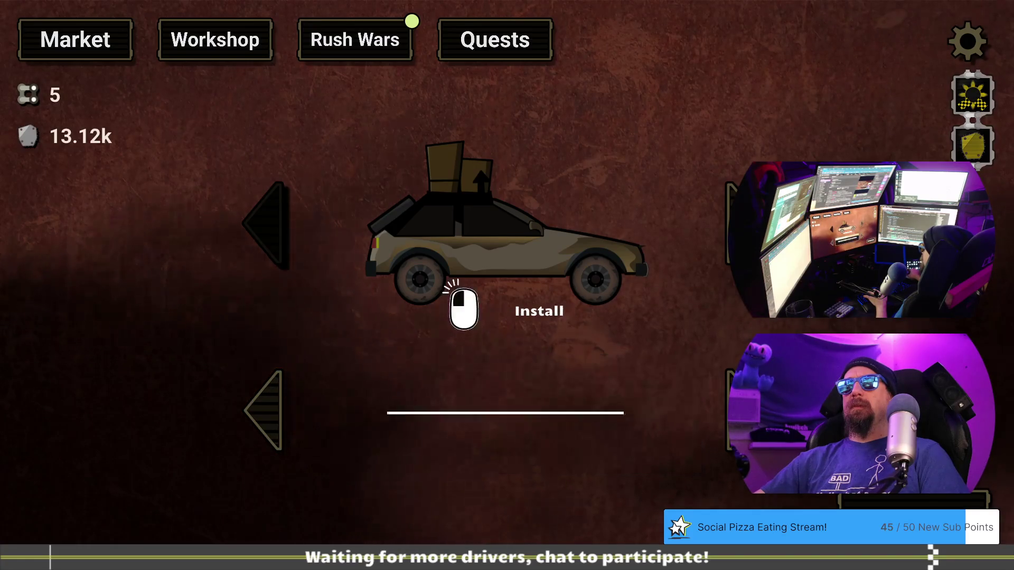
Pay 5 chain links to enter Spitfire Jax's challenge, clear the payment dialog, and return to the doc
click(333, 51)
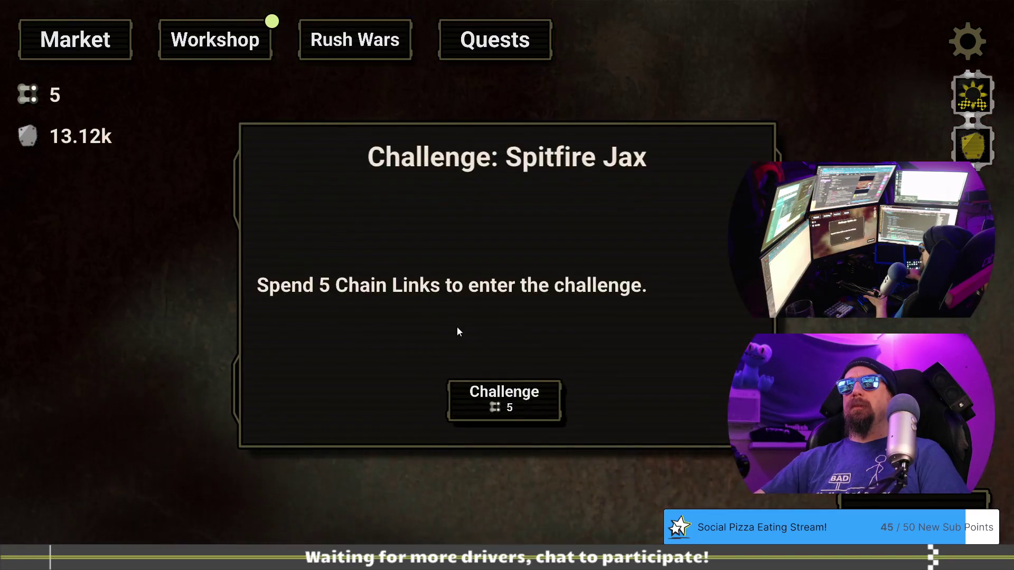
click(503, 401)
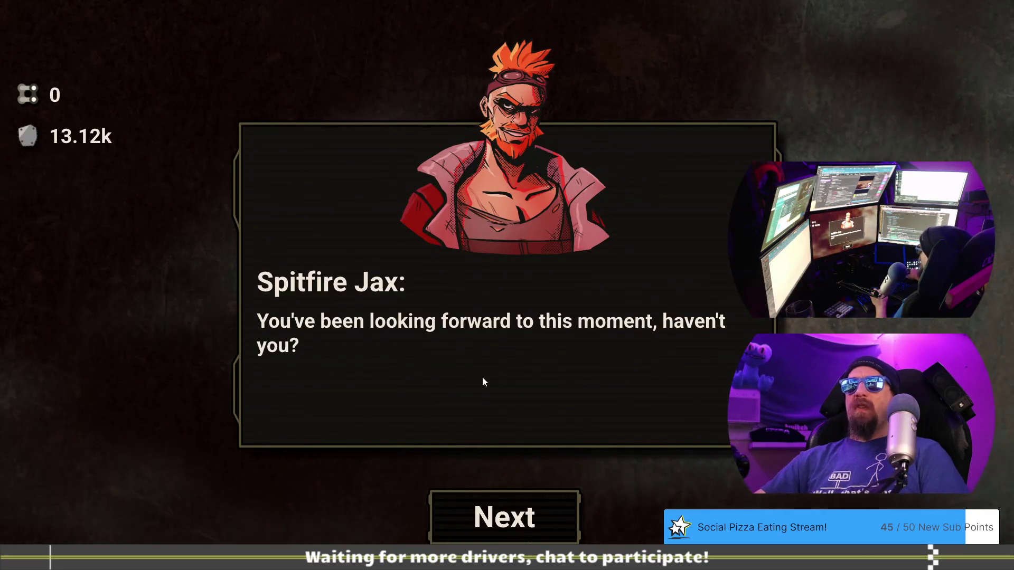
click(515, 522)
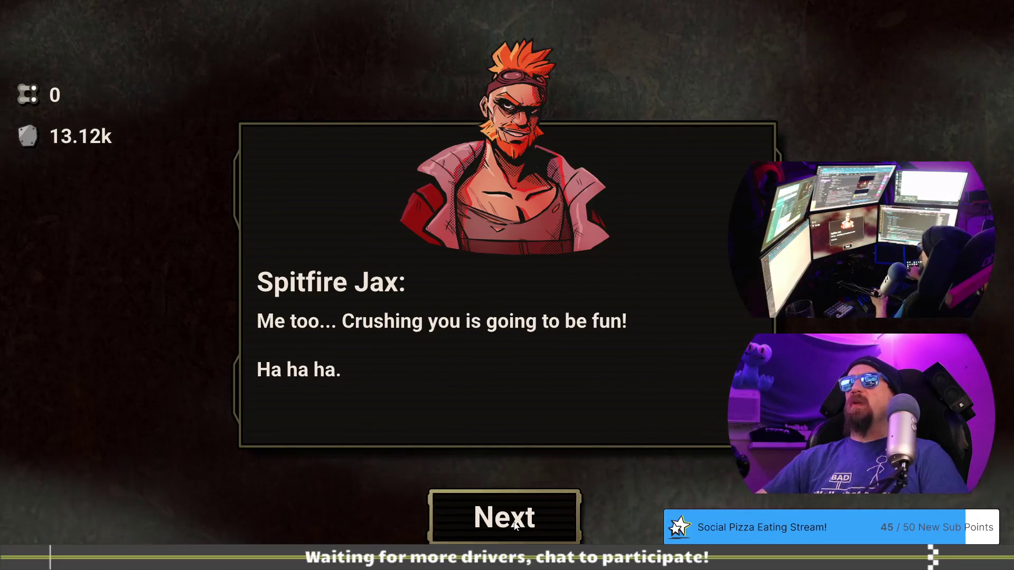
click(515, 523)
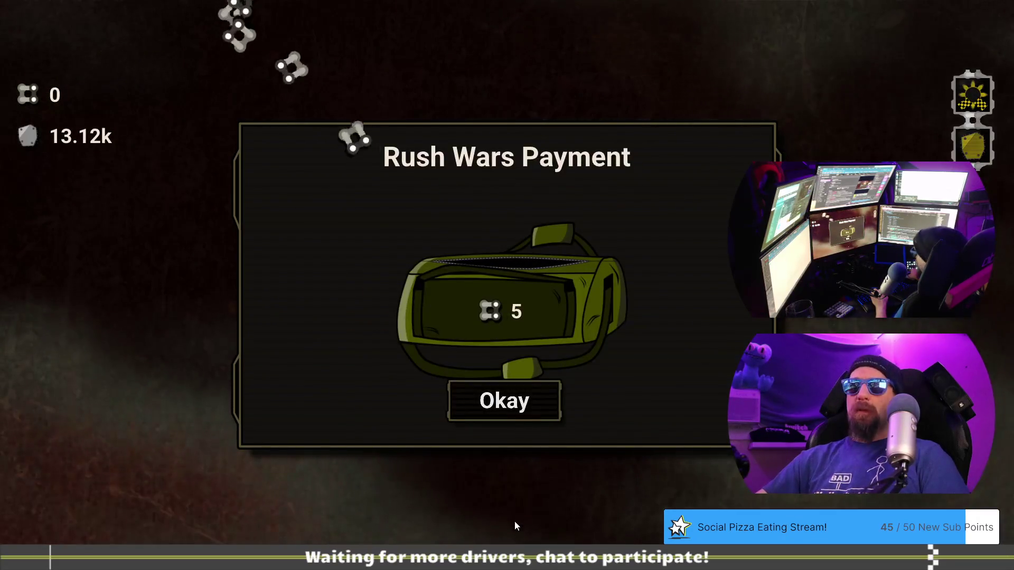
click(501, 417)
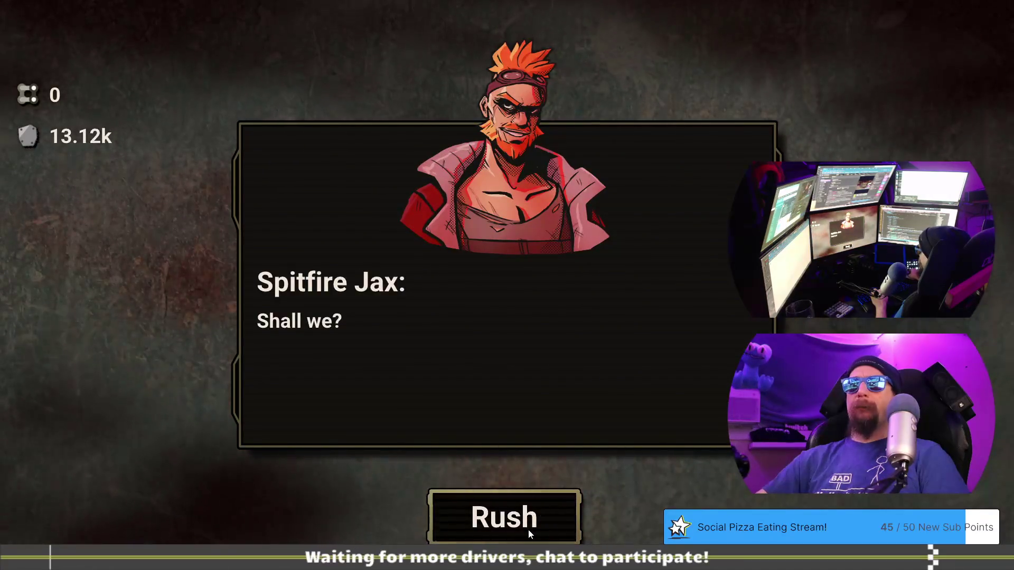
key(alt+Tab)
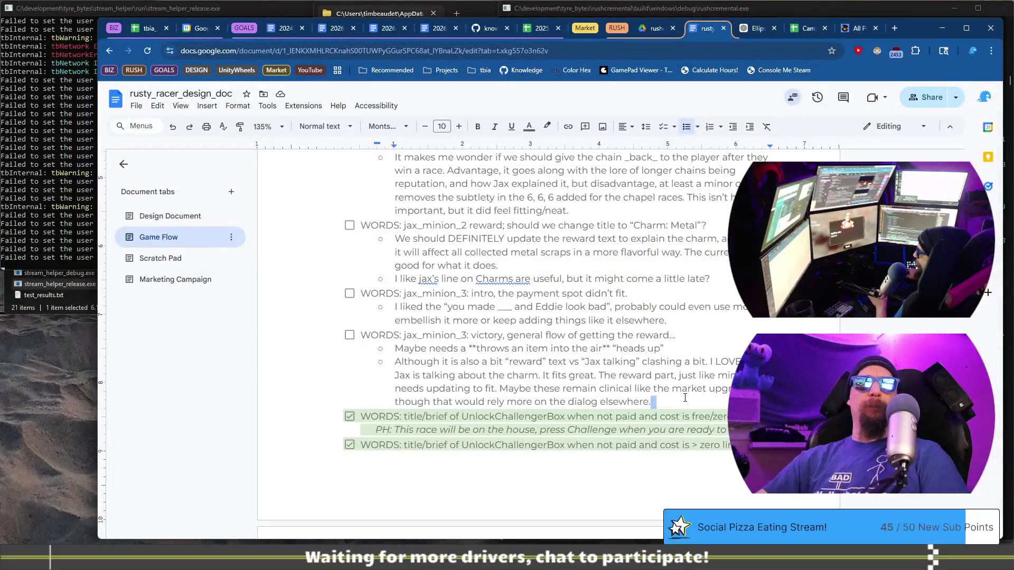
Add a new spitfire_jax checklist item about where the payment happens
key(Return)
text(WORDS: ja)
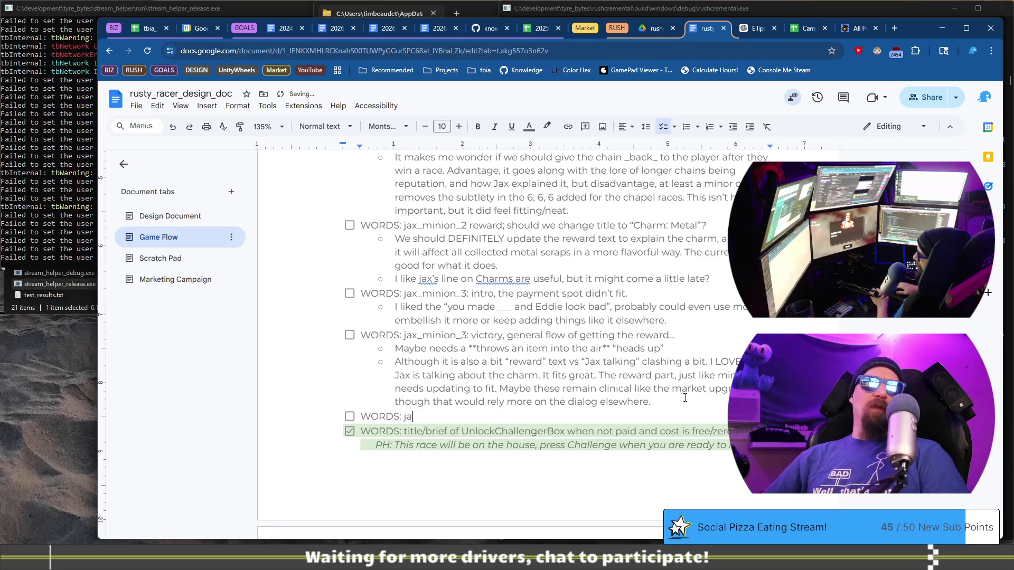
text(spit)
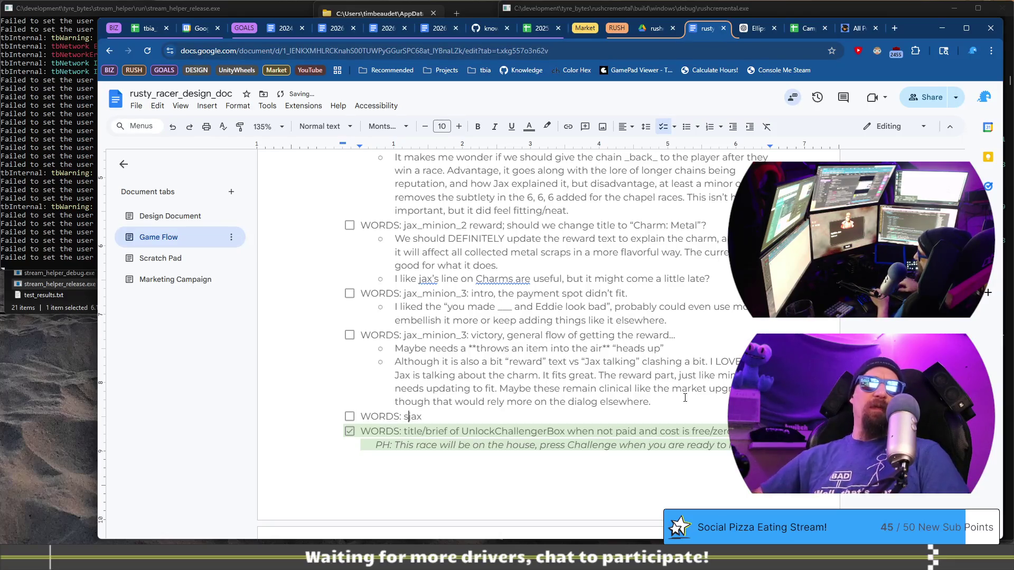
text(fire_)
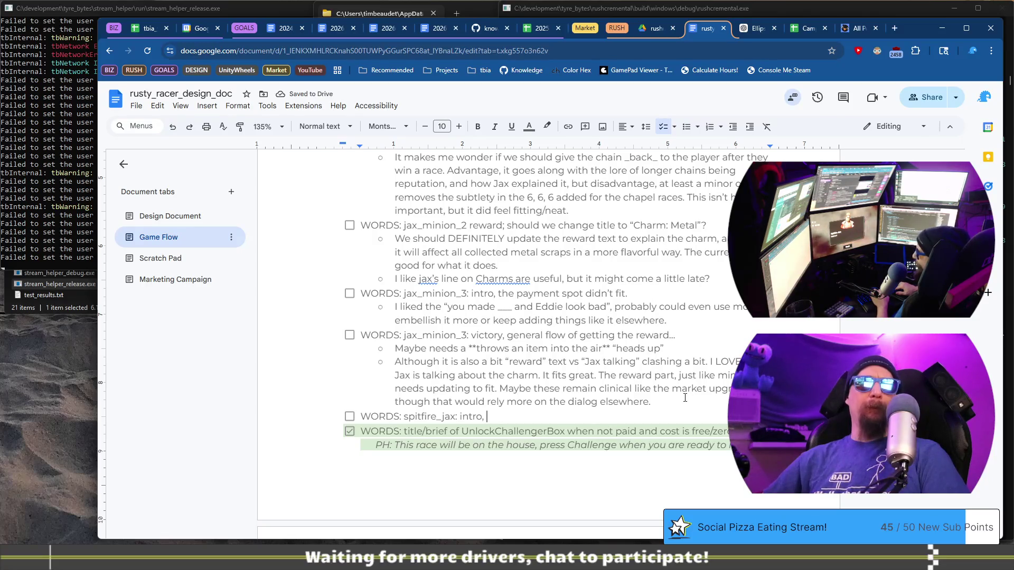
text(payment spot is)
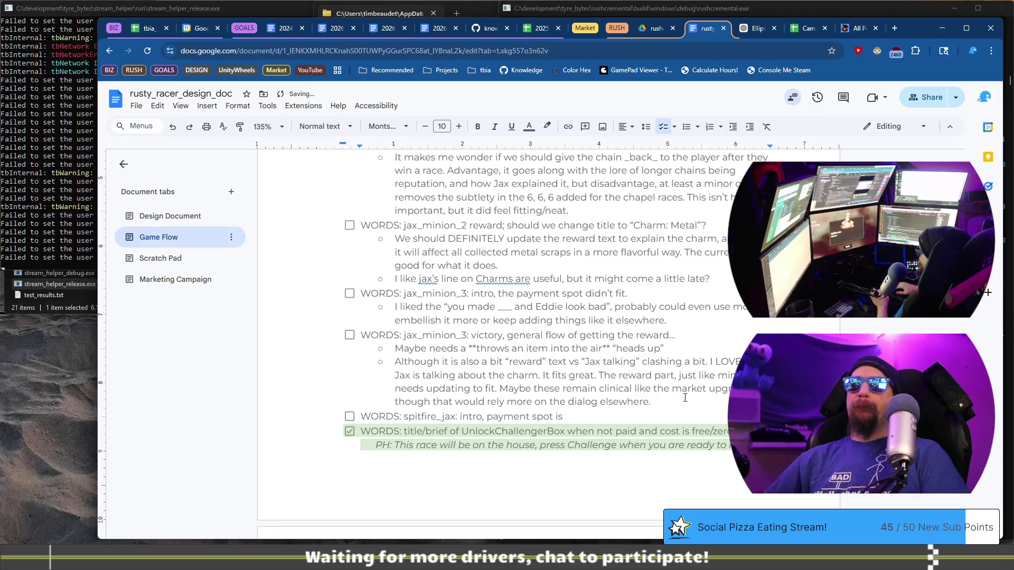
key(BackSpace)
key(BackSpace)
key(BackSpace)
text(fi)
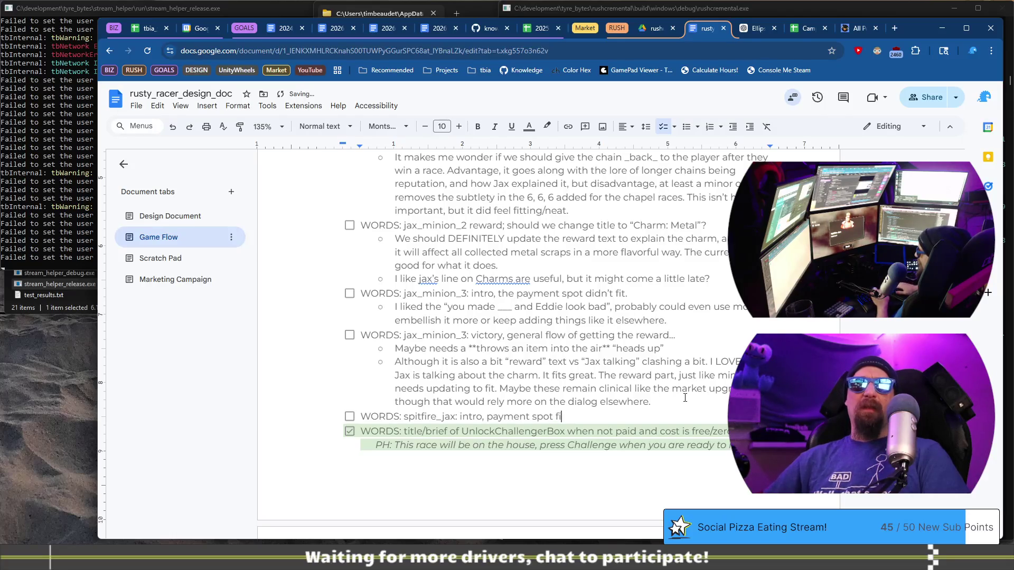
text(ts better)
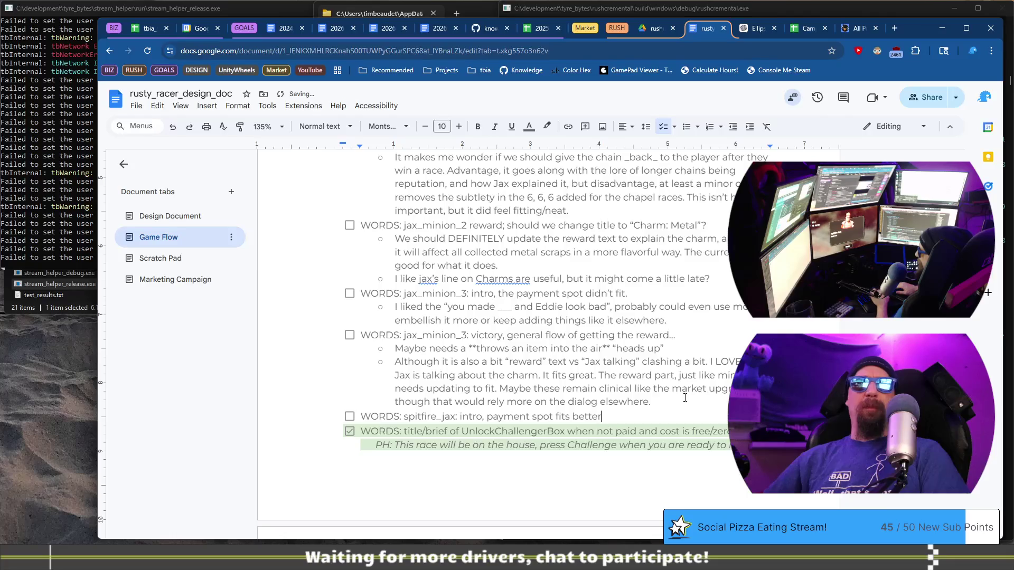
text( than theo )
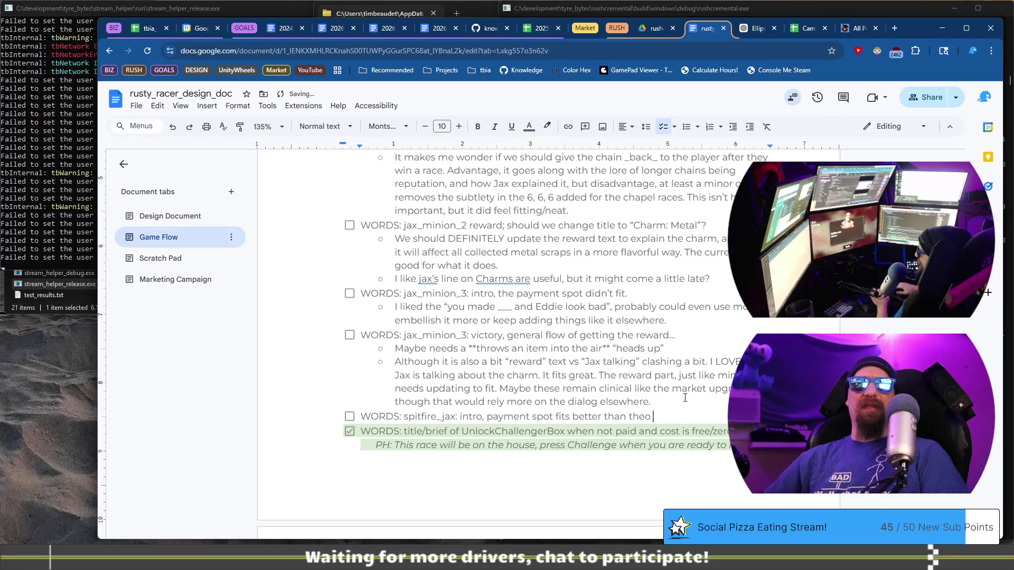
key(BackSpace)
key(BackSpace)
text( others, but sill)
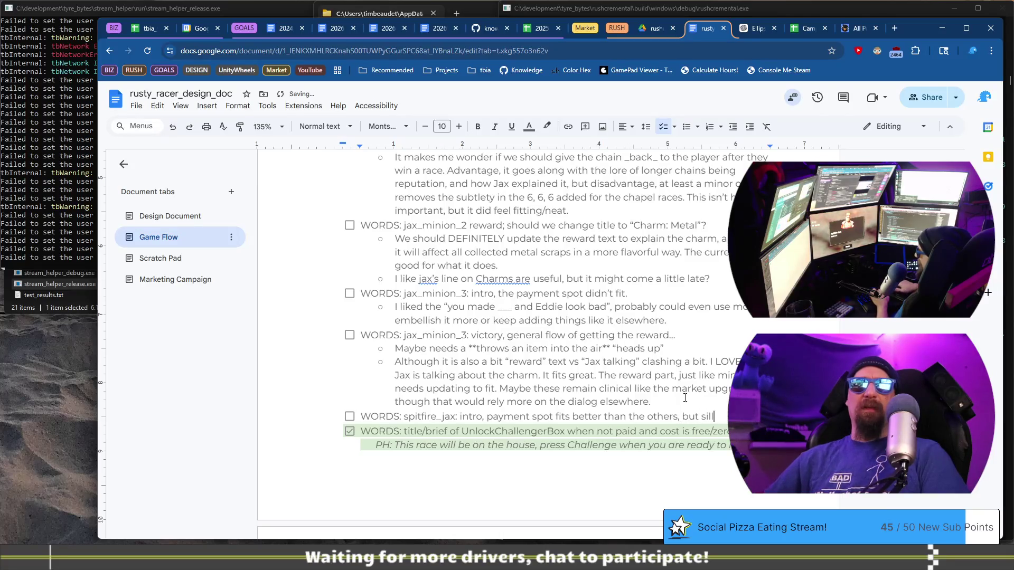
key(BackSpace)
key(BackSpace)
key(BackSpace)
text(till a)
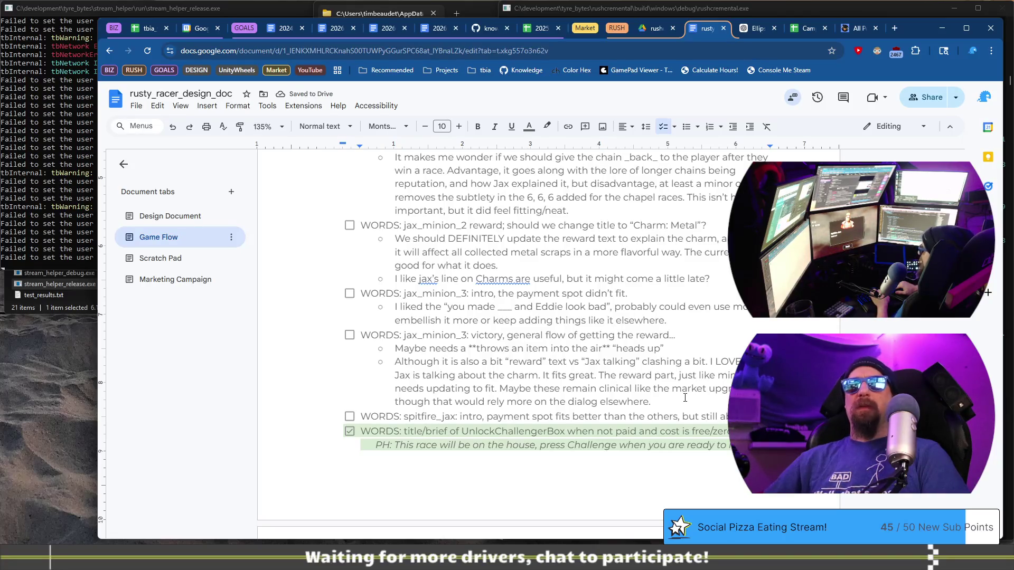
Add an indented sub-bullet: skipping the payment should be an option, though inconsistent payments would be weird
key(Return)
key(Tab)
text(This is making me )
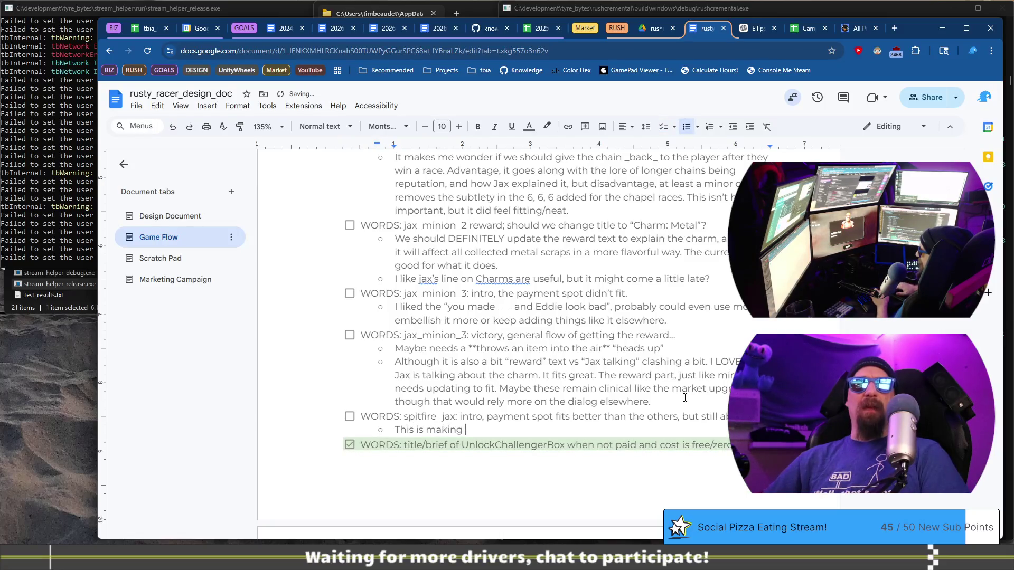
text(reall)
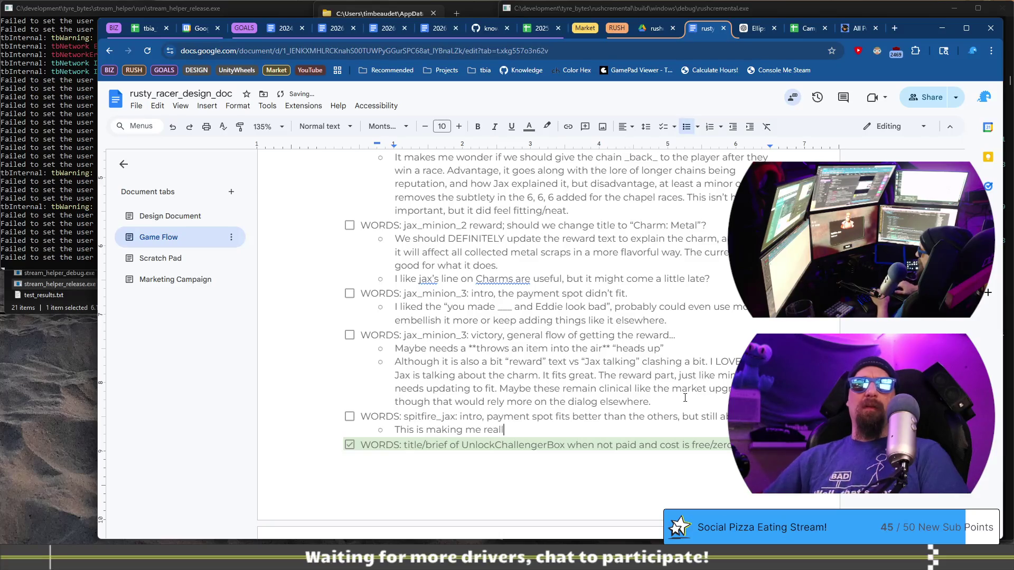
text(y believe we should have an option to skip the payment, although the inconsistent payments wou)
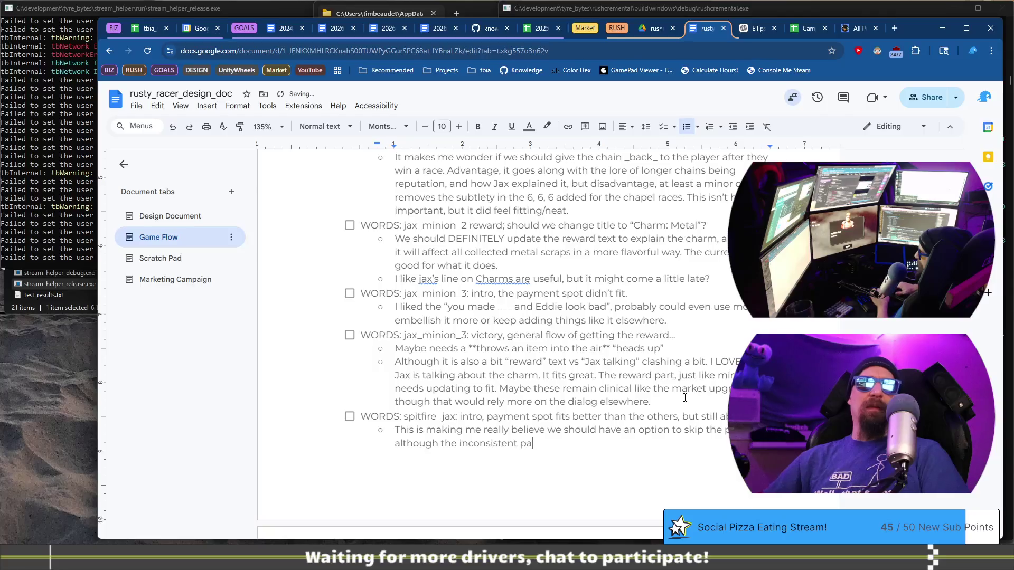
text(ld also be a)
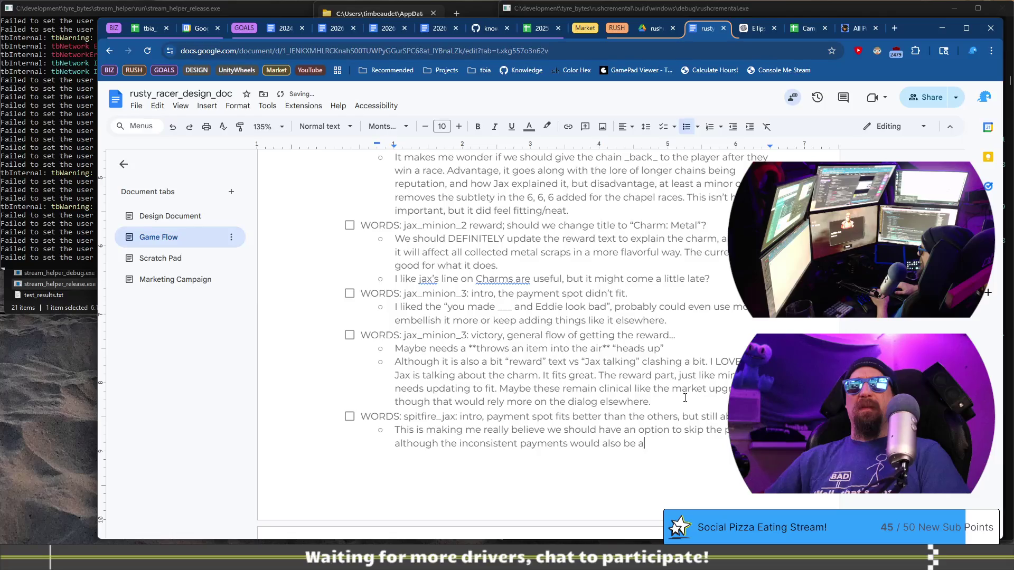
key(BackSpace)
text(weird.)
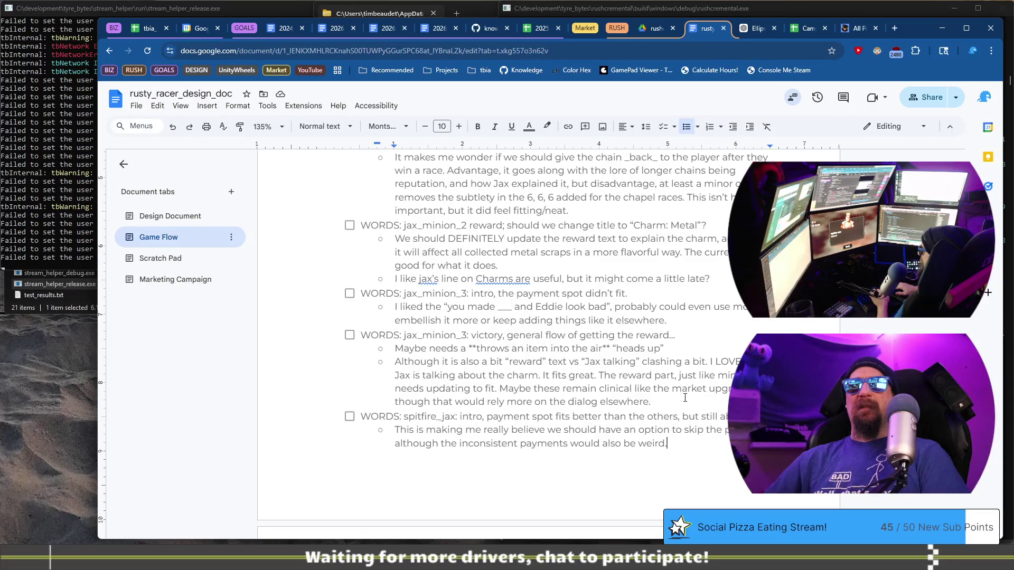
key(alt+Tab)
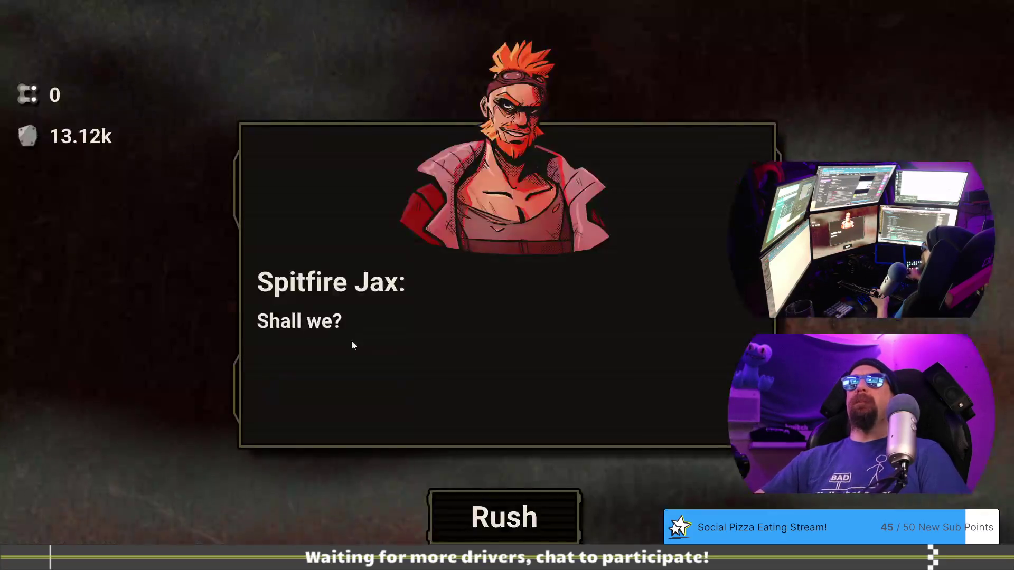
Close the game dialog, rebuild and relaunch the game, and run rust_jax in the developer terminal
click(252, 289)
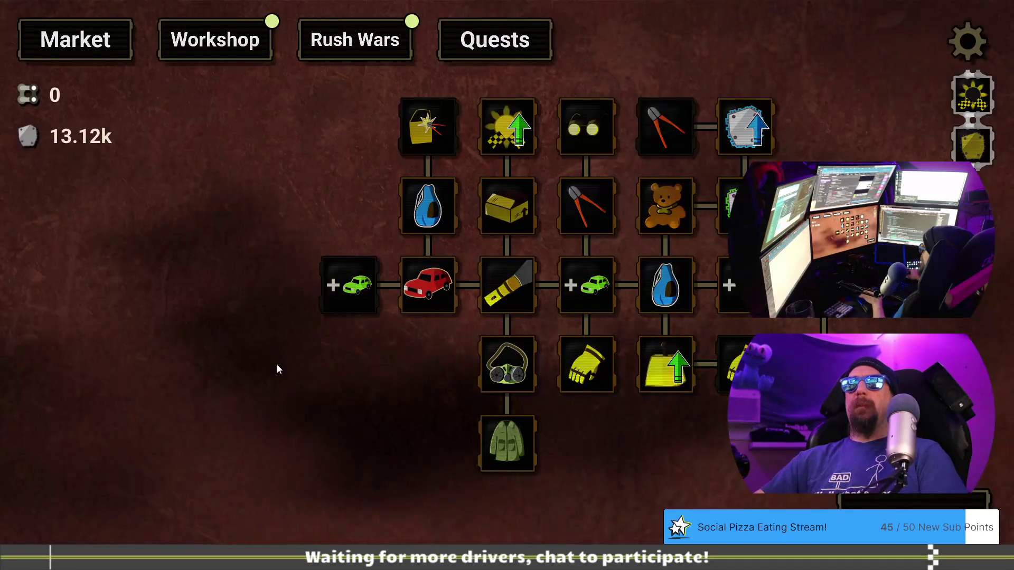
key(alt+Tab)
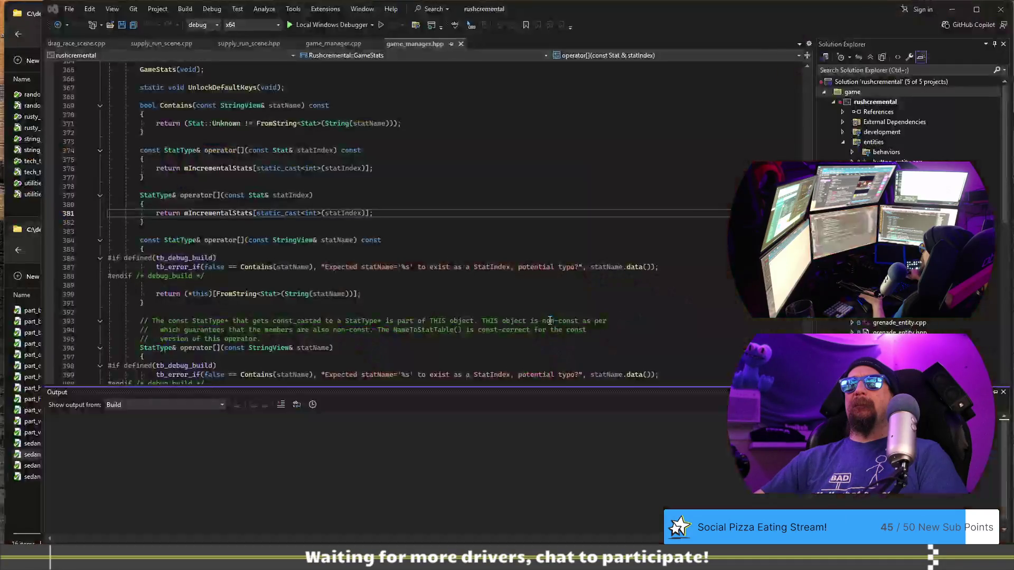
key(F5)
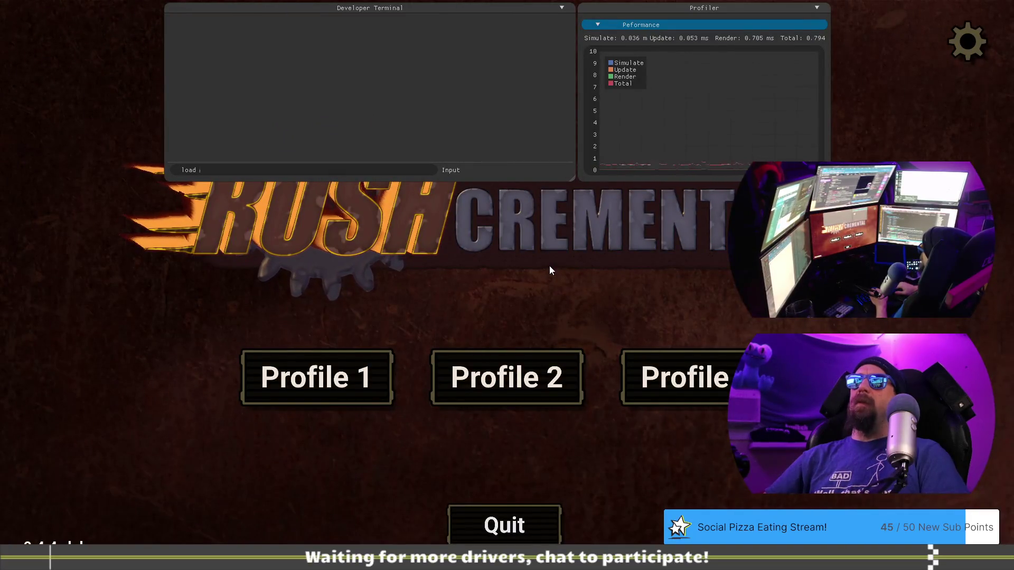
text(rust_jax)
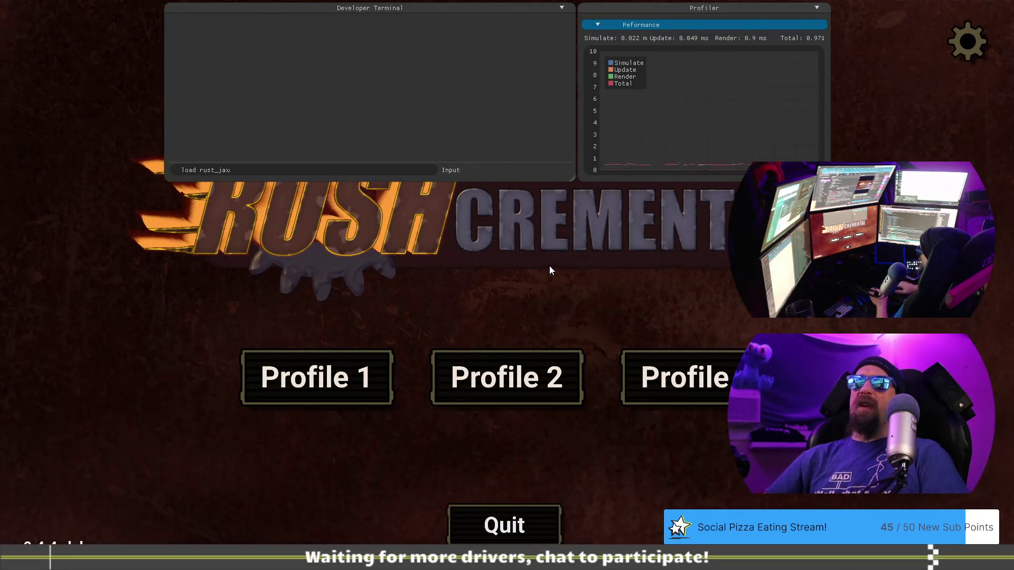
key(Return)
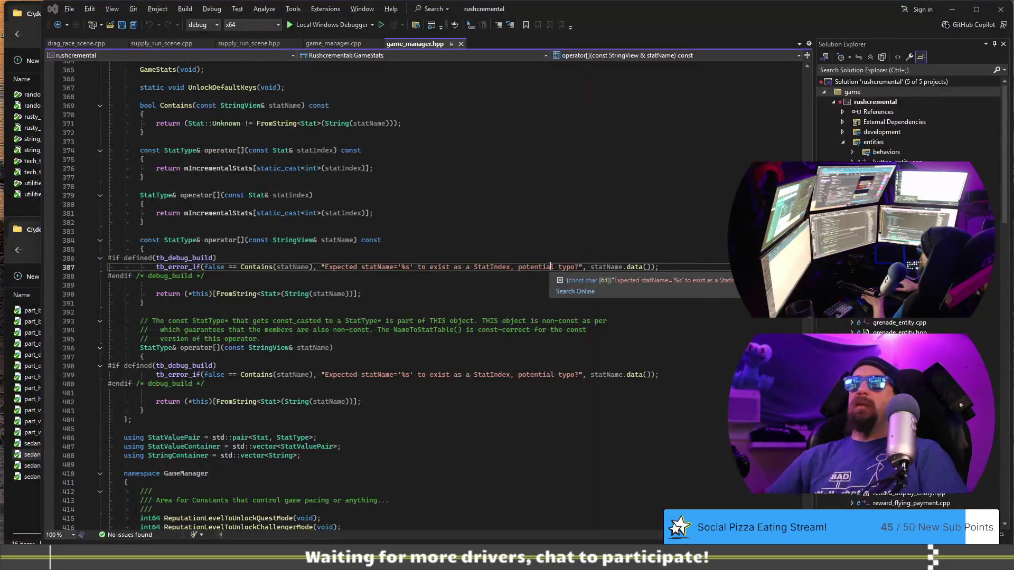
Search Windows for 'vsc' to bring up Visual Studio Code
key(alt+Tab)
key(alt+Up)
key(alt+Up)
key(alt+Left)
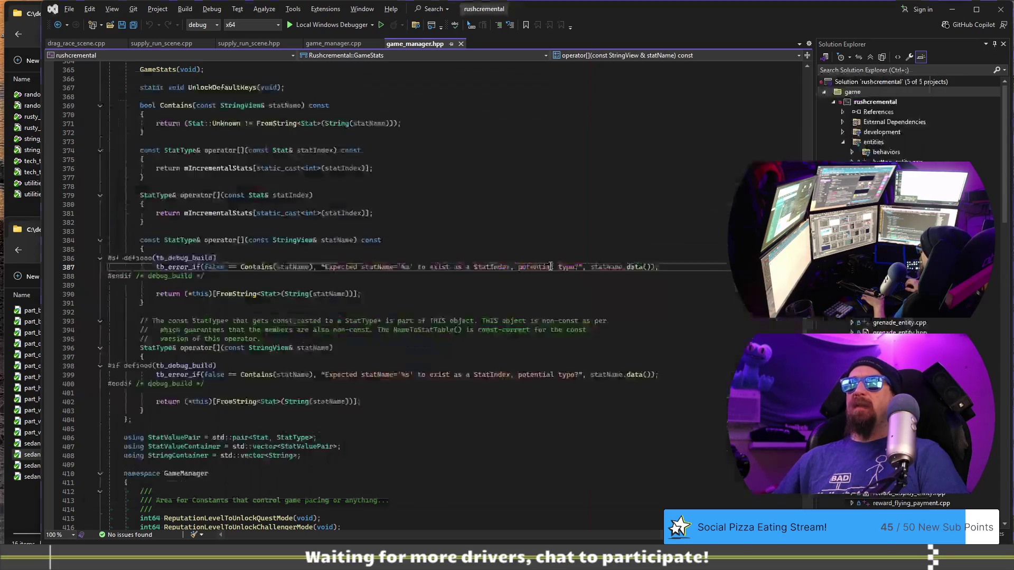
key(super)
text(vsc)
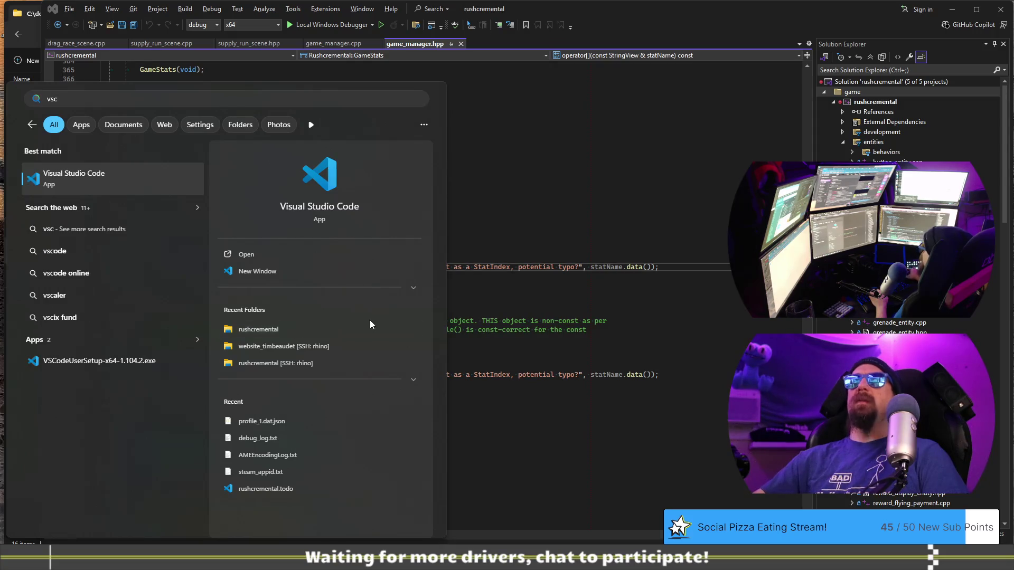
Launch Visual Studio Code and open challengers_dialog.jsonc at spitfire_jax's intro dialog
key(Return)
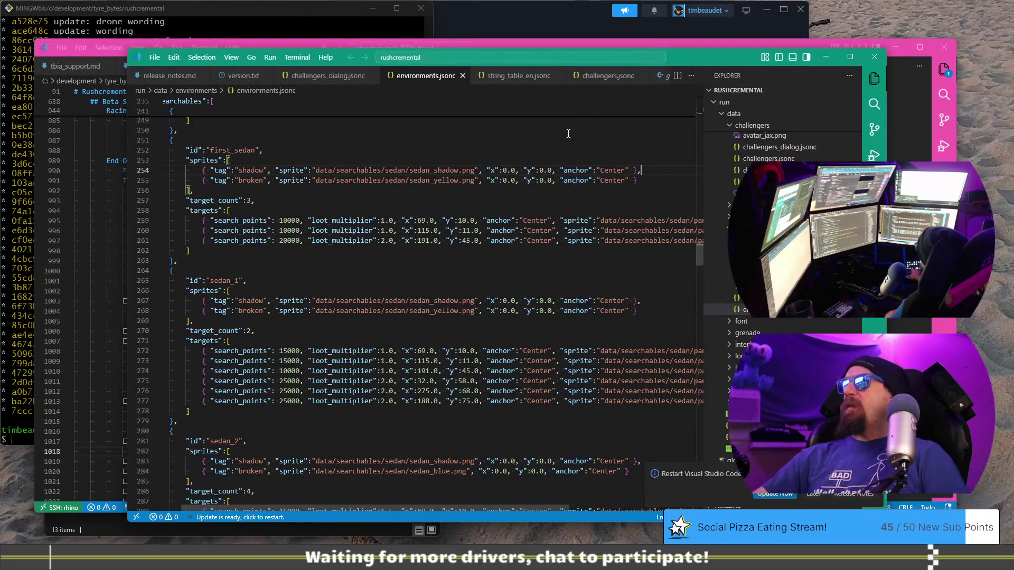
mouse_move(707, 60)
mouse_down()
mouse_move(68, 58)
mouse_move(762, 62)
mouse_move(734, 63)
mouse_move(746, 40)
mouse_up()
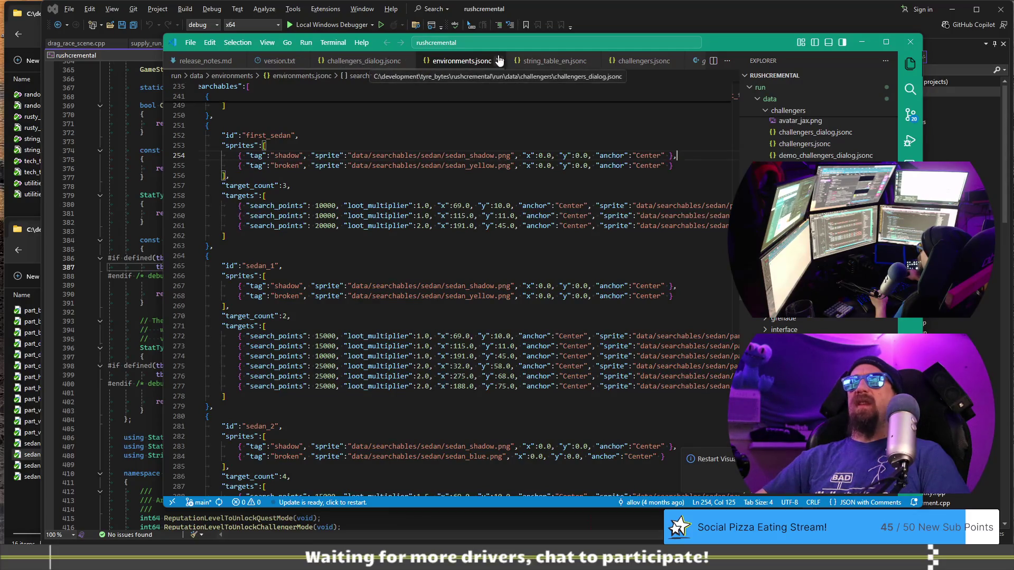
click(347, 61)
scroll(458, 228, down, 20)
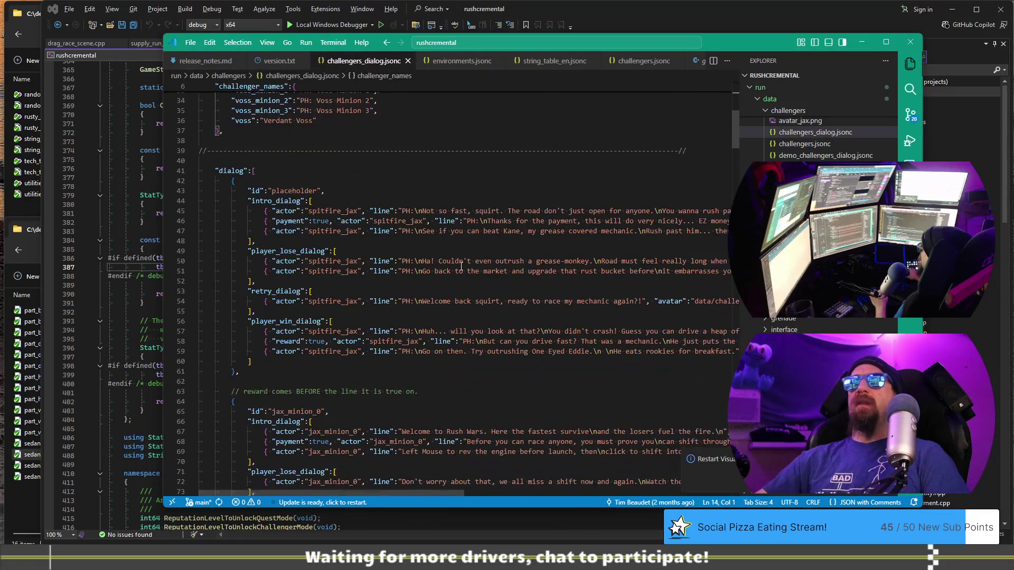
scroll(423, 299, down, 4)
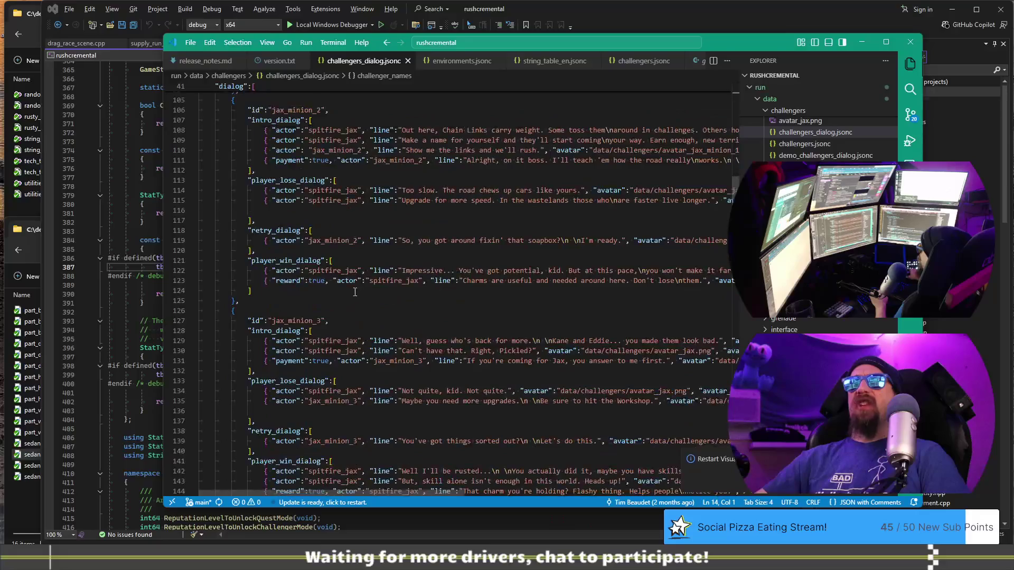
scroll(342, 334, down, 12)
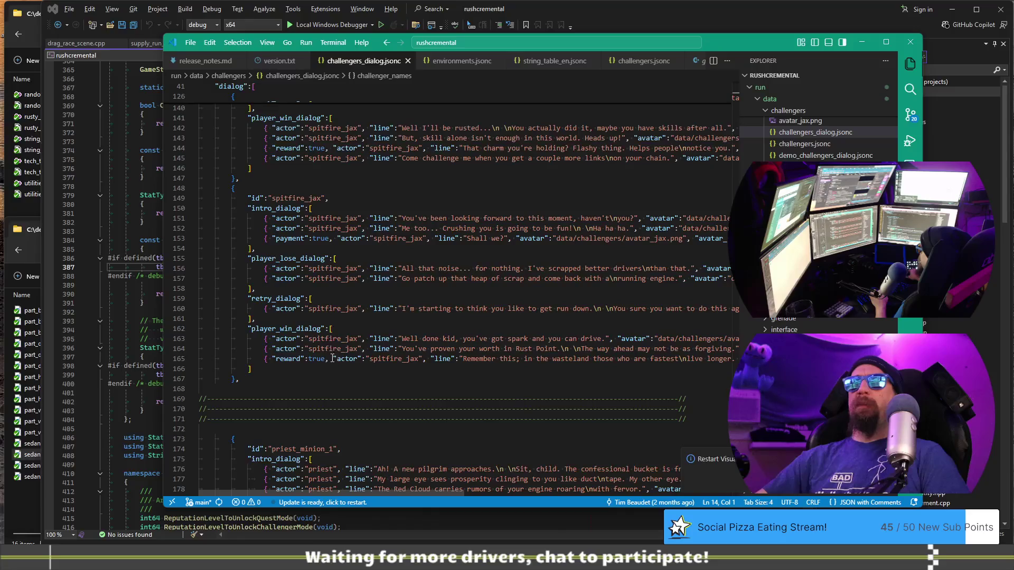
Move "payment":true from the "Shall we?" line up to the first intro line
click(337, 239)
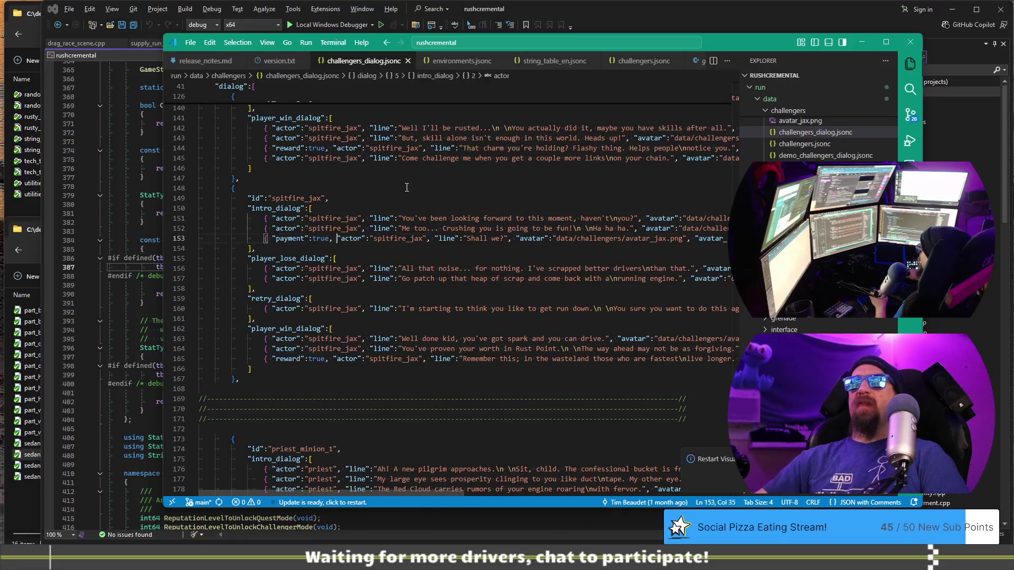
key(ctrl+shift+Left)
key(ctrl+shift+Left)
key(ctrl+shift+Left)
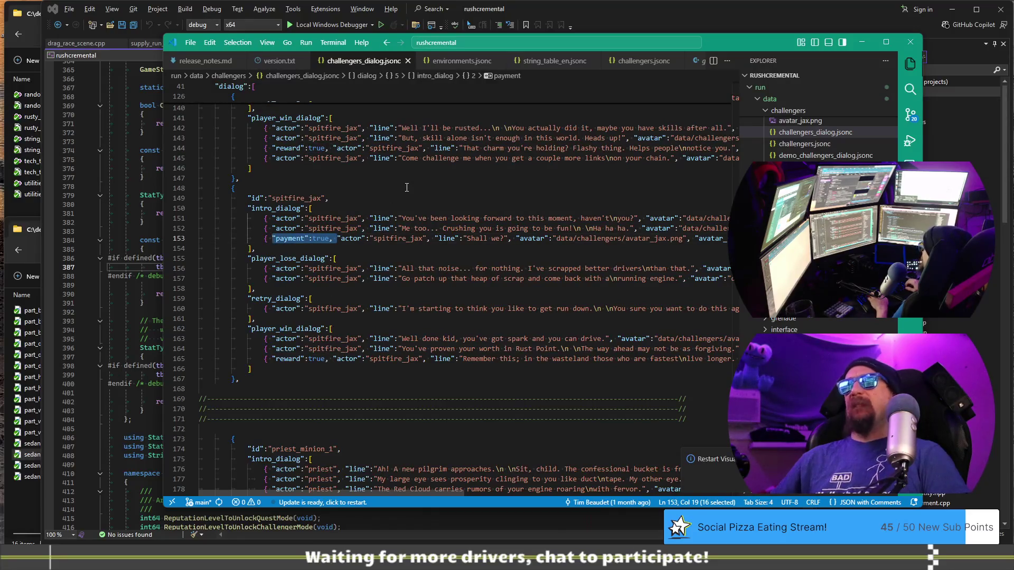
key(ctrl+x)
key(Up)
key(Up)
key(ctrl+v)
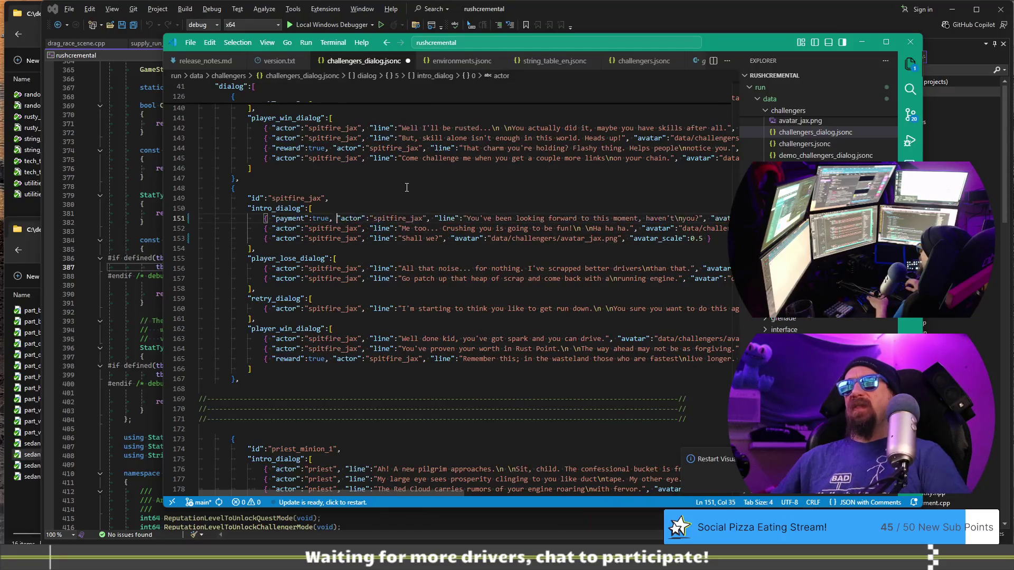
Rebuild and launch the game from Visual Studio
click(650, 17)
click(599, 210)
key(F5)
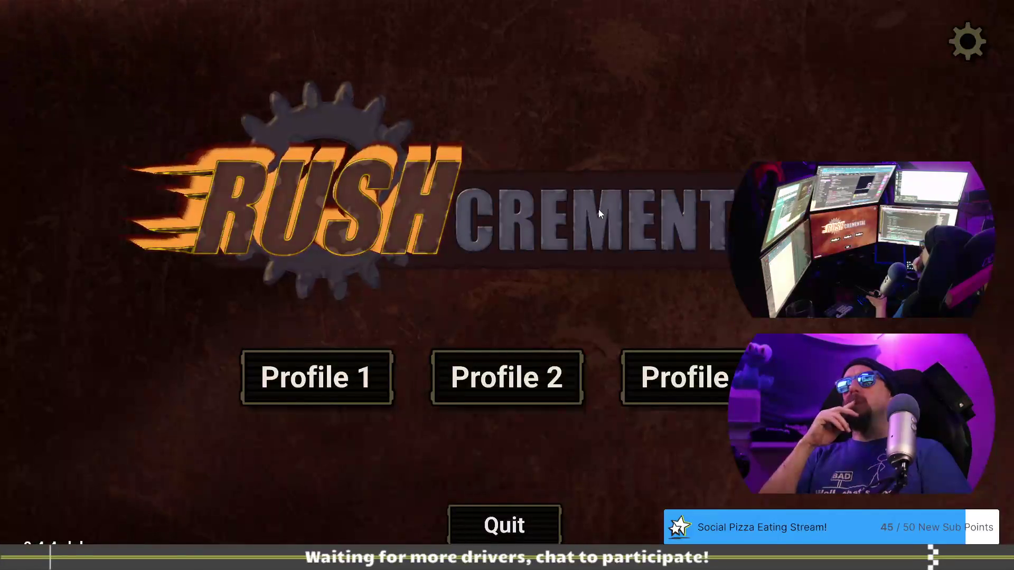
Load Profile 1, pay 5 Chain Links to challenge Spitfire Jax, and advance his intro into the race
click(348, 372)
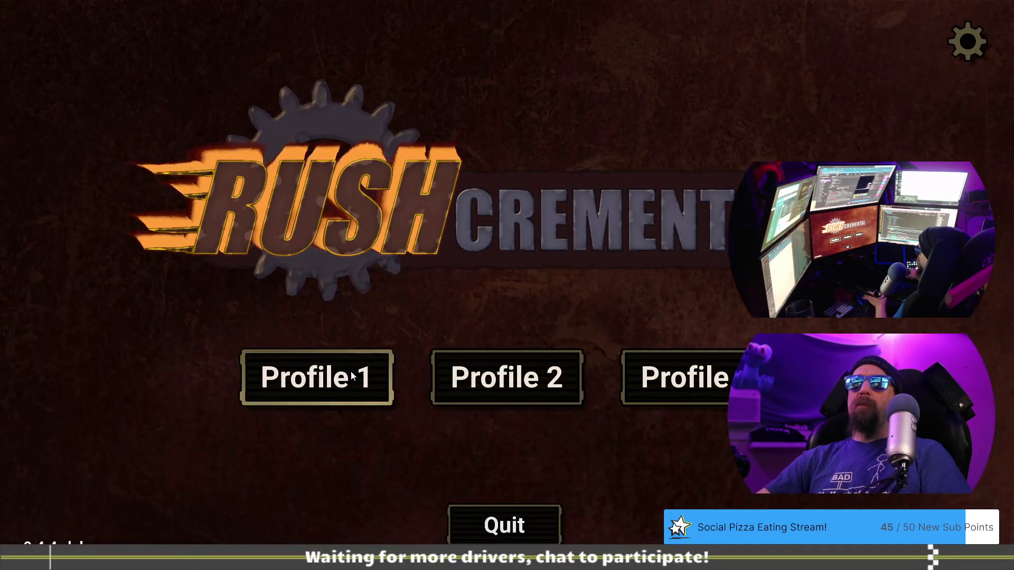
click(363, 47)
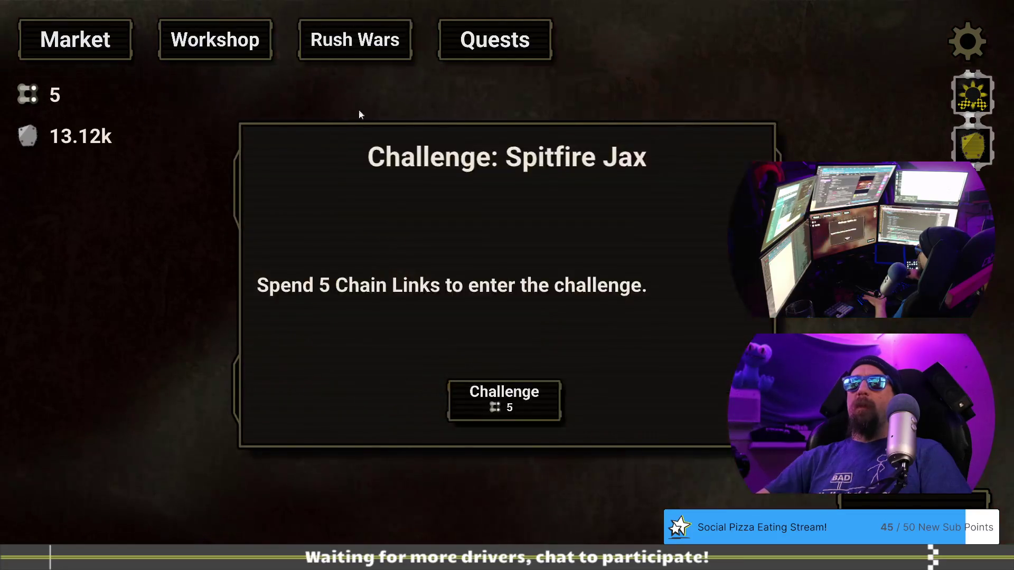
click(494, 404)
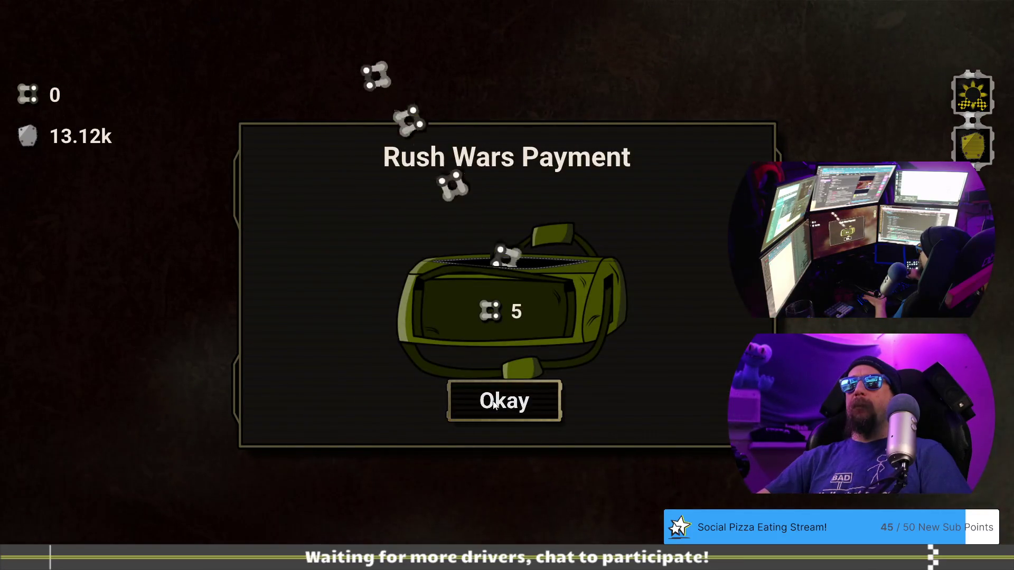
click(495, 404)
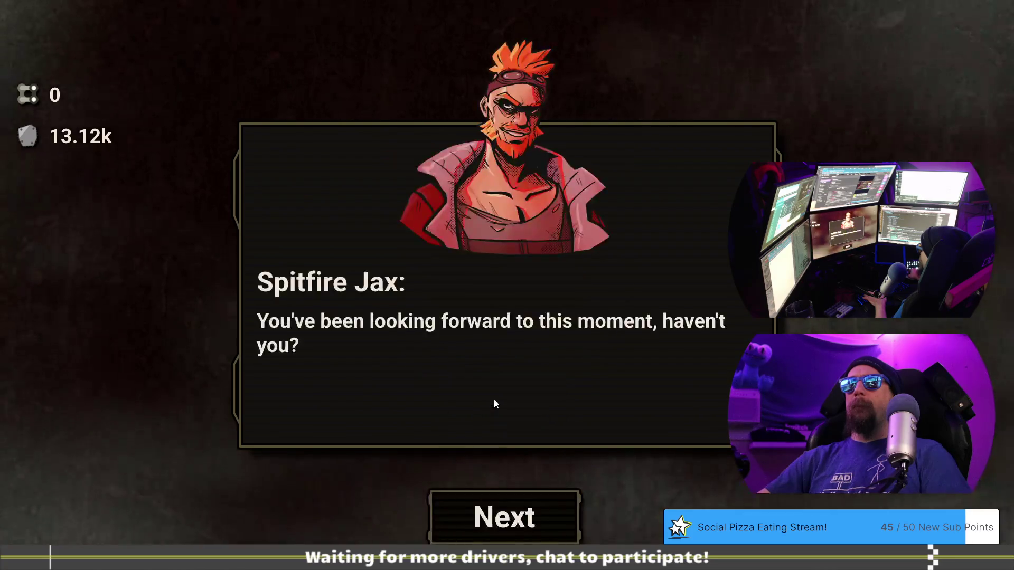
click(532, 521)
click(532, 522)
click(532, 522)
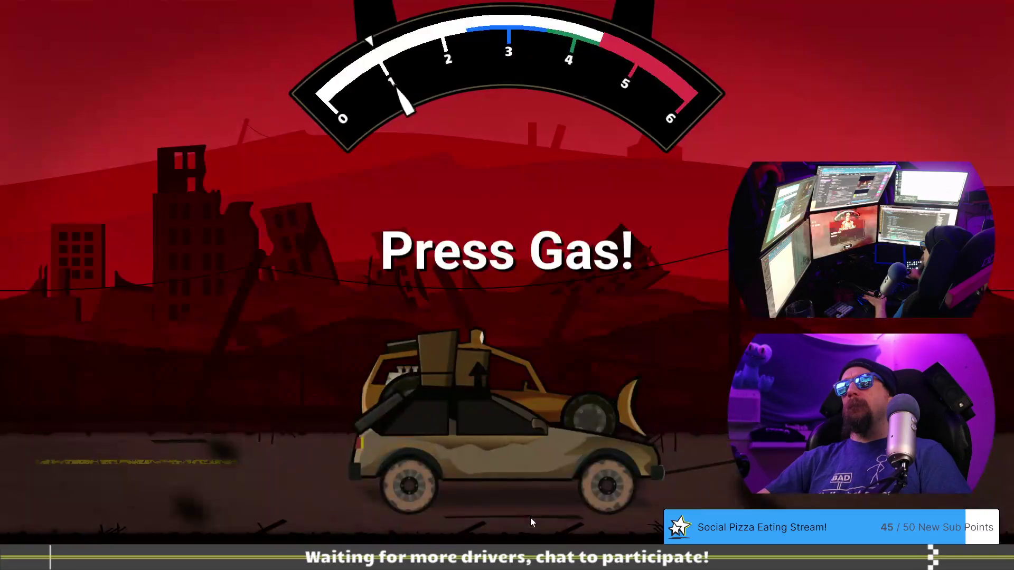
key(alt+Tab)
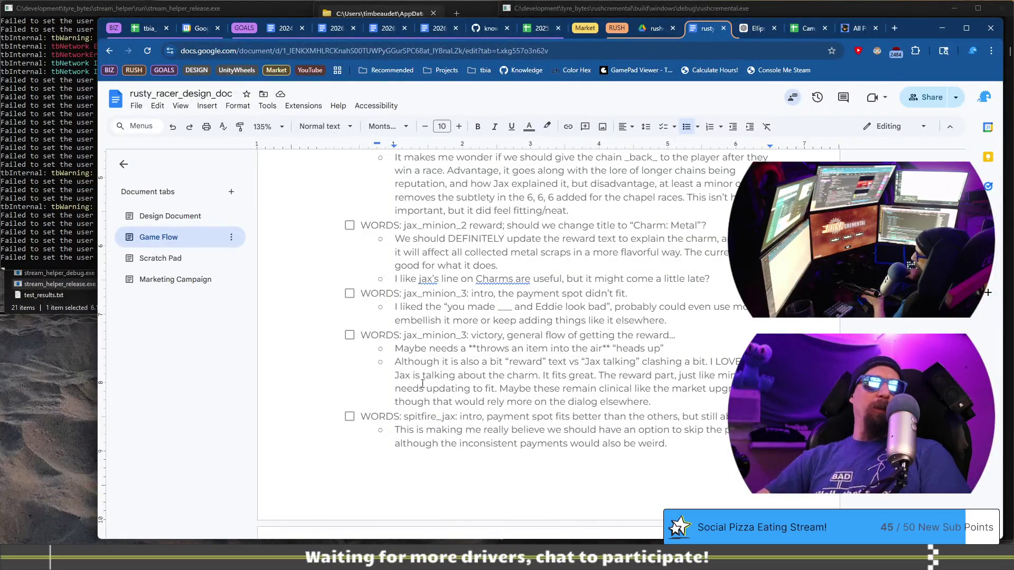
Start a spitfire_jax sub-bullet proposing the payment play right after pressing Challenge, with 'just' bolded
click(392, 431)
scroll(439, 421, down, 1)
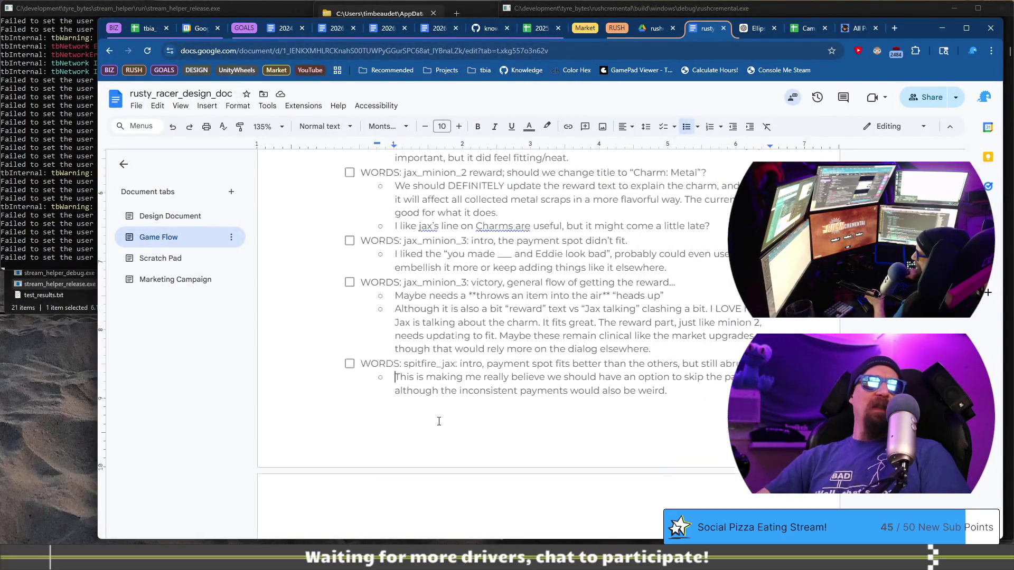
scroll(509, 357, down, 2)
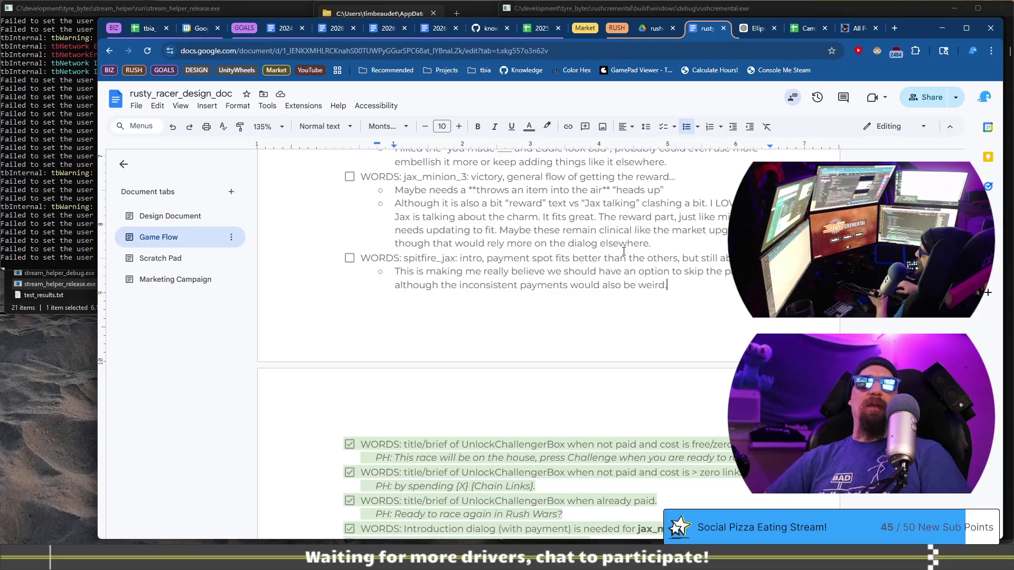
key(Return)
text(Ac)
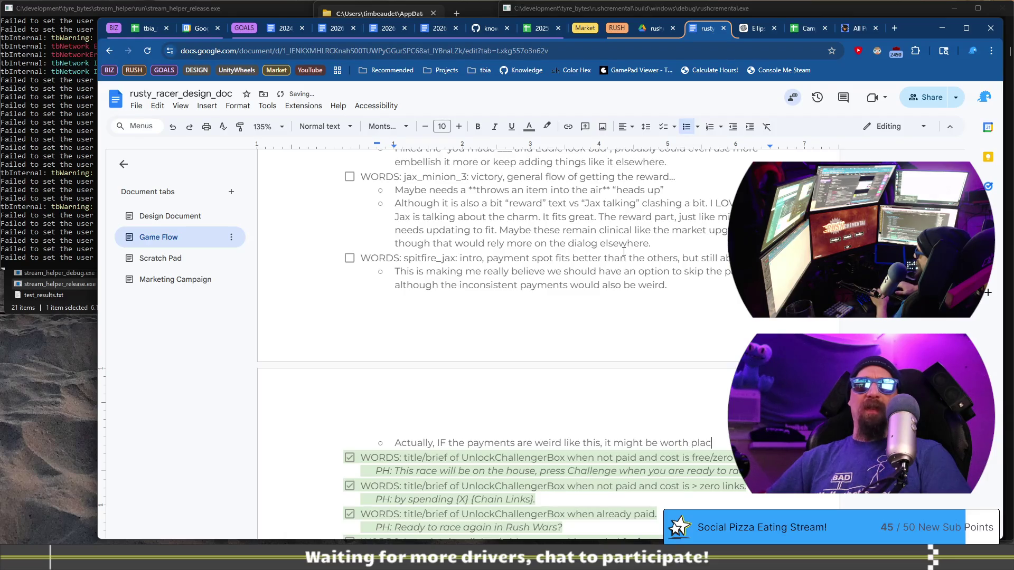
text(ver)
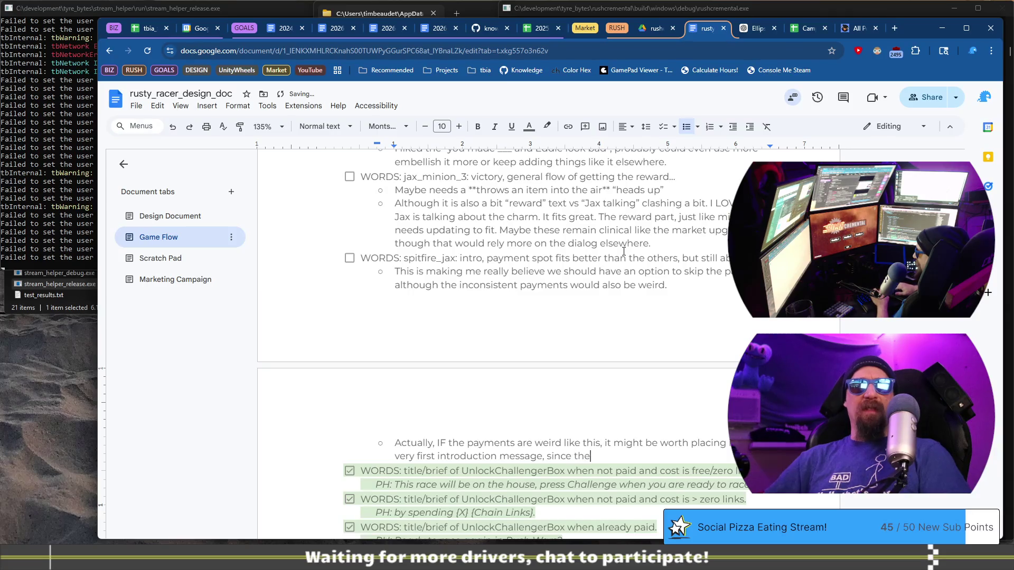
key(ctrl+b)
text(just)
key(ctrl+b)
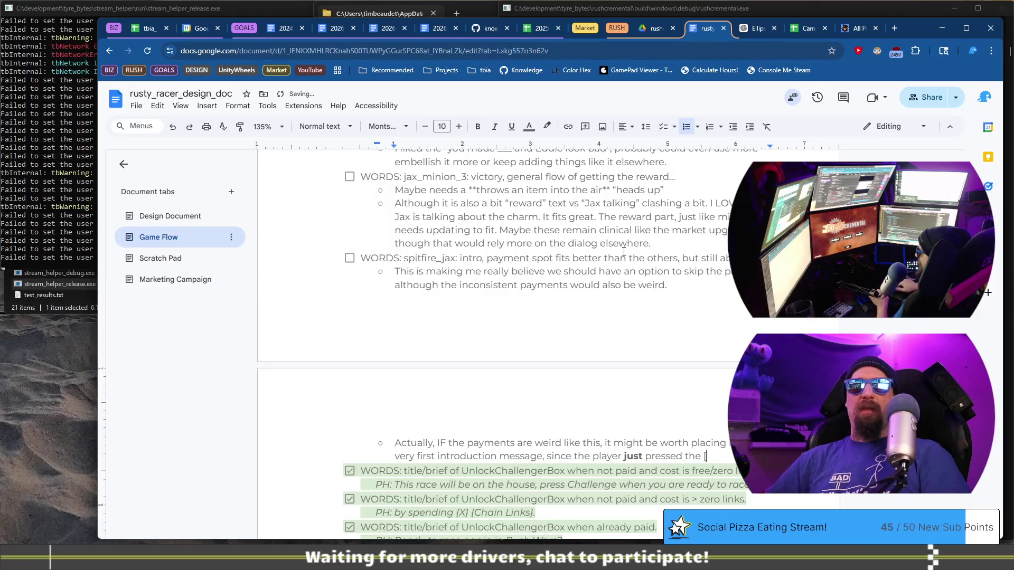
Finish the note about playing it before the first dialog line without the dialog shift, and open a new browser tab
text(5 Cha)
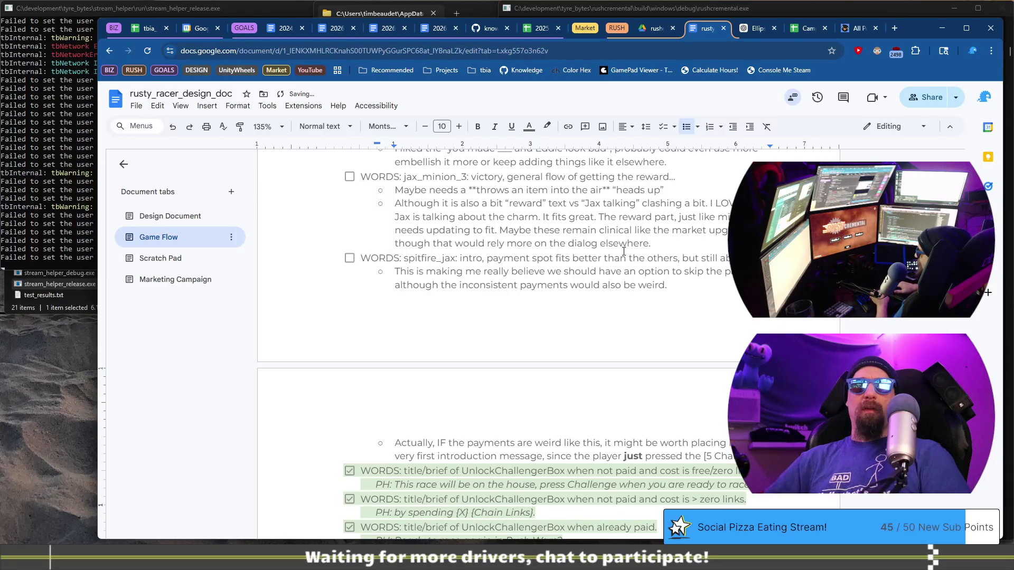
text( Challe)
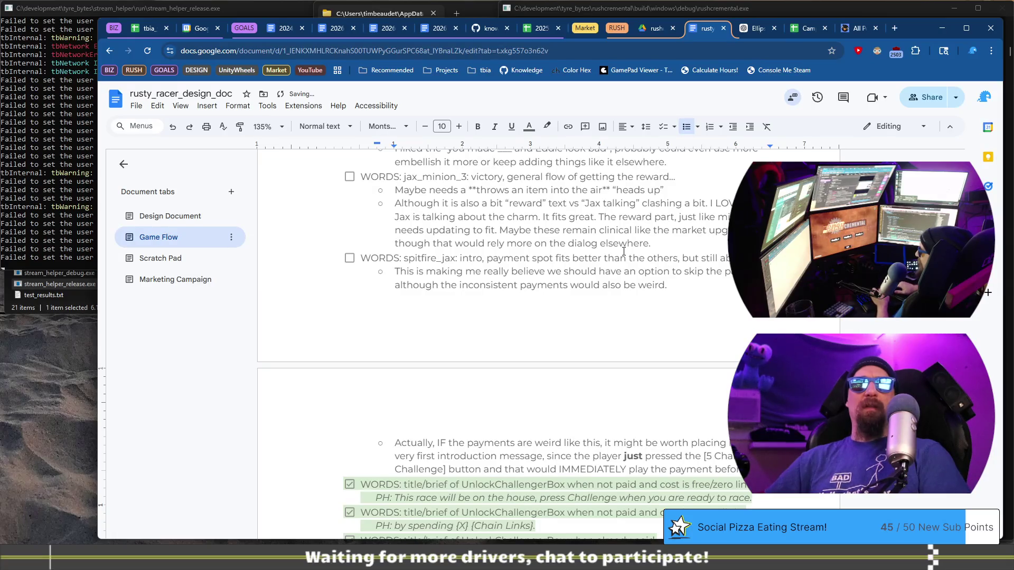
text(ing the first line of intro dialog)
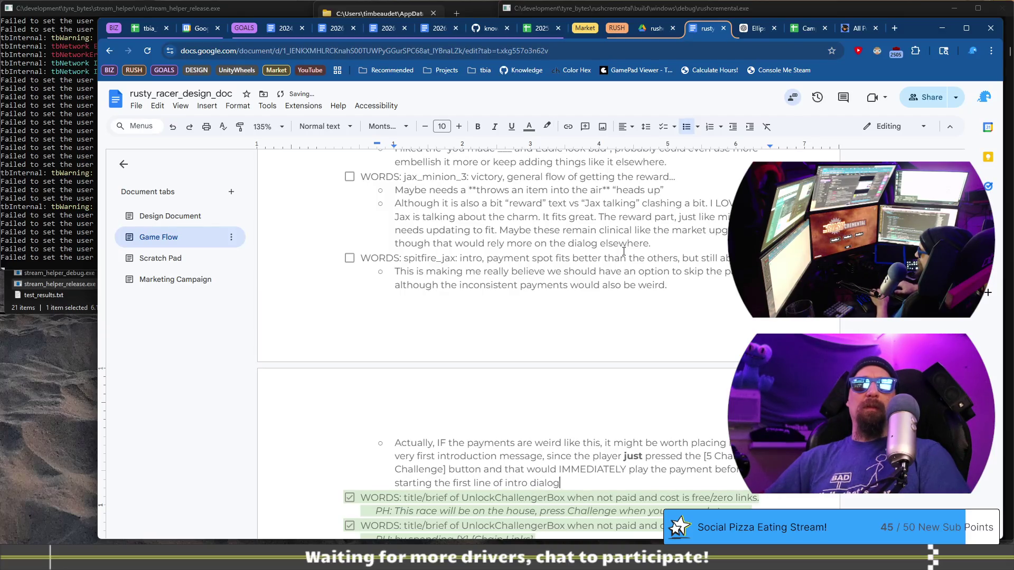
text(. It makes )
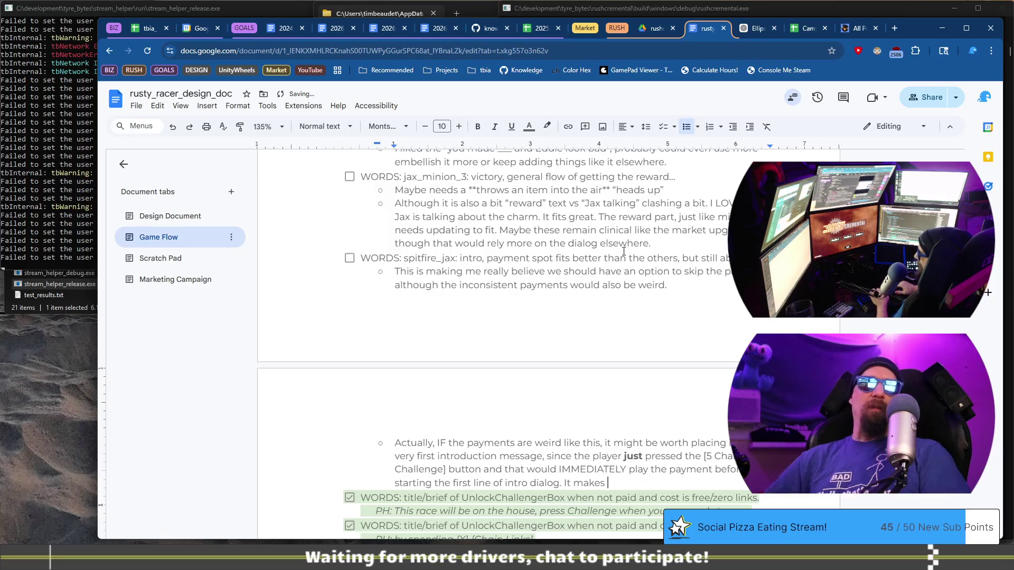
text(ore sense withou)
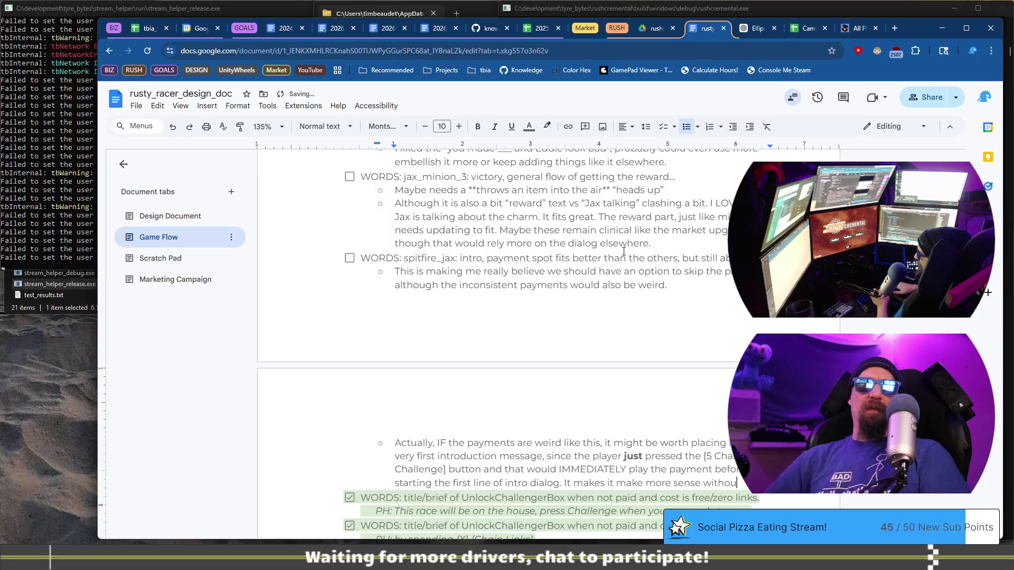
text(dialog)
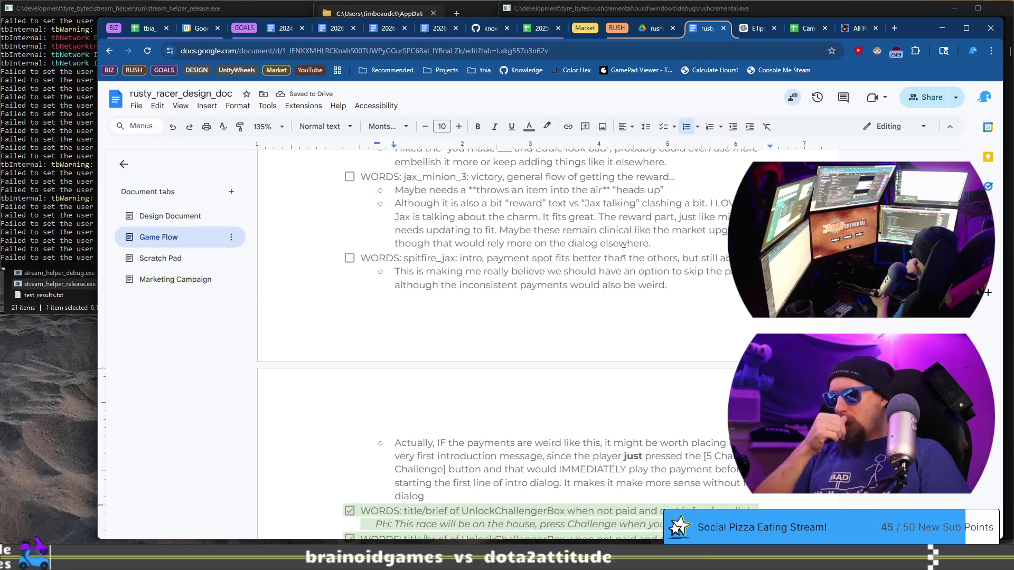
text(shift)
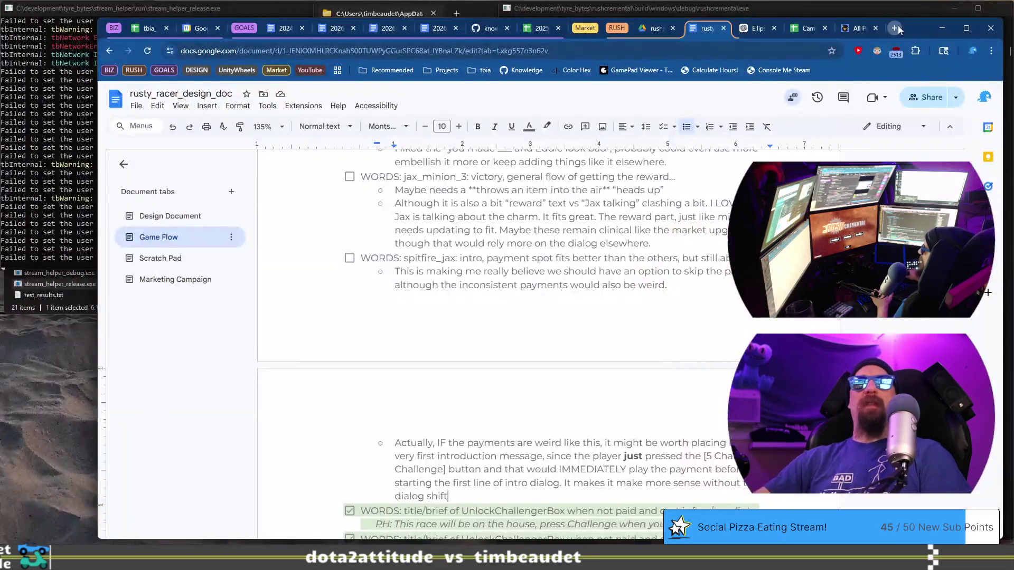
click(897, 28)
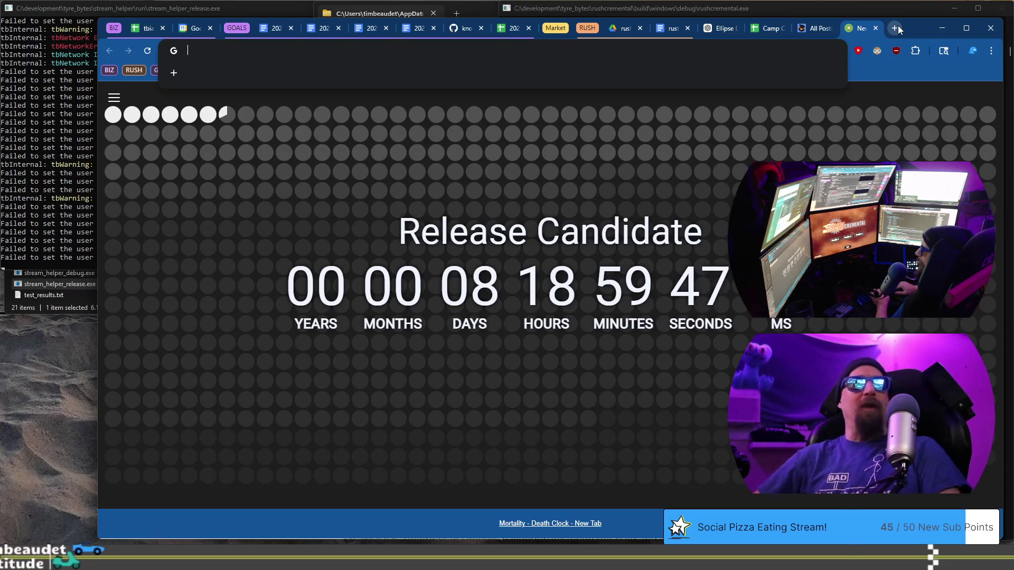
Load maps.google.com and dismiss the Ask Maps promotion
text(r)
key(BackSpace)
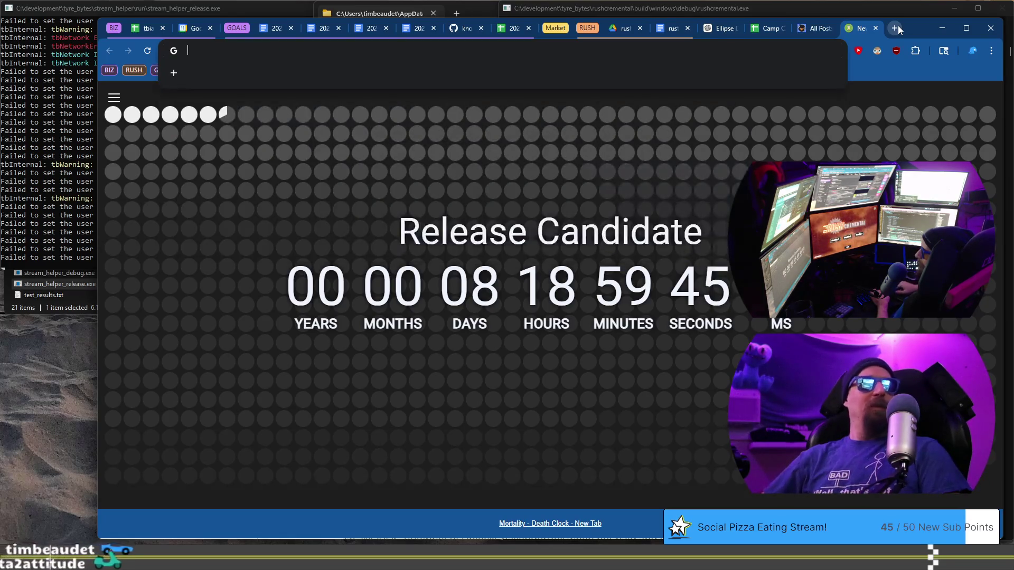
text(maps.google.com)
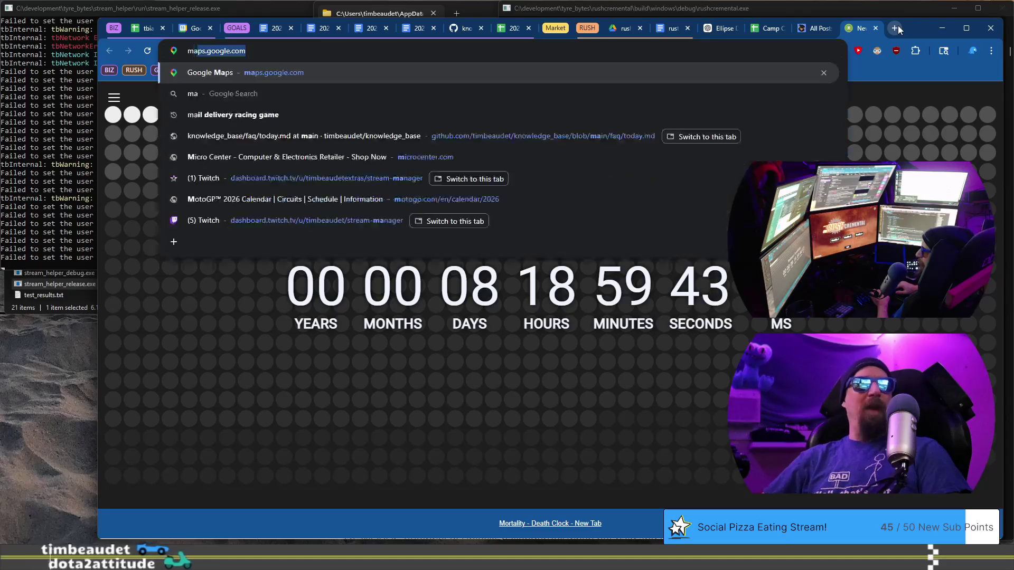
key(Return)
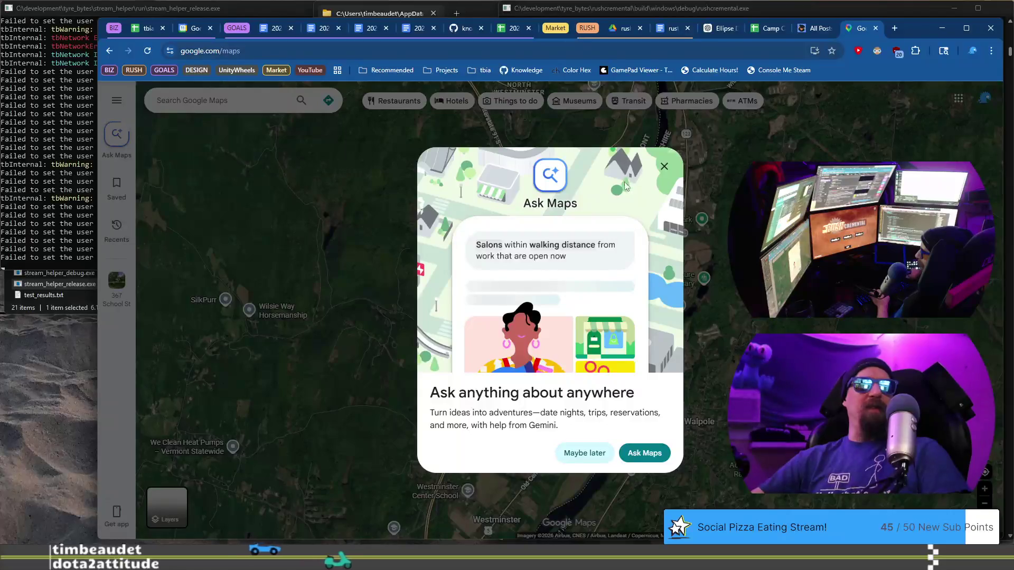
click(727, 383)
Pan and zoom the map over Quebec and Maine
scroll(705, 336, down, 5)
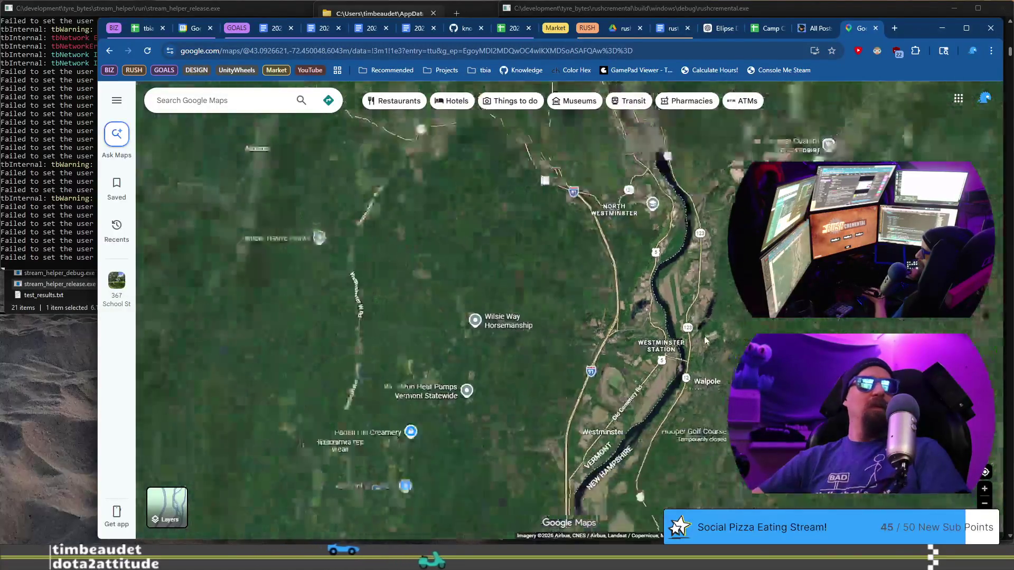
drag(684, 332, 608, 293)
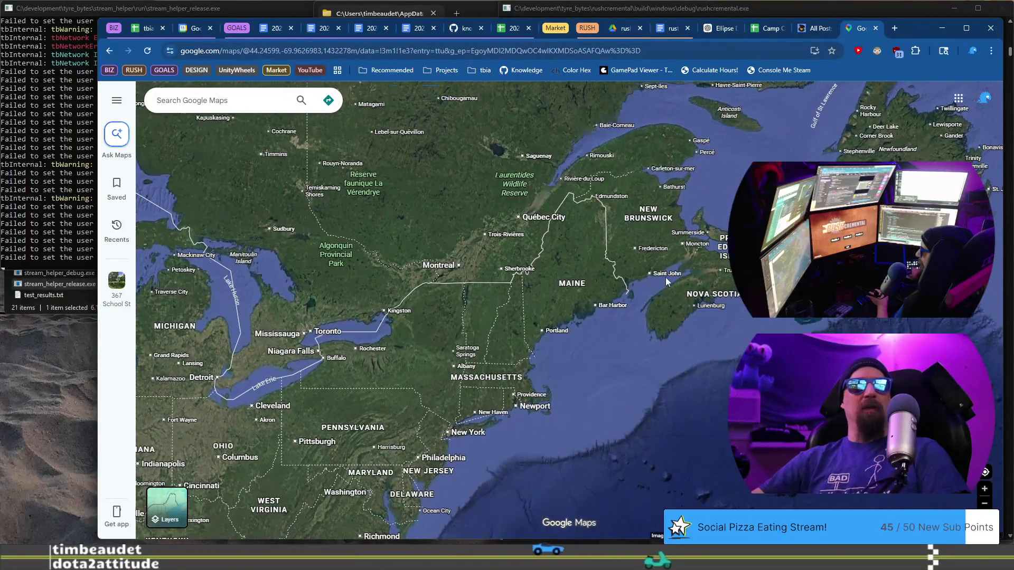
scroll(666, 277, up, 3)
scroll(673, 284, up, 3)
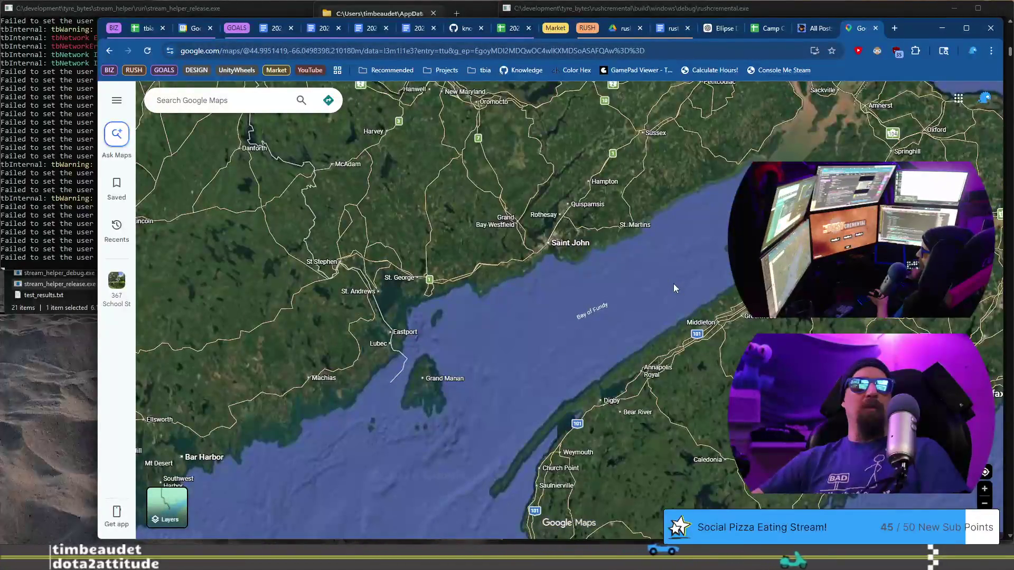
scroll(682, 269, down, 2)
scroll(699, 255, down, 3)
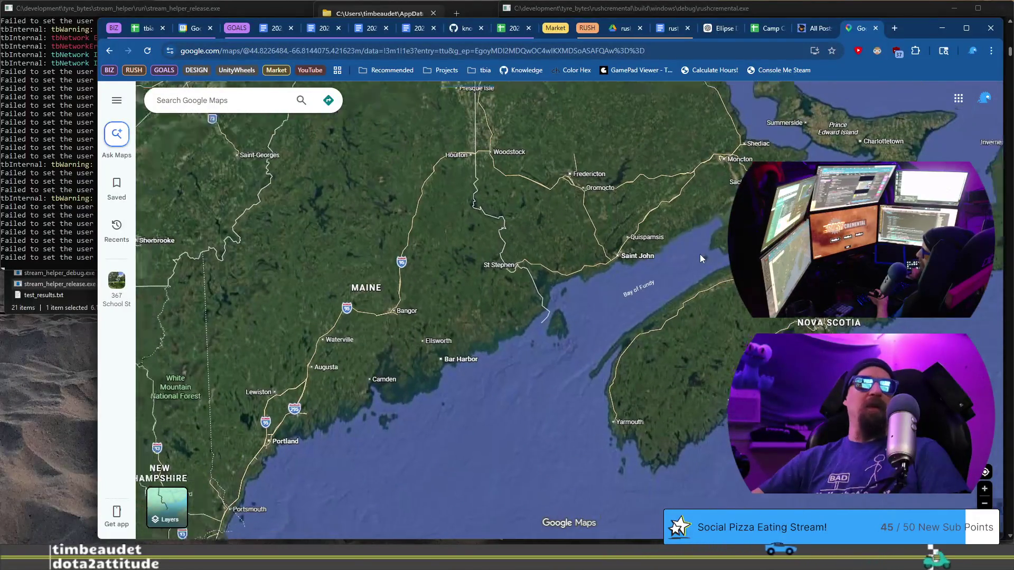
drag(700, 253, 681, 400)
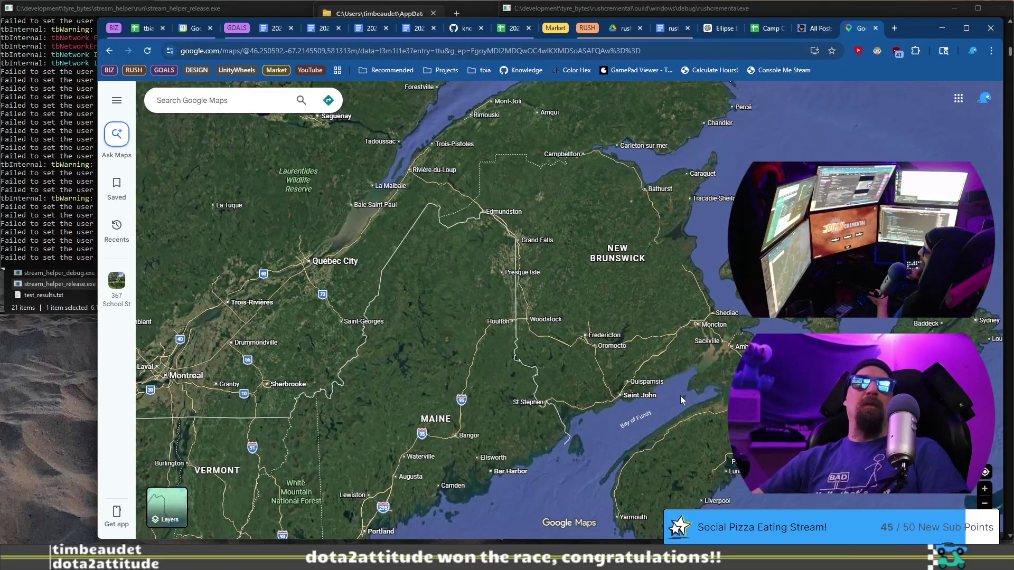
scroll(680, 397, down, 2)
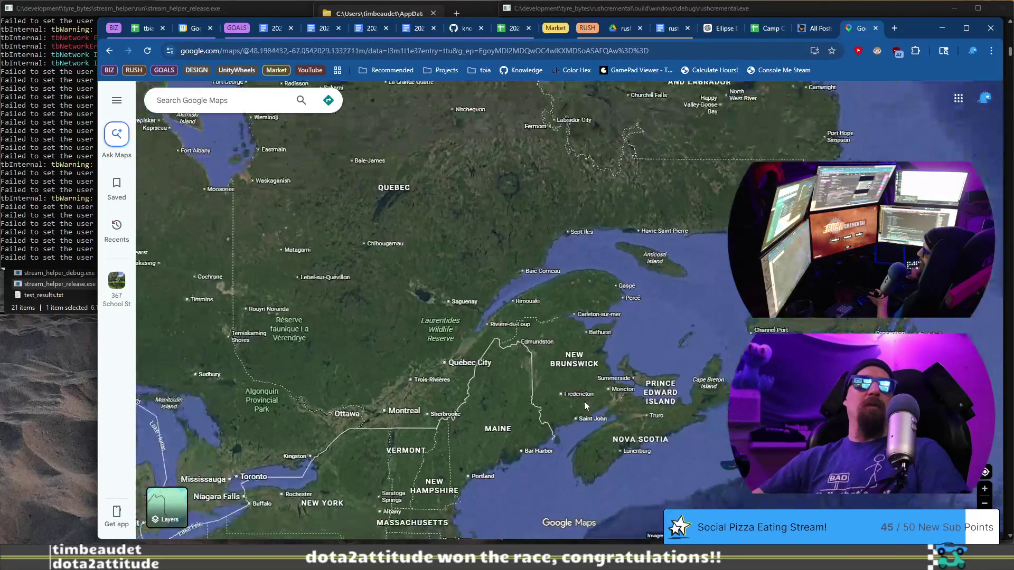
scroll(585, 403, down, 2)
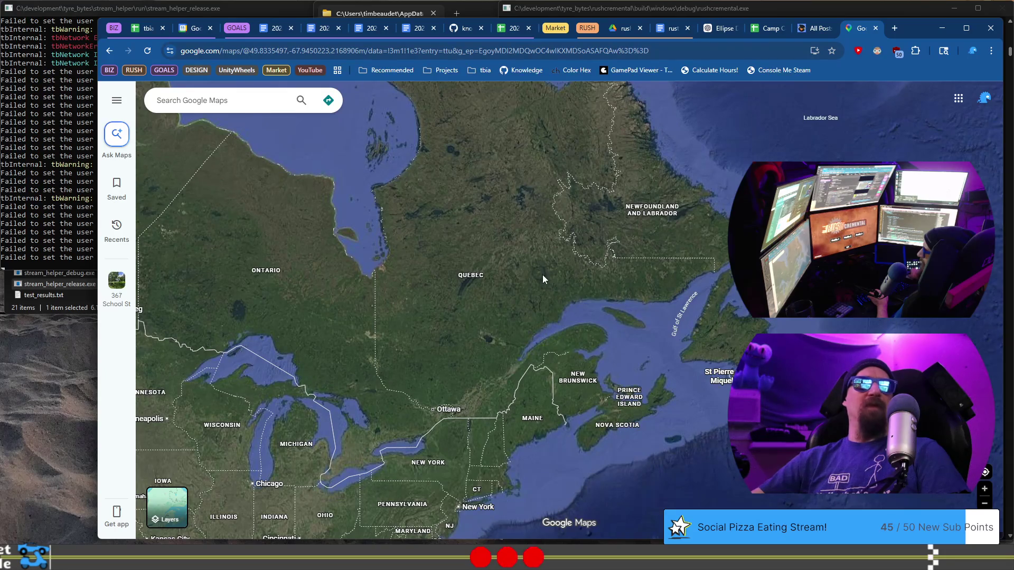
scroll(543, 275, down, 2)
Centre the satellite map on Nova Scotia and the Bay of Fundy
drag(606, 421, 544, 314)
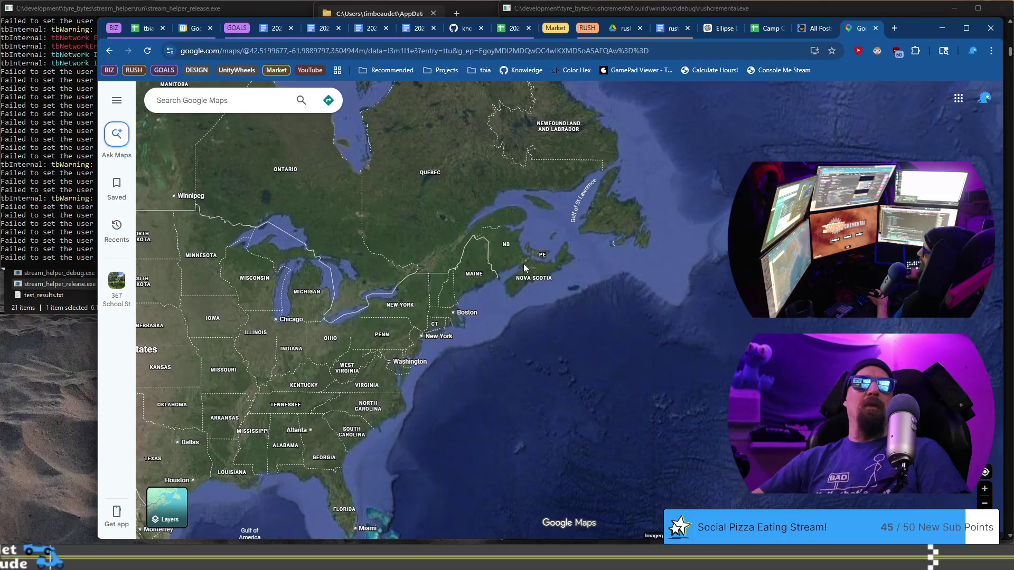
scroll(516, 274, up, 3)
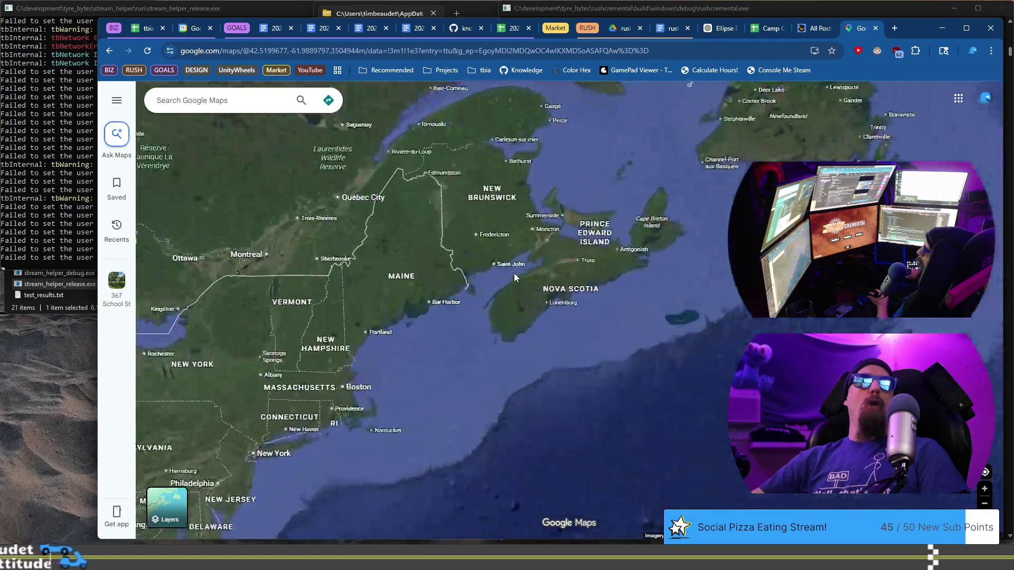
scroll(514, 273, up, 2)
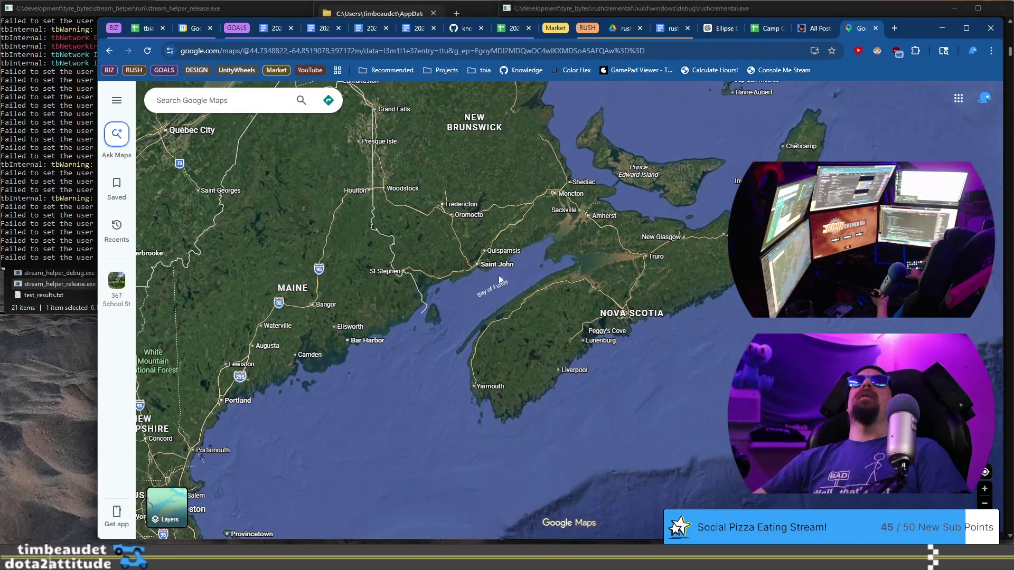
mouse_move(493, 268)
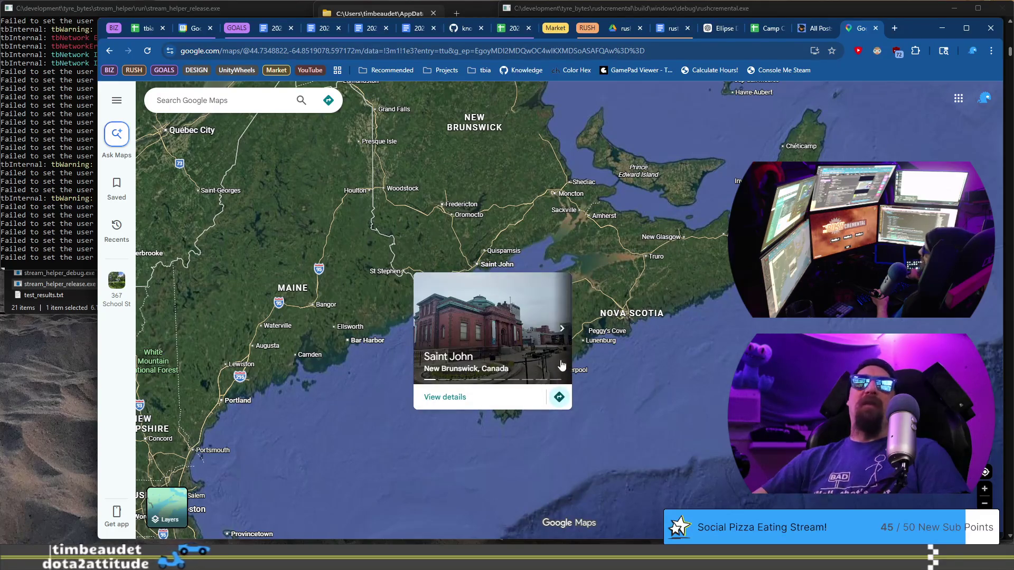
scroll(562, 365, down, 1)
drag(465, 301, 334, 319)
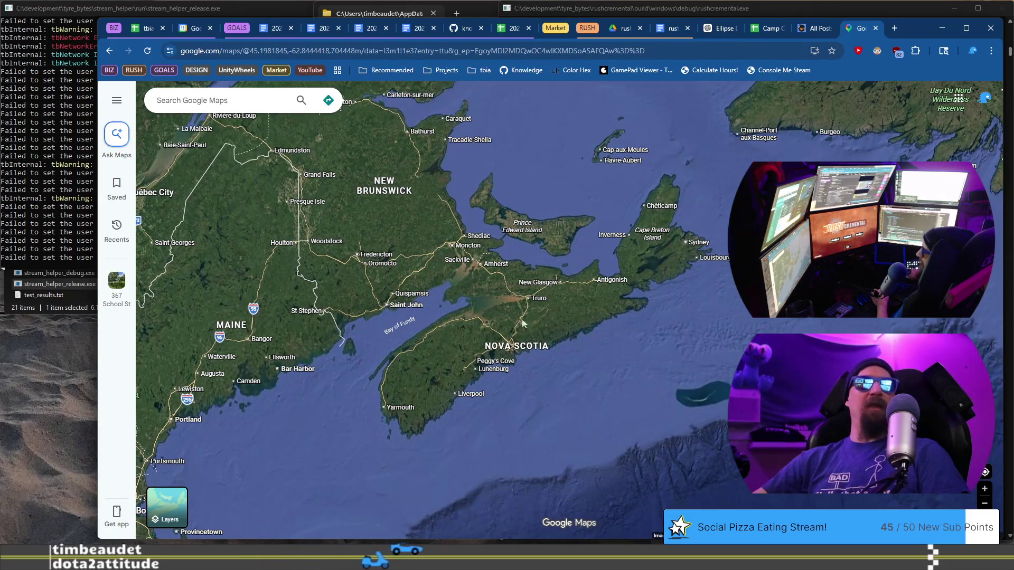
scroll(400, 319, up, 5)
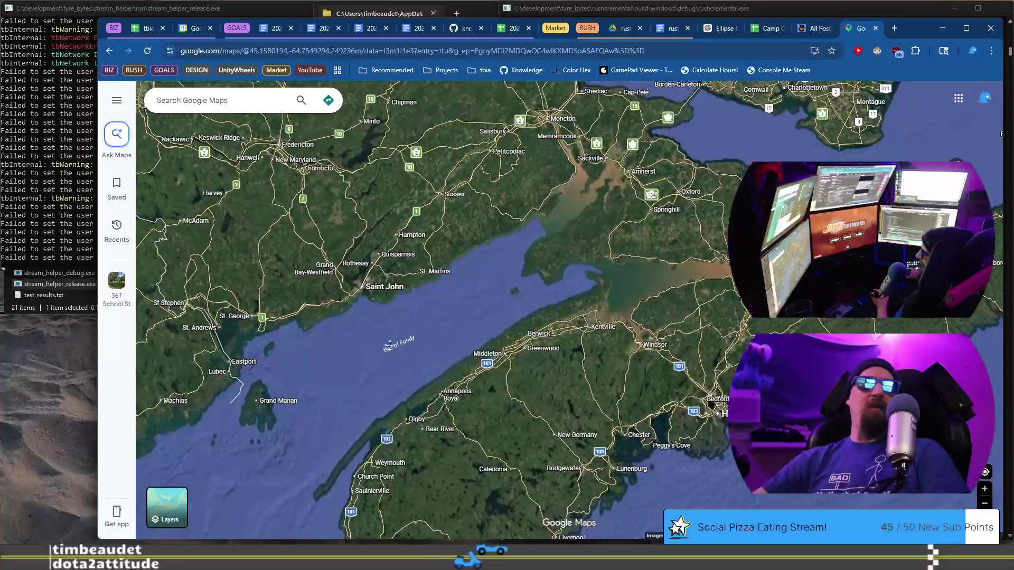
scroll(456, 290, down, 5)
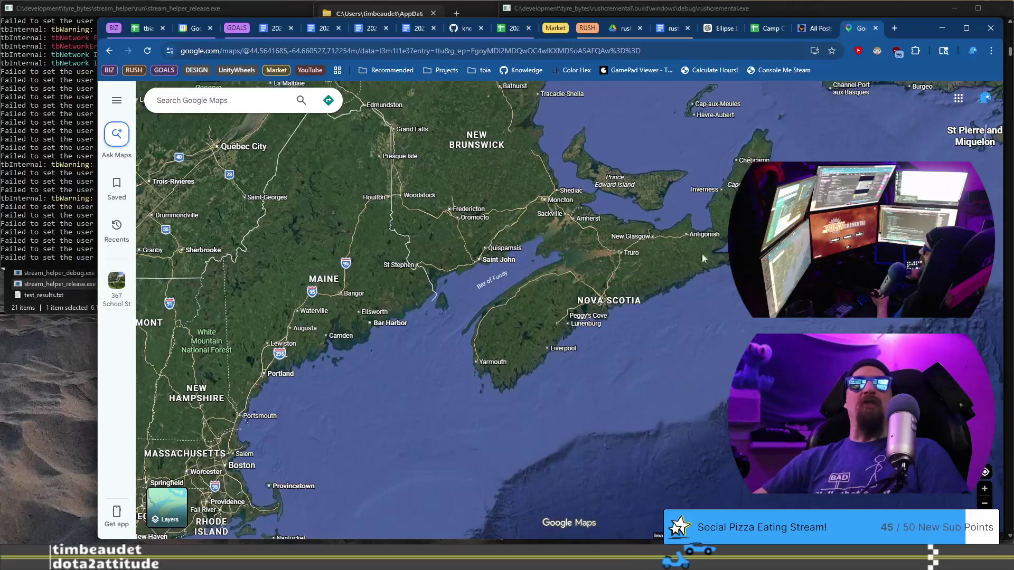
scroll(585, 328, down, 3)
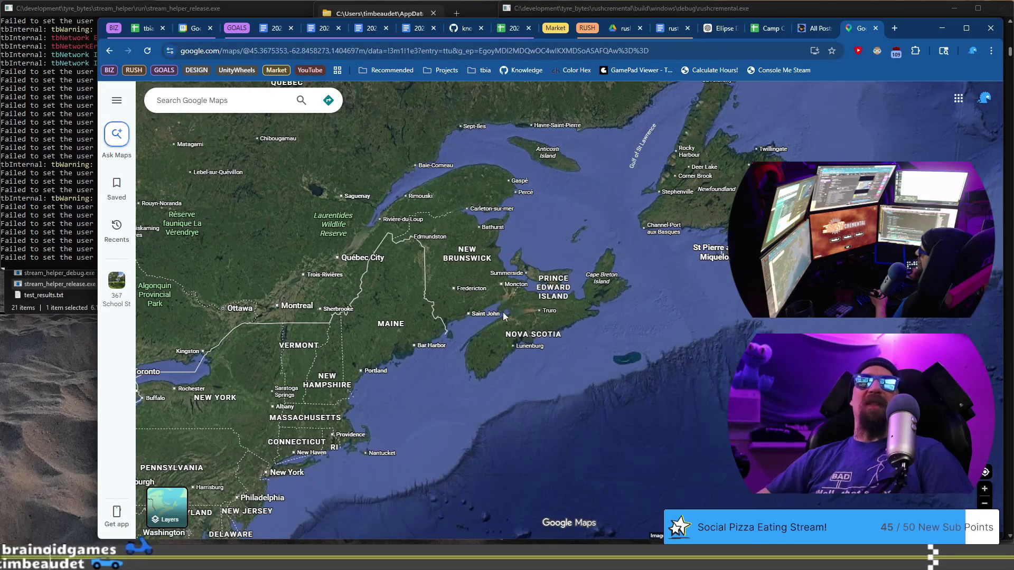
mouse_move(490, 319)
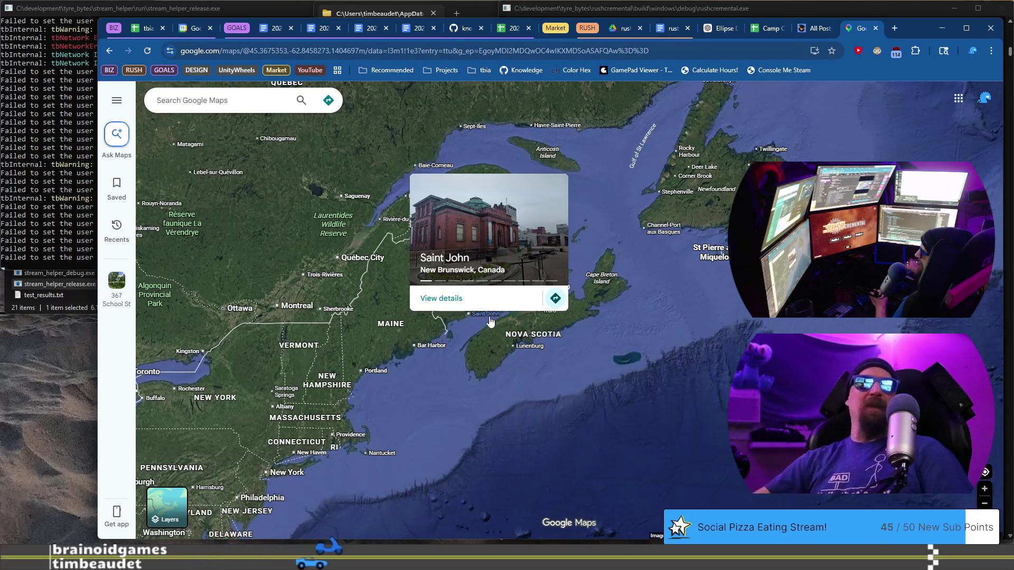
Zoom and pan along the Maine coast around Deer Isle and Swans Island, then close the Maps tab
scroll(427, 386, up, 2)
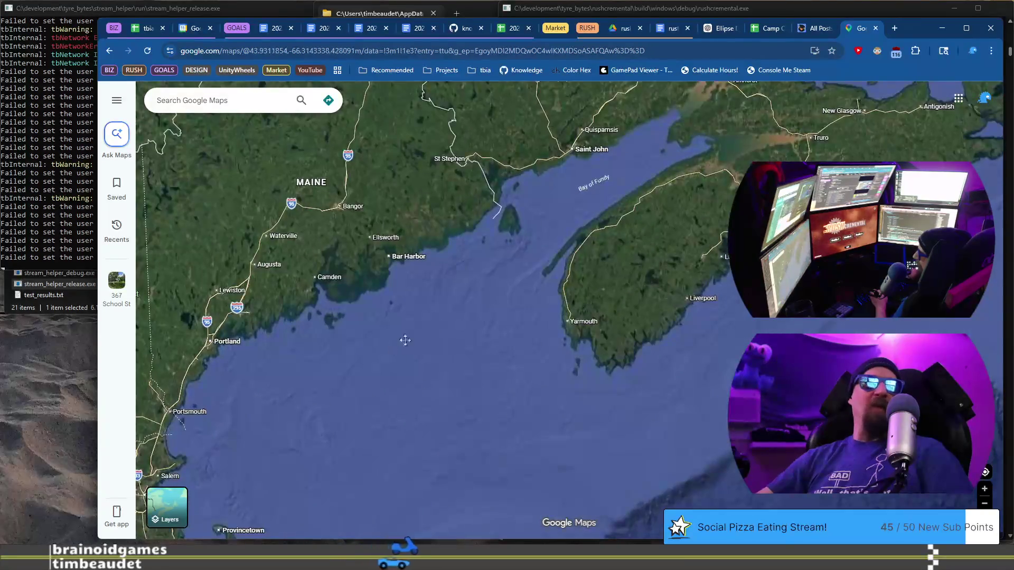
scroll(498, 331, up, 3)
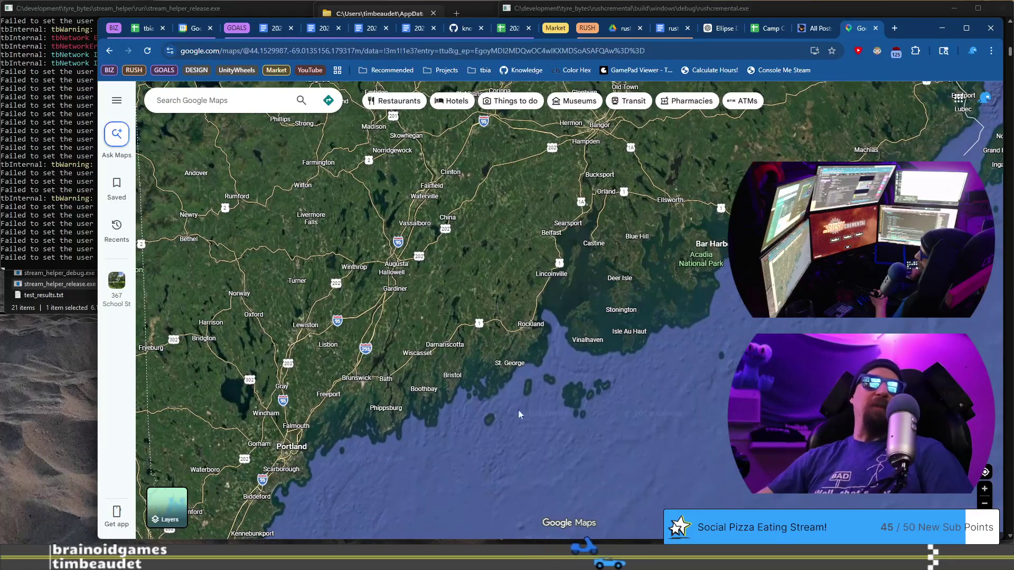
scroll(574, 312, up, 2)
scroll(640, 328, up, 2)
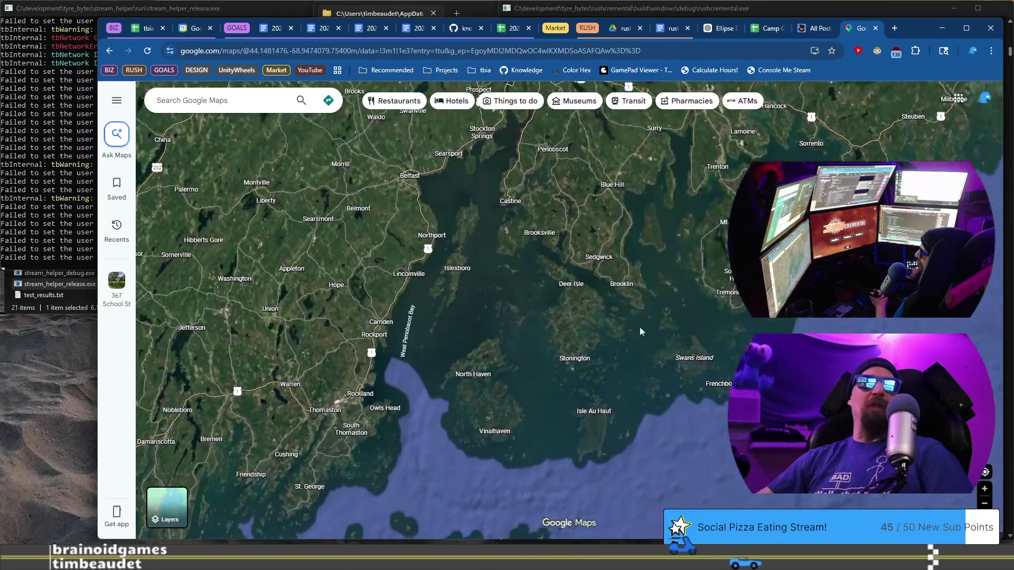
scroll(597, 283, up, 2)
mouse_move(454, 236)
mouse_down()
mouse_move(529, 254)
mouse_move(489, 220)
mouse_move(476, 224)
mouse_up()
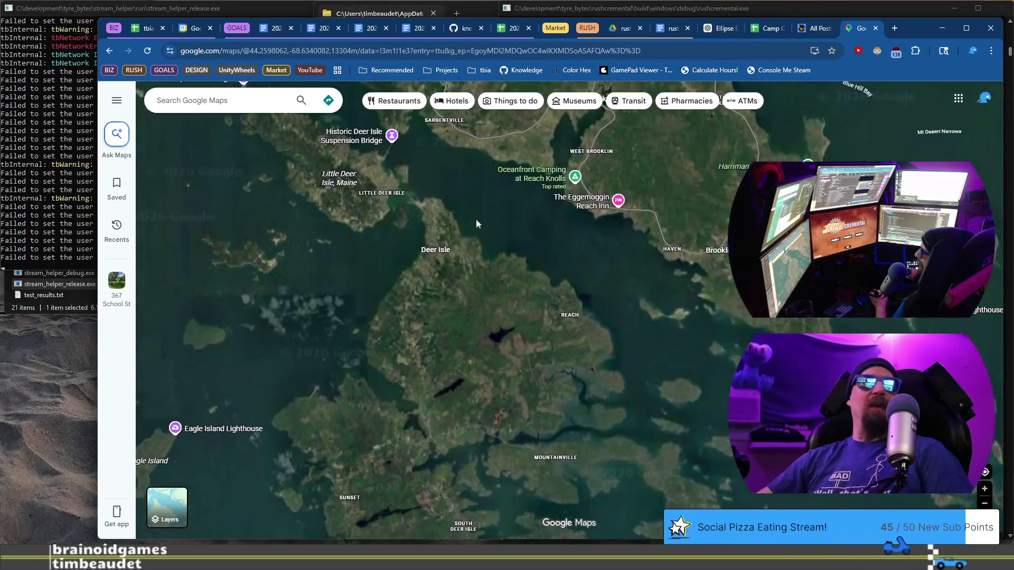
scroll(640, 334, down, 2)
drag(647, 329, 516, 286)
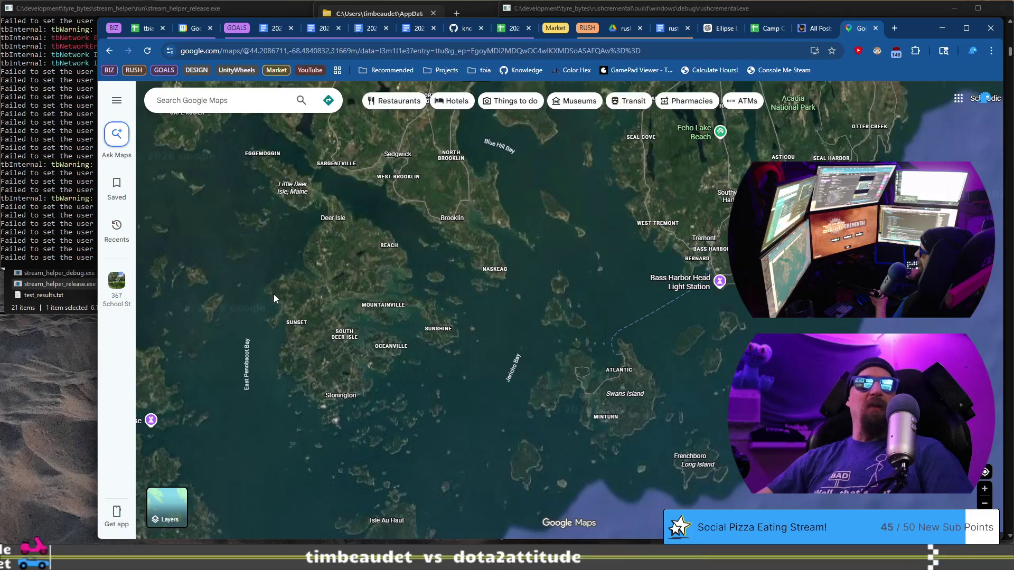
scroll(318, 325, down, 5)
scroll(534, 295, down, 1)
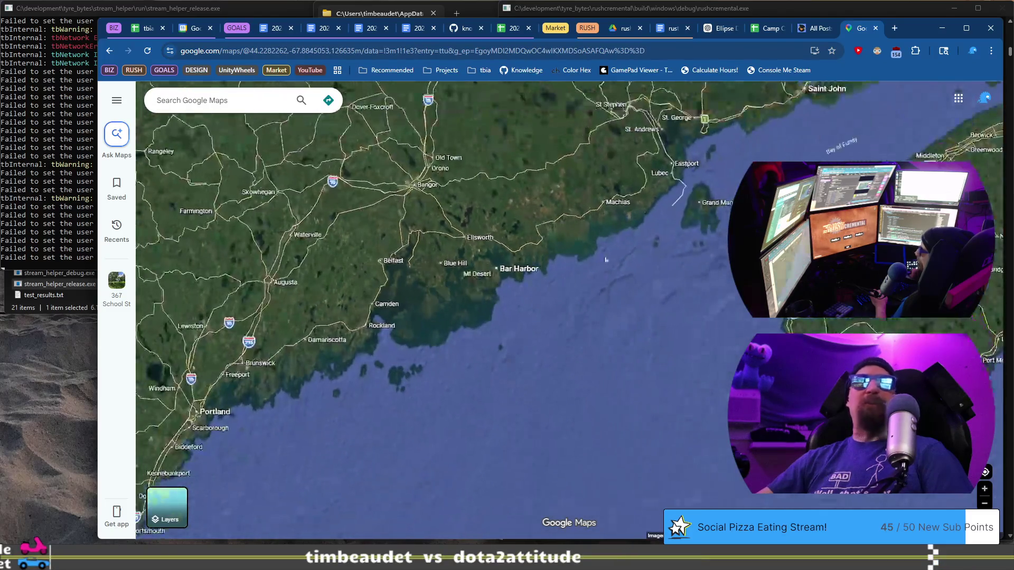
drag(584, 257, 546, 358)
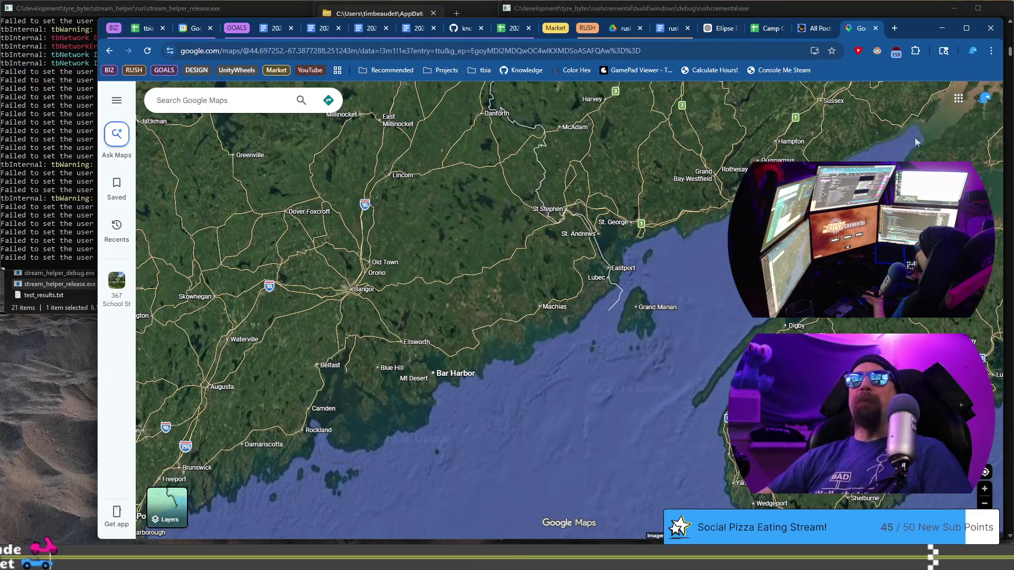
click(876, 28)
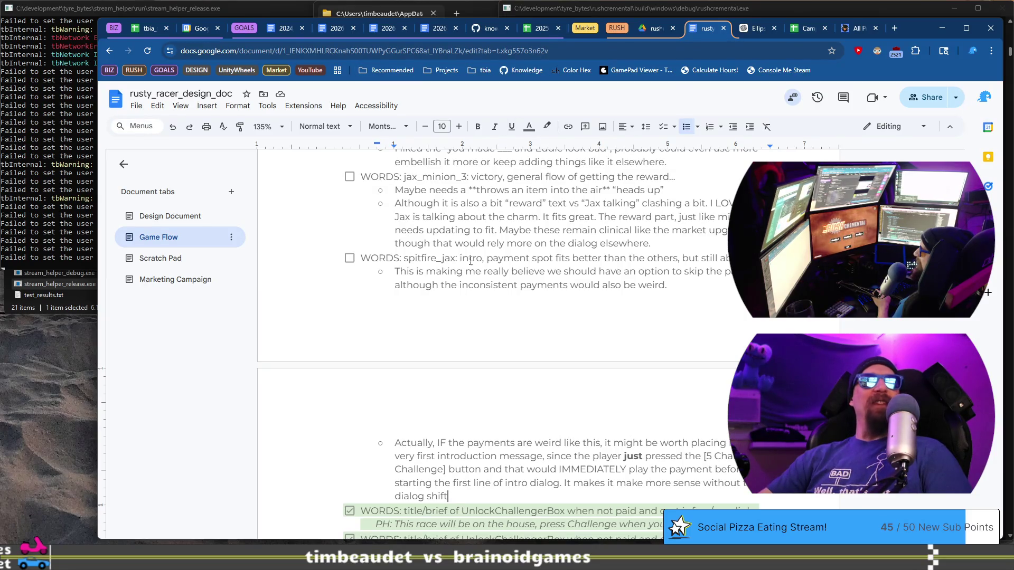
Scroll through the Game Flow tab's payment dialog notes
scroll(461, 315, down, 3)
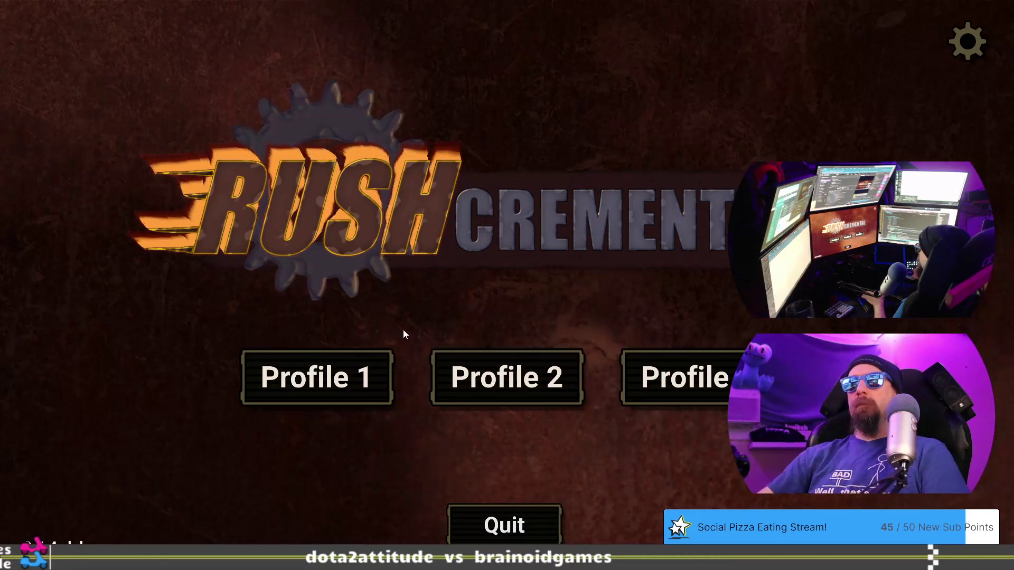
Back in the running game, run load_profile from the developer terminal
key(alt+Tab)
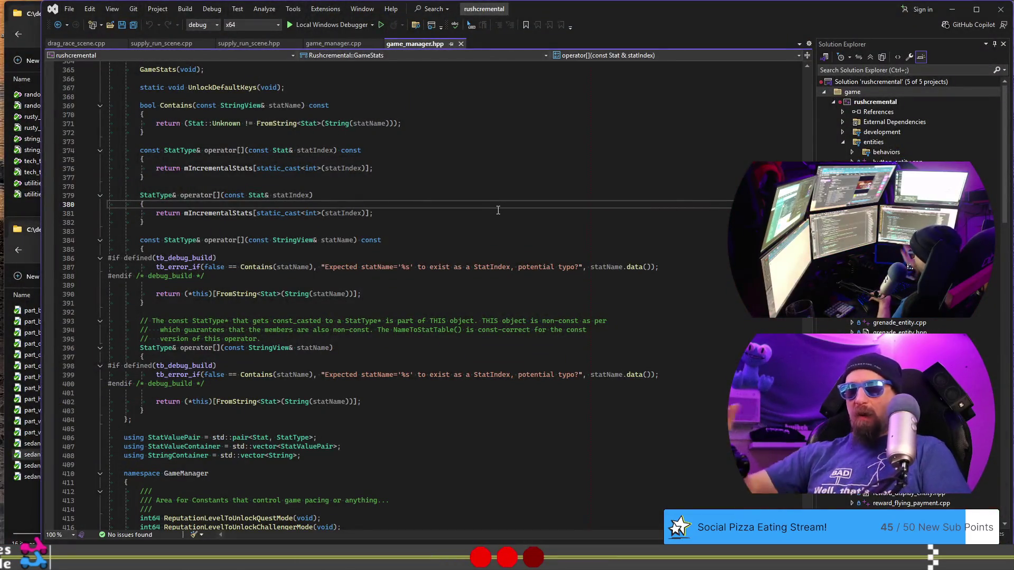
key(alt+Tab)
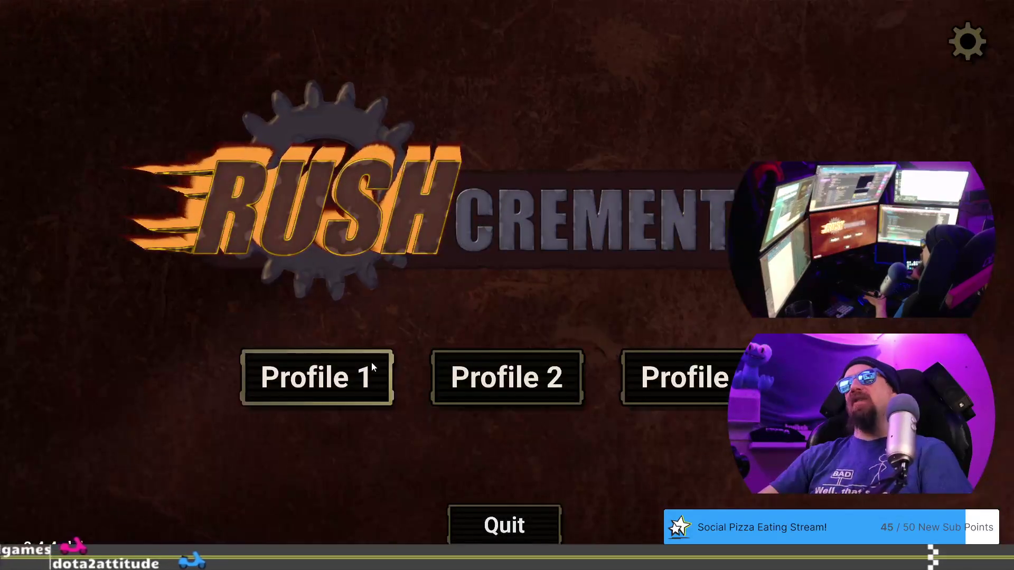
key(grave)
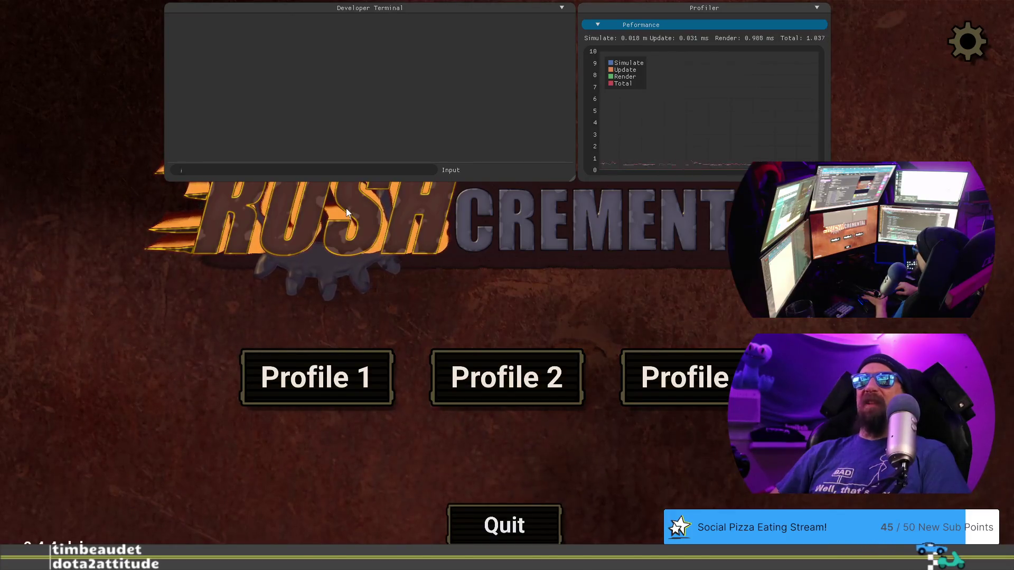
key(grave)
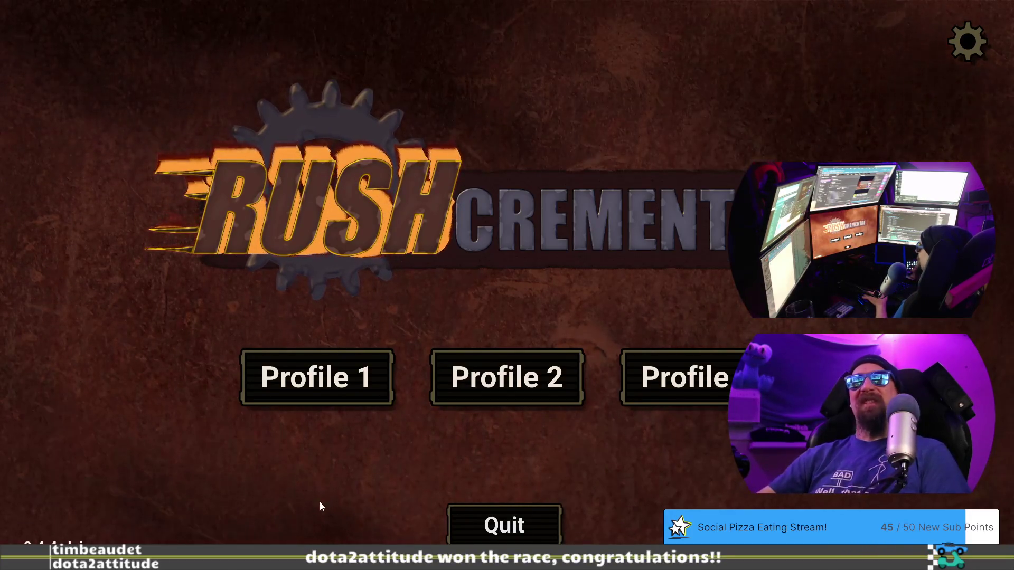
click(319, 395)
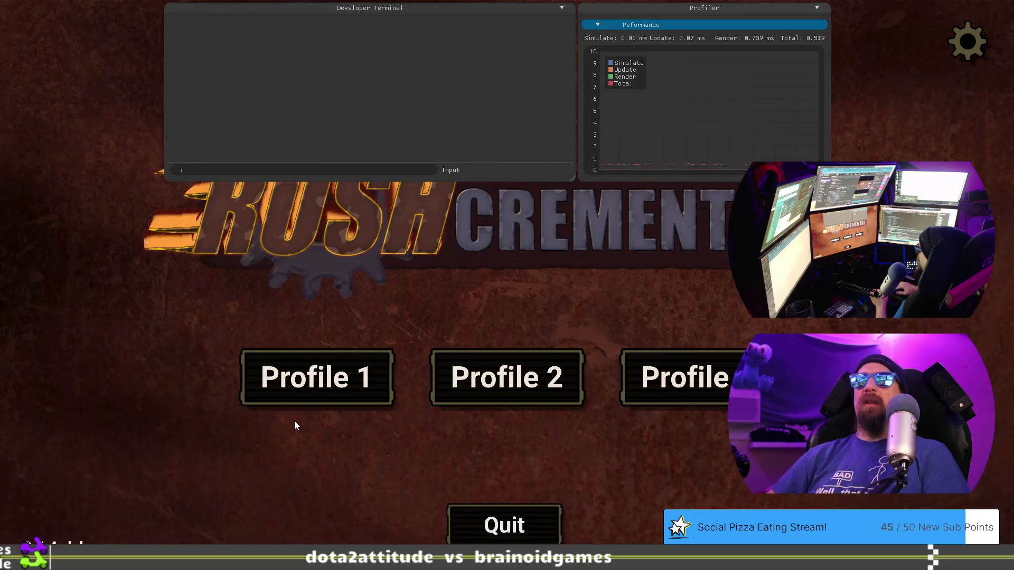
text(load_profile)
key(grave)
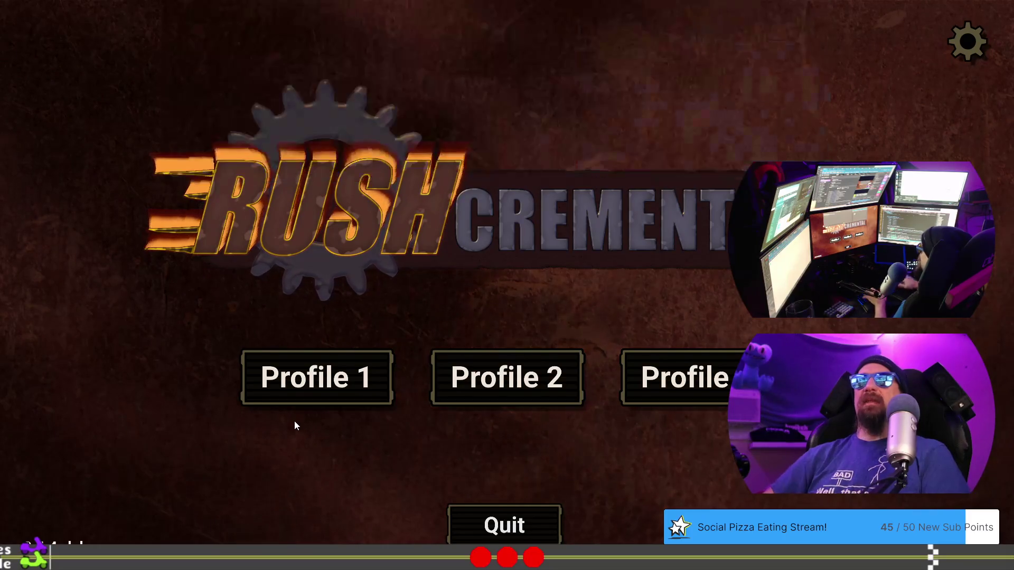
Load Profile 1 and pay 5 Chain Links to enter the Spitfire Jax Rush Wars challenge
click(314, 382)
click(345, 65)
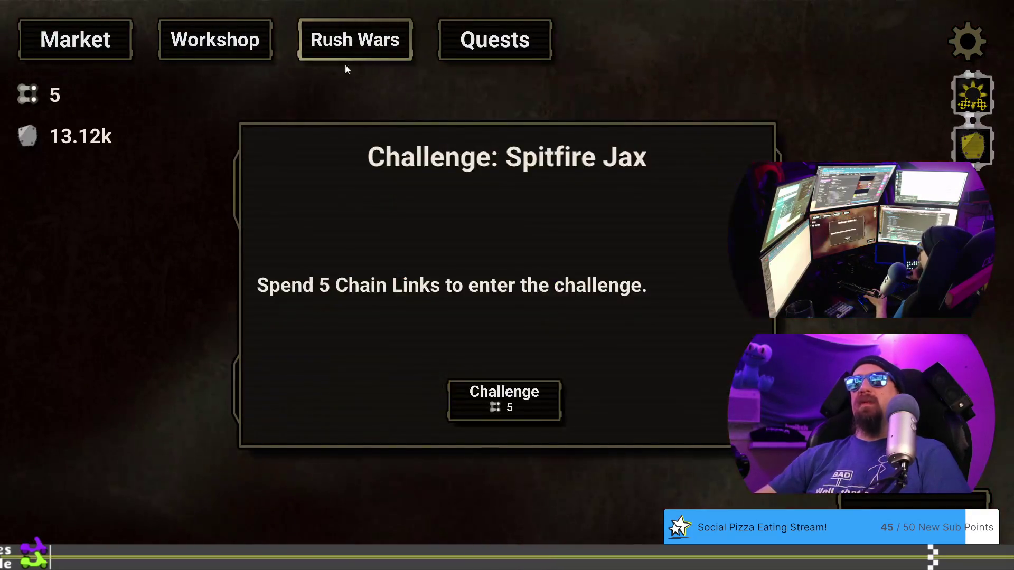
click(502, 406)
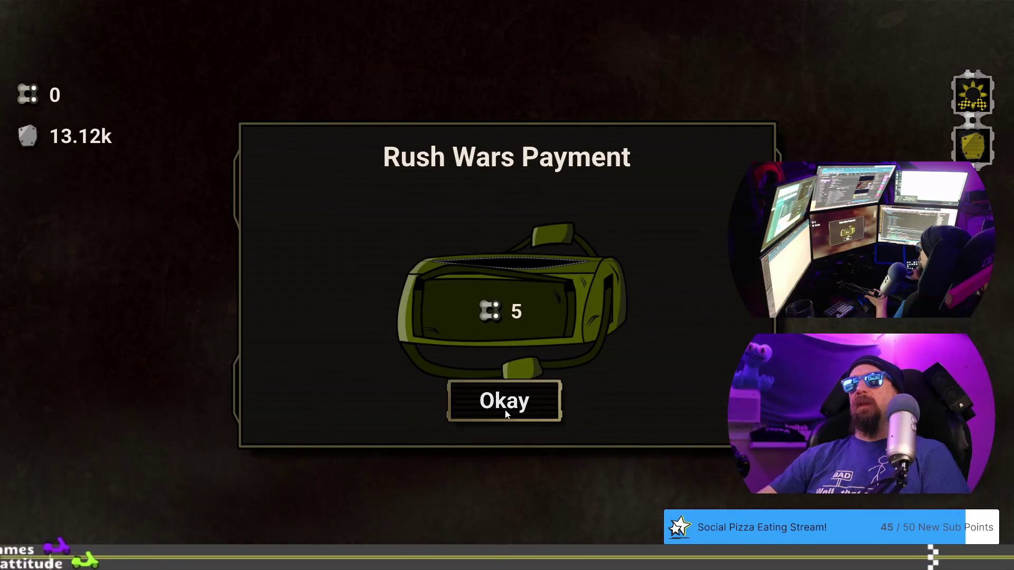
key(alt+Tab)
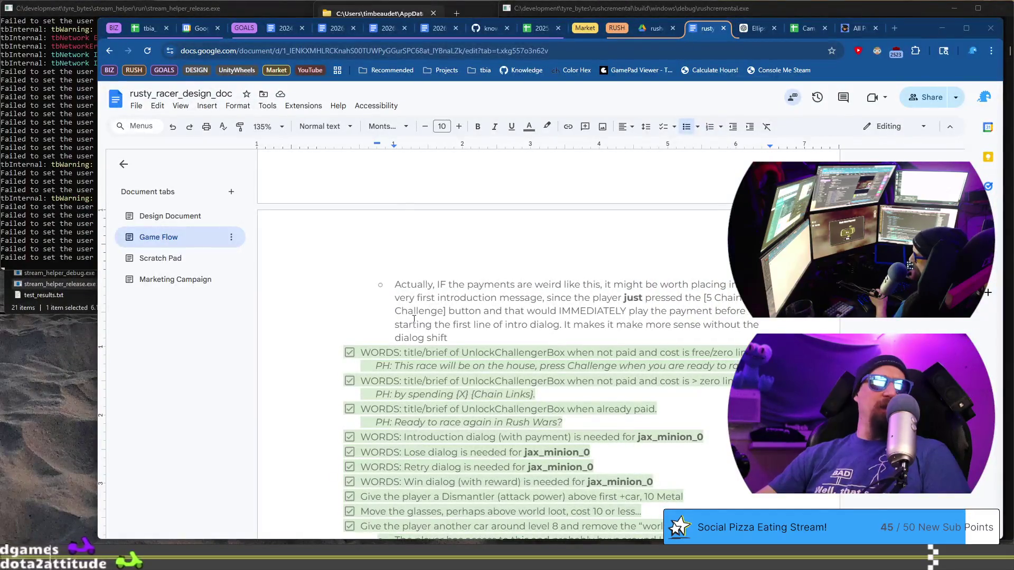
End the dialog-shift sentence with a period and replace 'makes' with 'may'
click(487, 338)
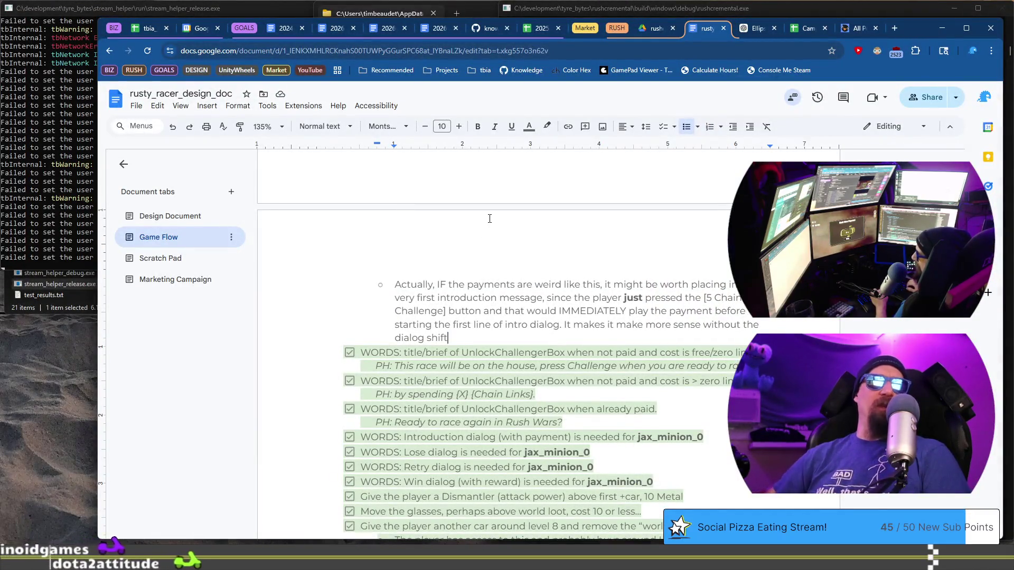
text(.)
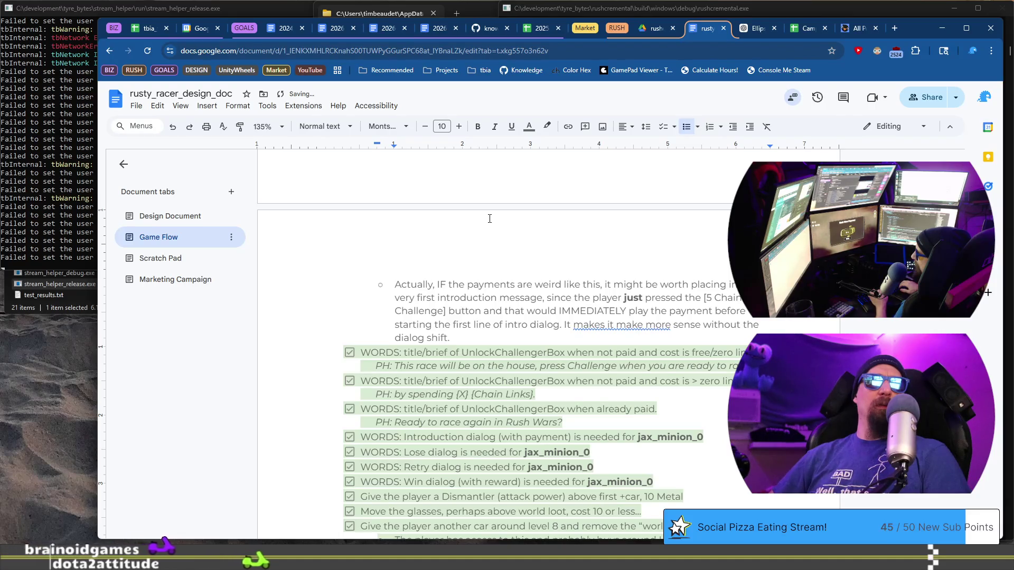
key(Up)
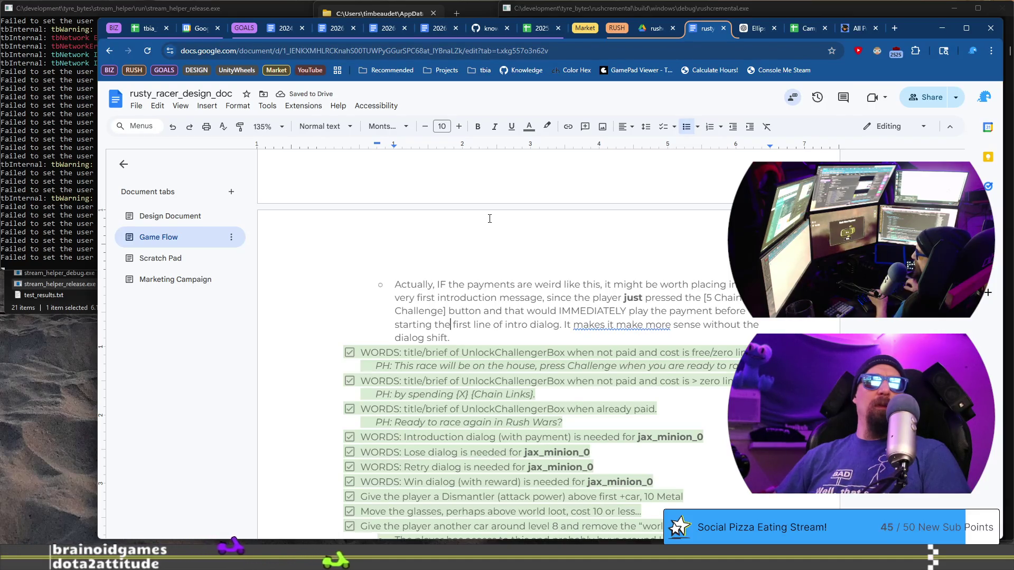
key(ctrl+Right)
key(ctrl+Delete)
text(may)
Start a new sub-bullet and accept the 'may make' grammar correction
key(Down)
key(Return)
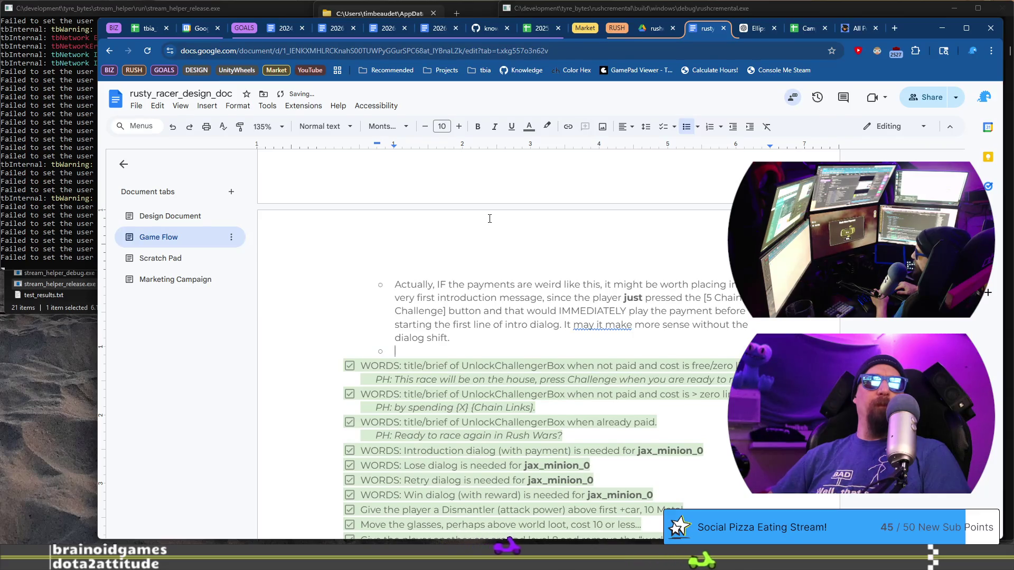
click(614, 324)
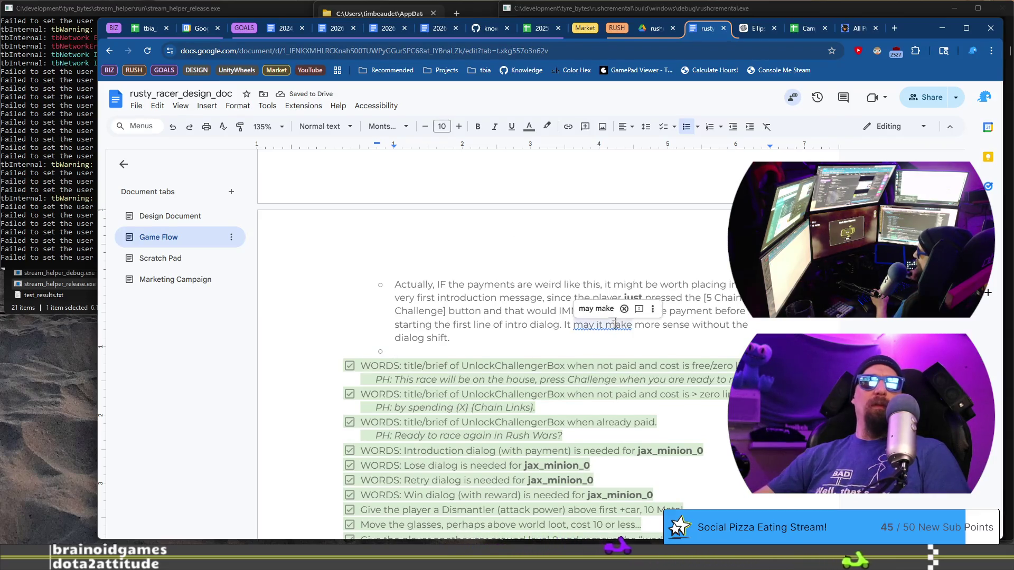
click(596, 308)
text(Also)
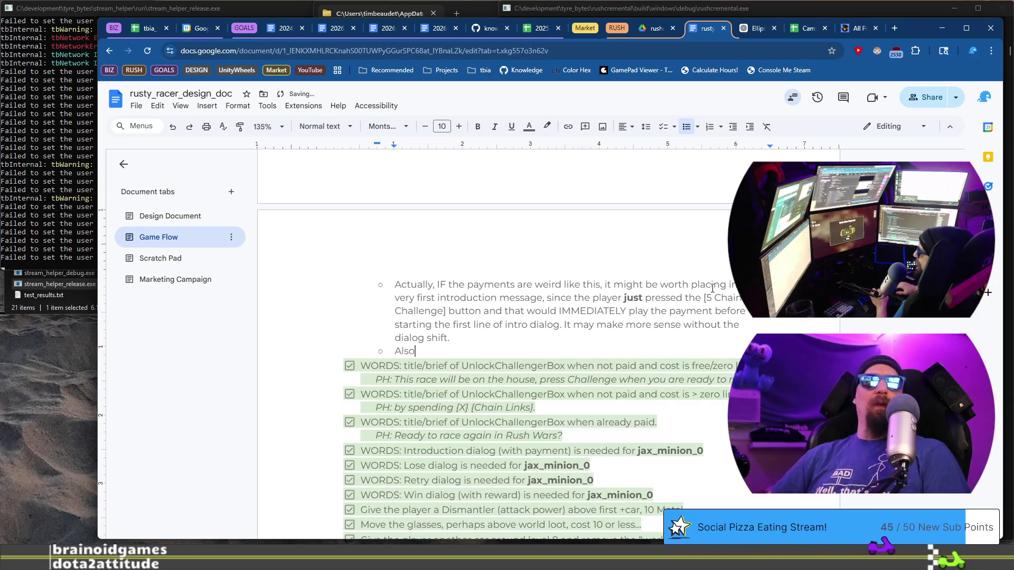
Extend the Payment bullet: skip the OKAY button and make payment a quick process that happens and goes away automatically
text(the Payment may wan)
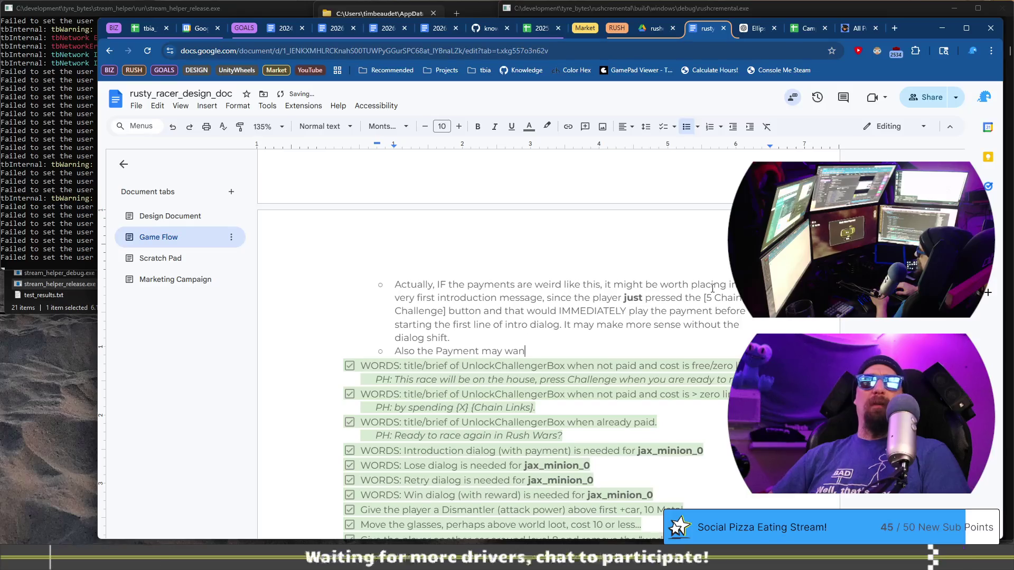
key(BackSpace)
key(BackSpace)
key(BackSpace)
text(ish to skip the)
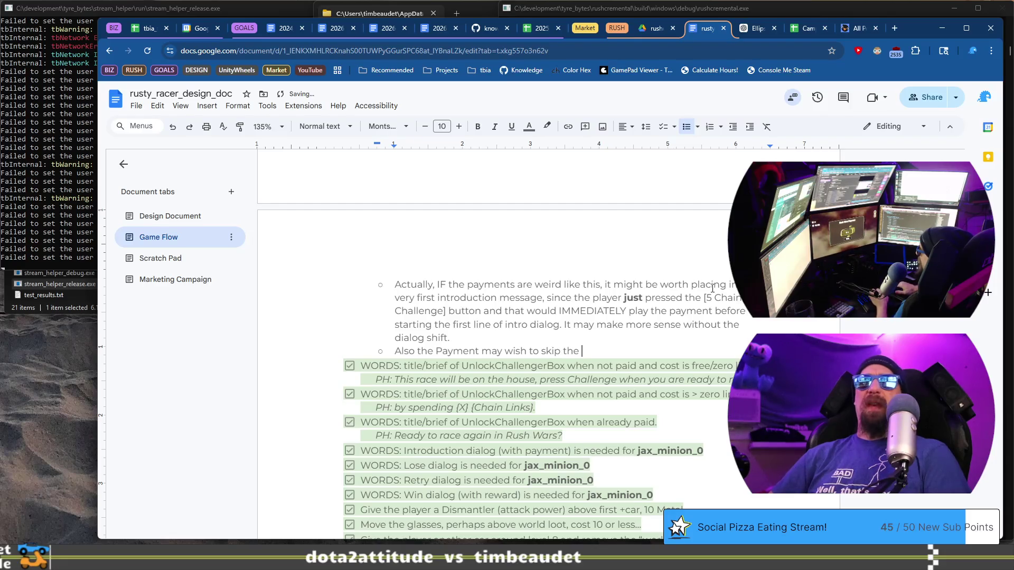
text(OKAY button entirel)
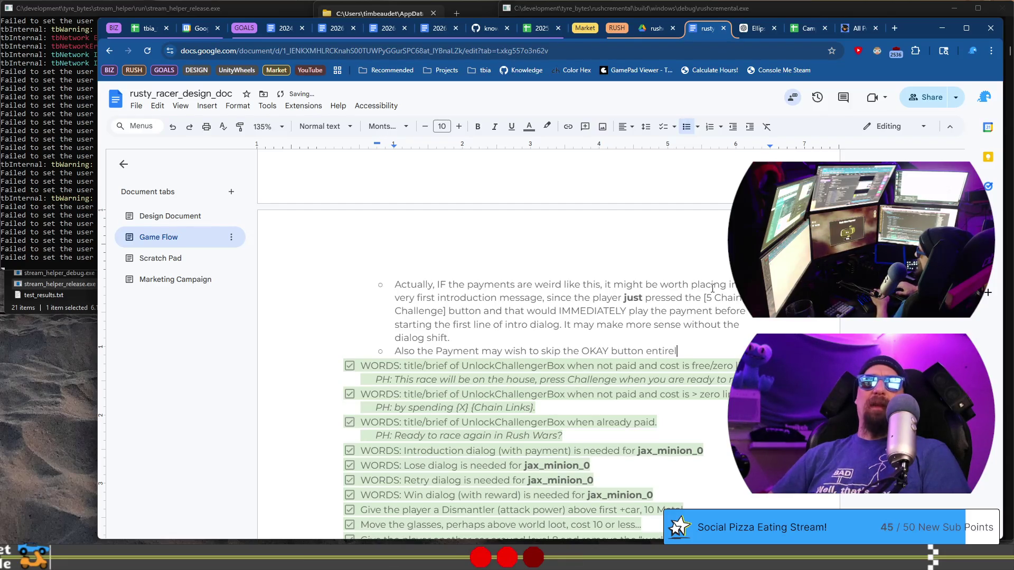
text(t be a)
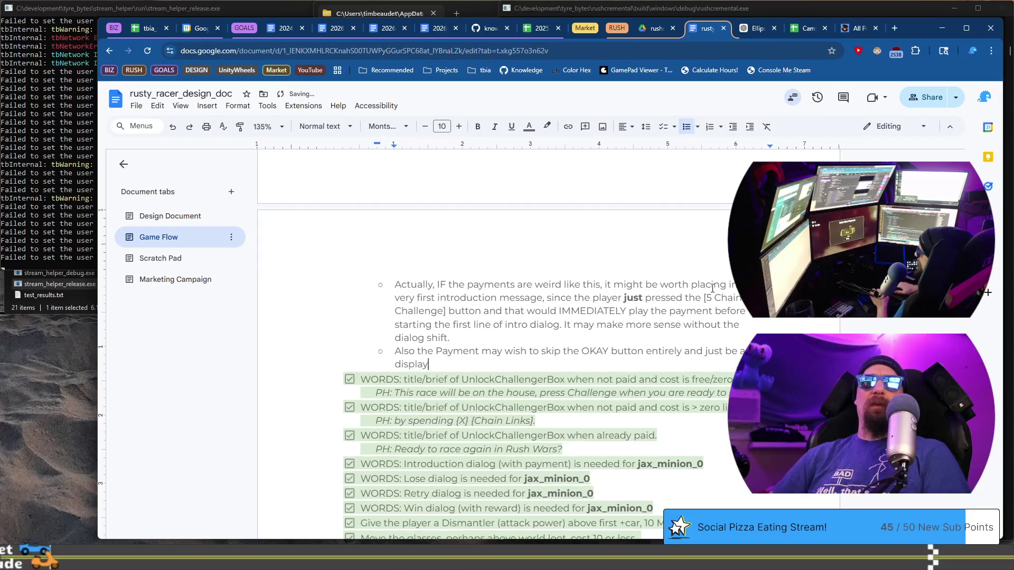
text(quick d)
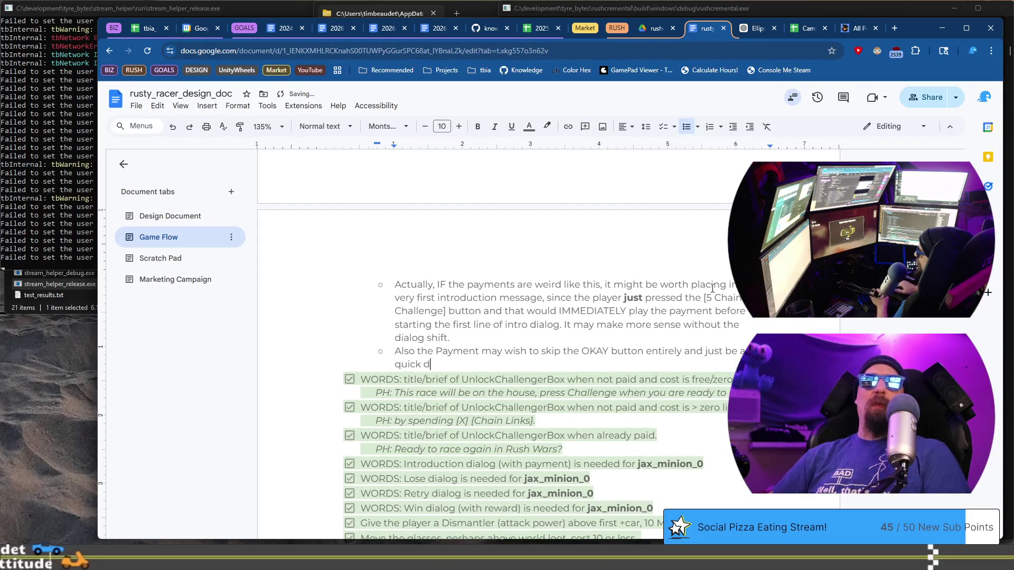
text(isplay that)
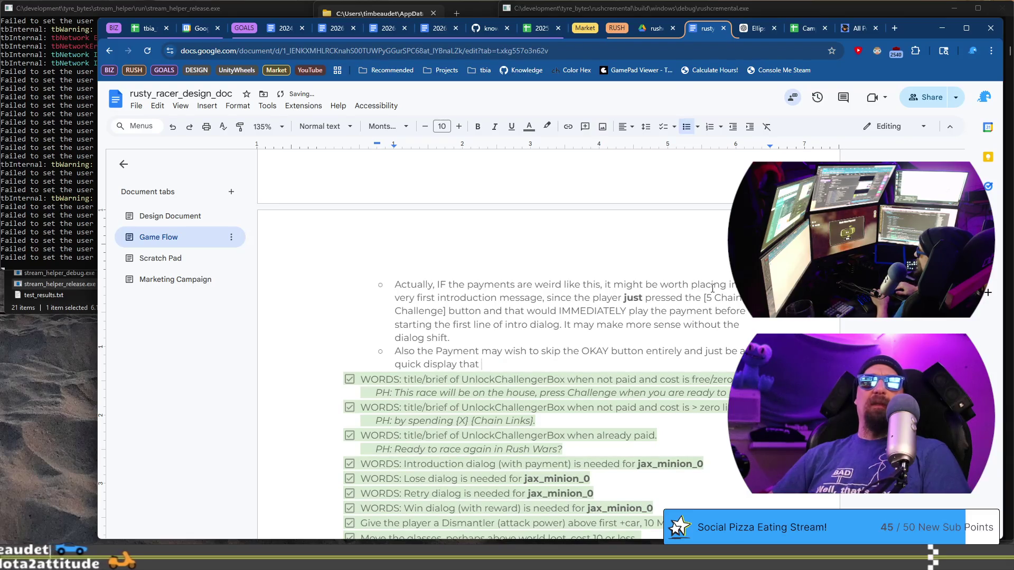
key(BackSpace)
key(BackSpace)
key(BackSpace)
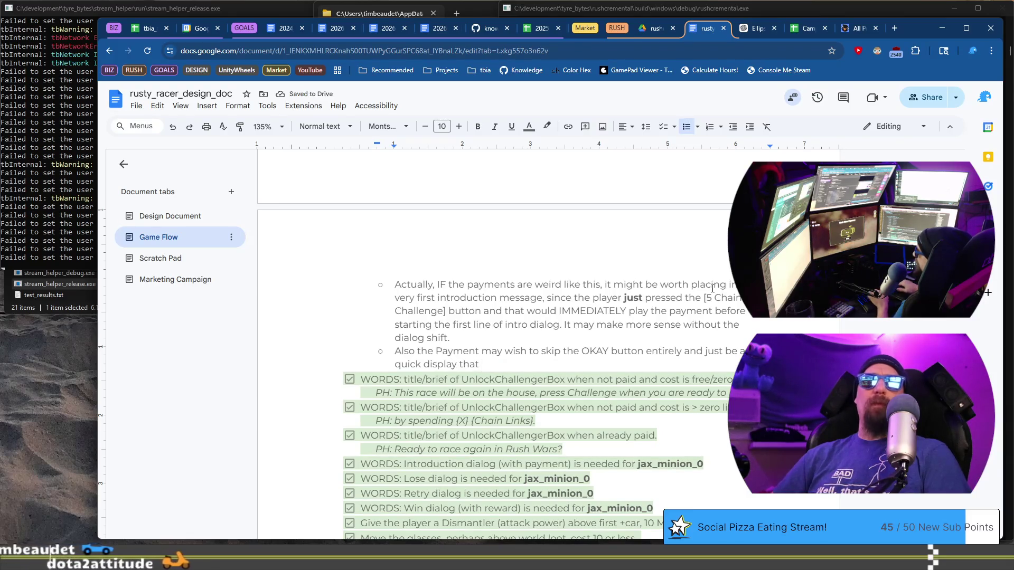
text(proces)
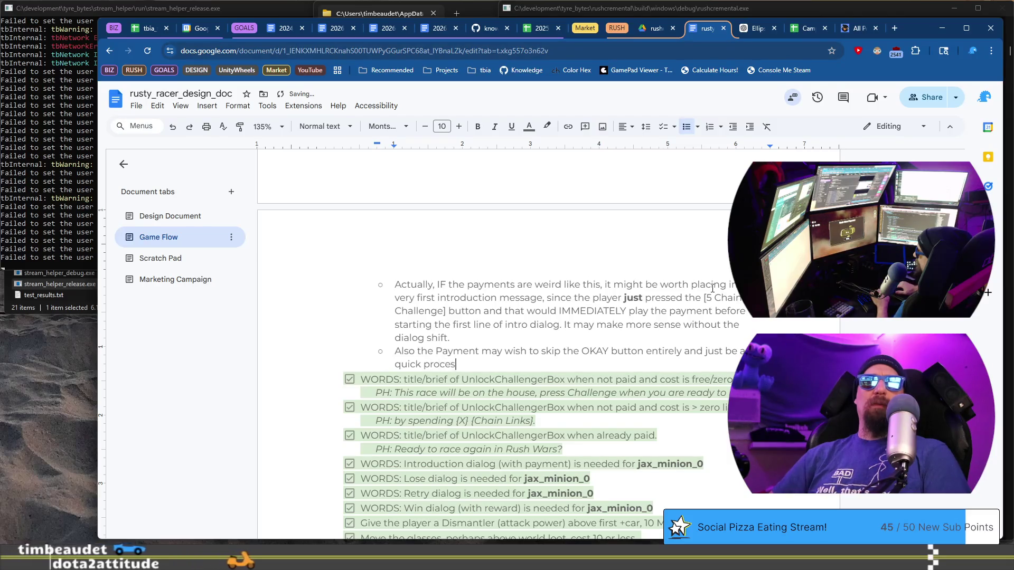
text(s that happens)
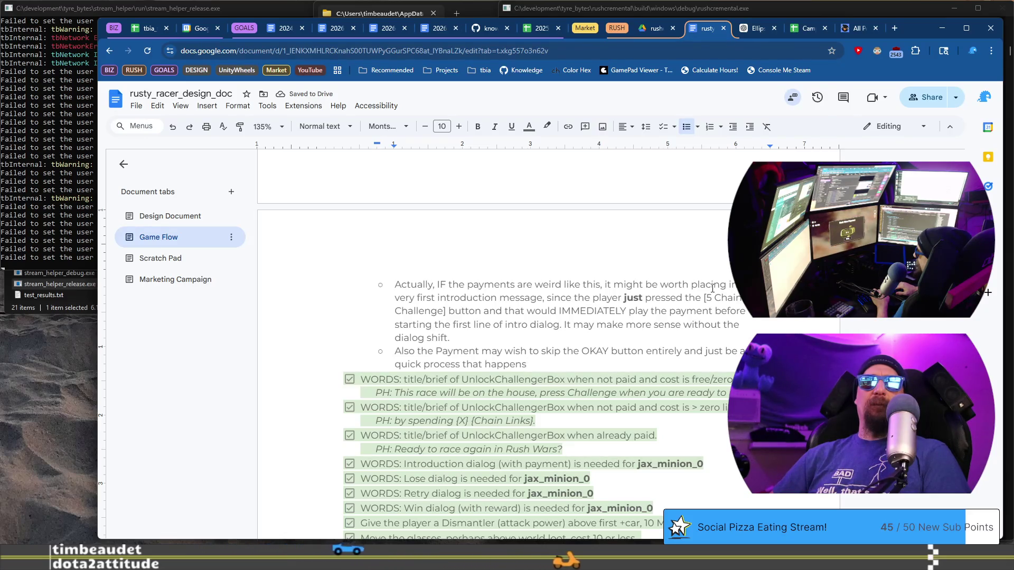
text( and goe)
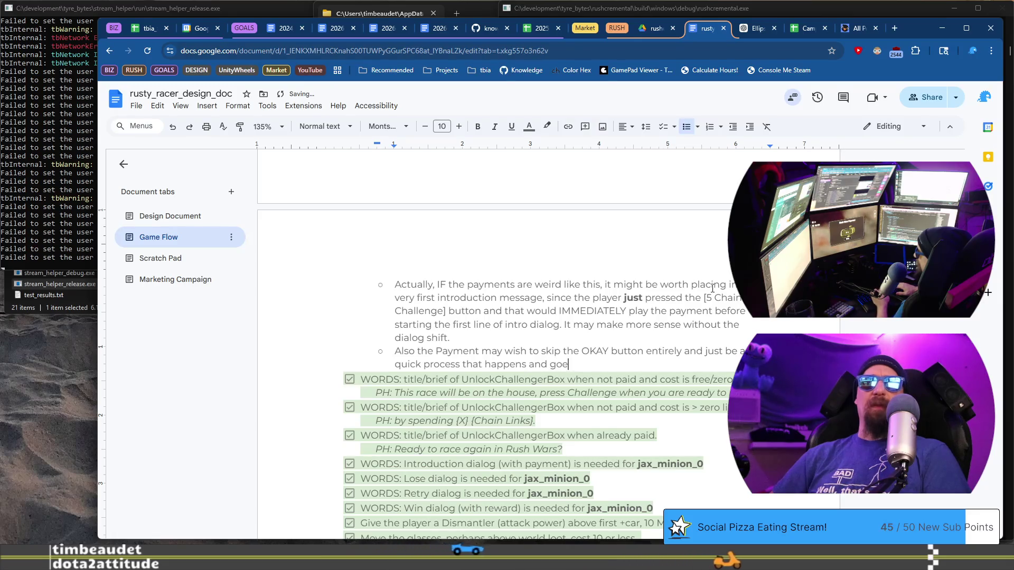
text(s away automatically.)
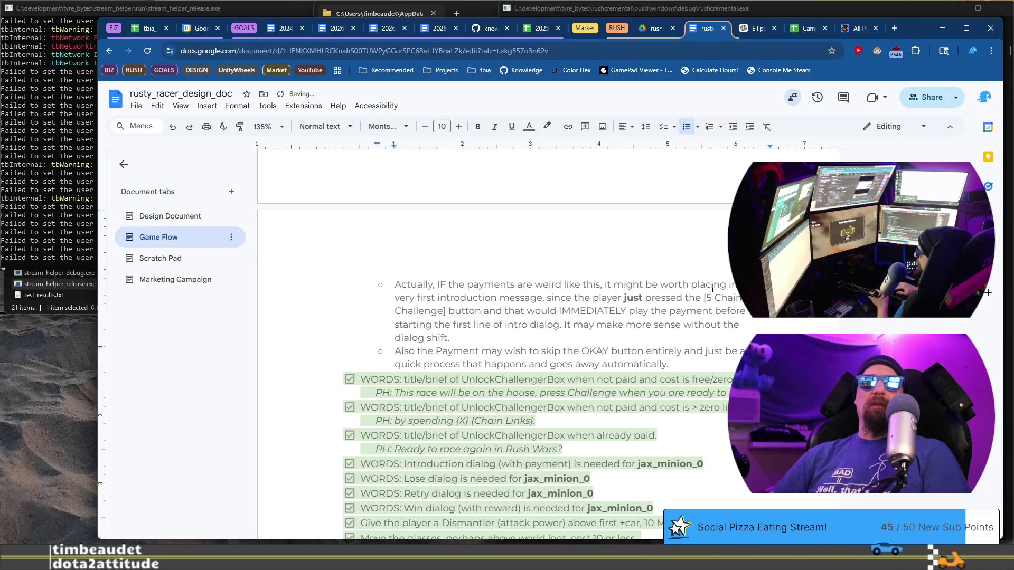
key(BackSpace)
text(,)
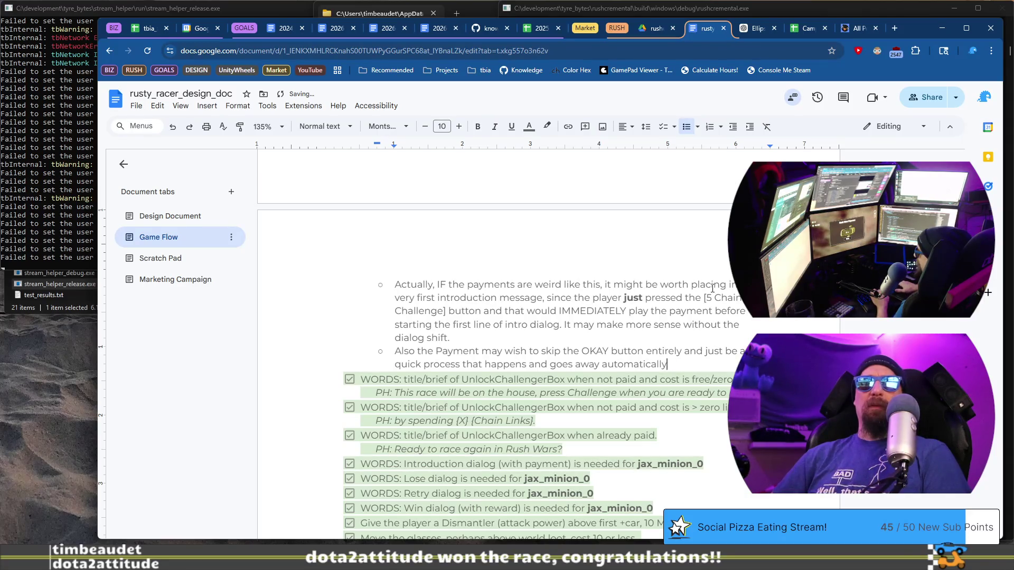
Add that the okay button sits oddly for the player and waiting for the player offers developers no advantage
text(ayer)
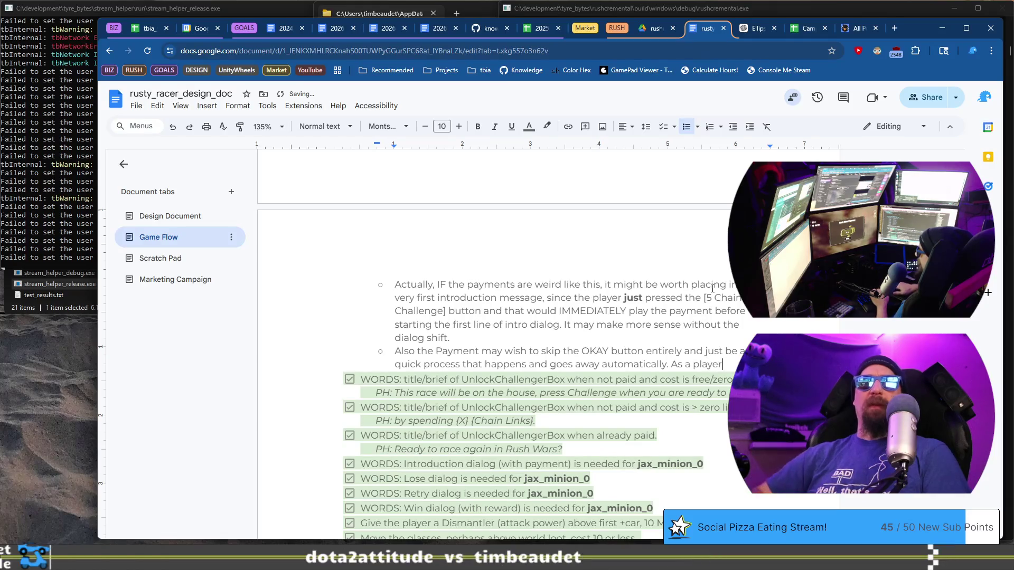
text( m)
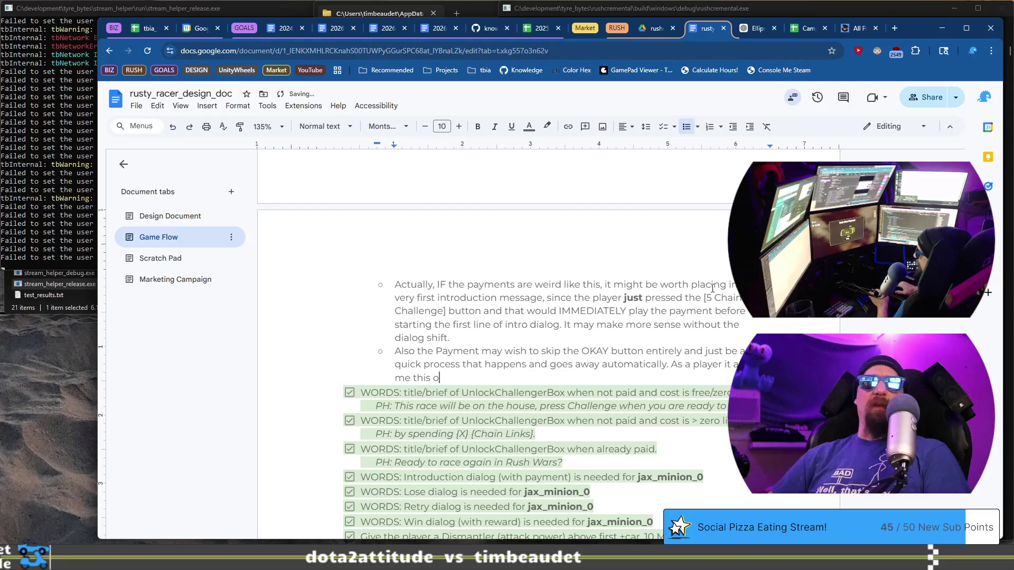
text( button is in a differ)
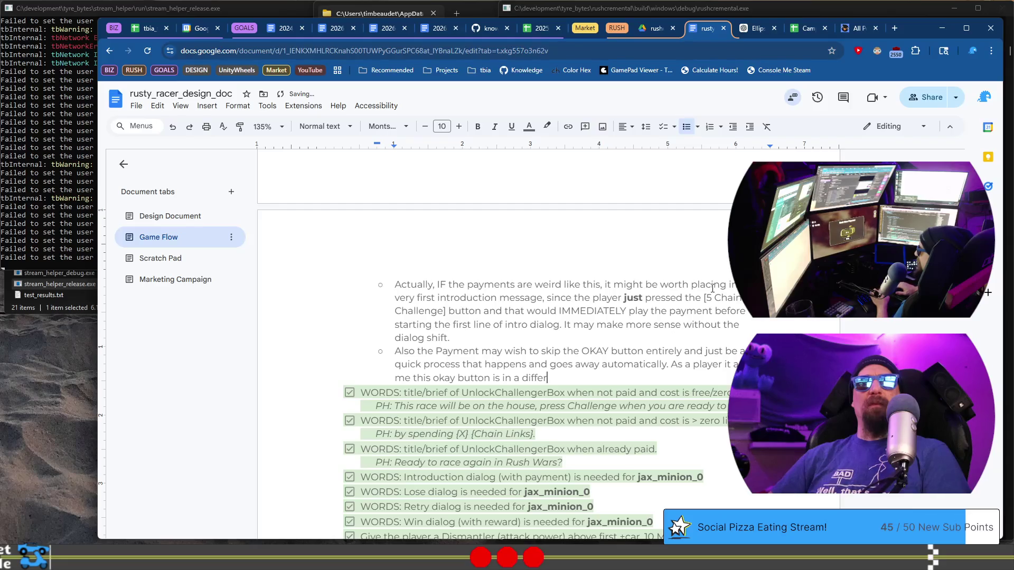
text(ent spo)
text(nd )
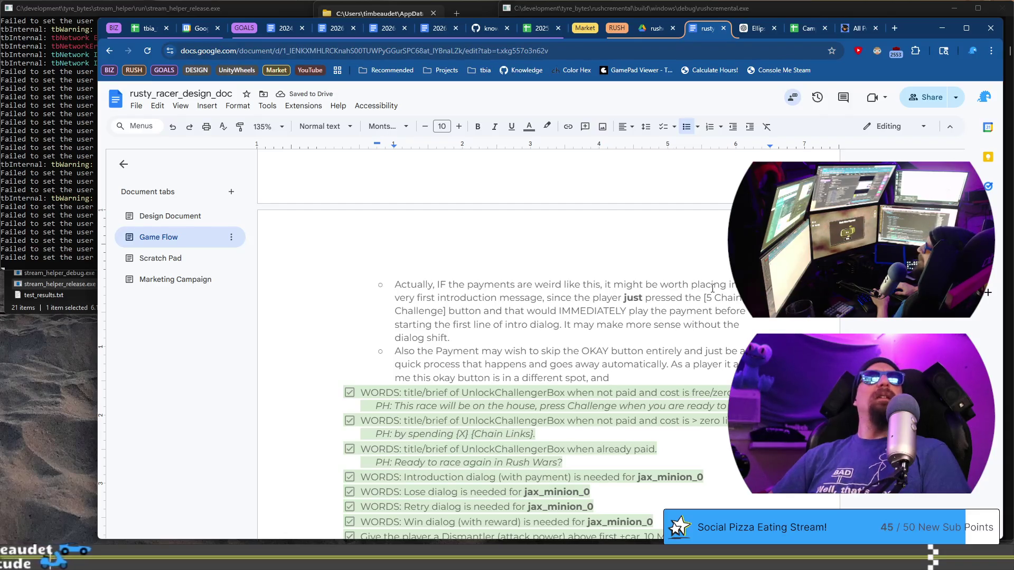
text(as de)
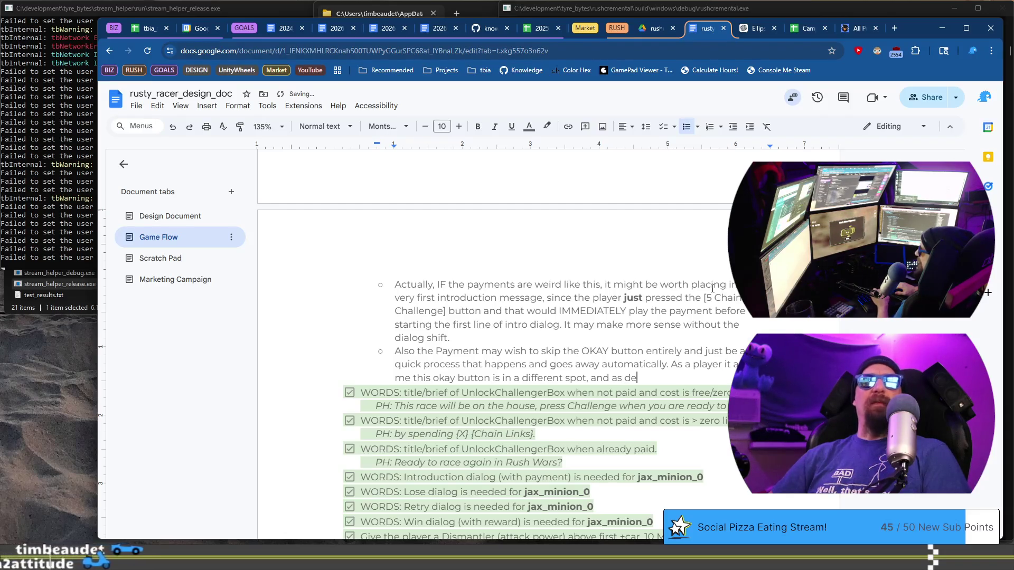
text(veloper I don't think)
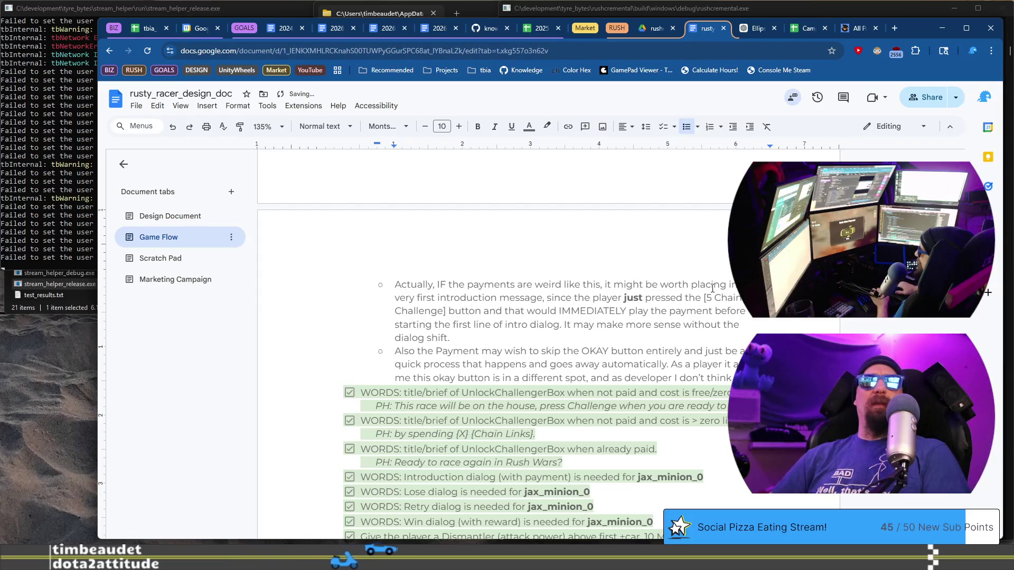
text( an)
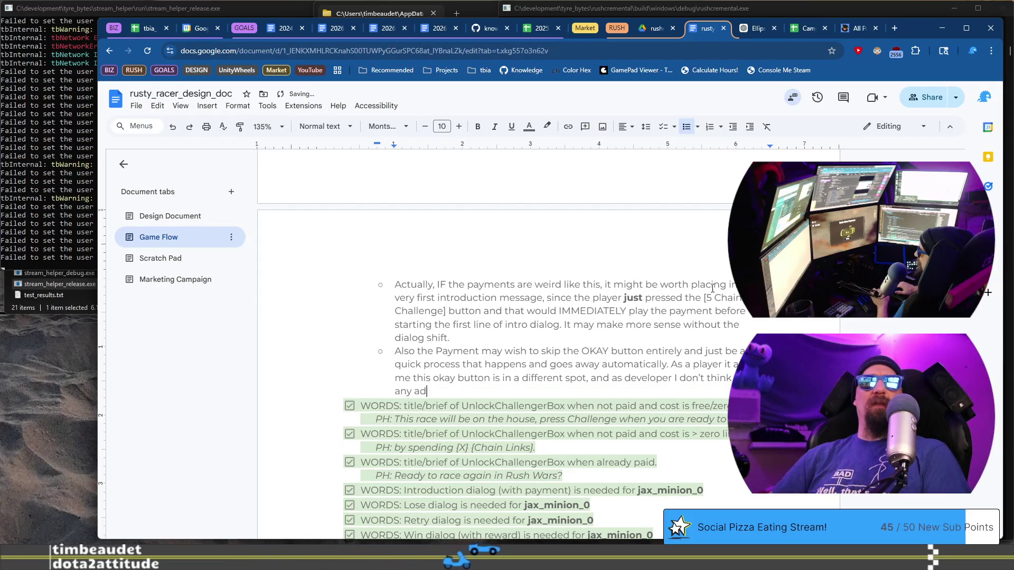
text(tage of teh)
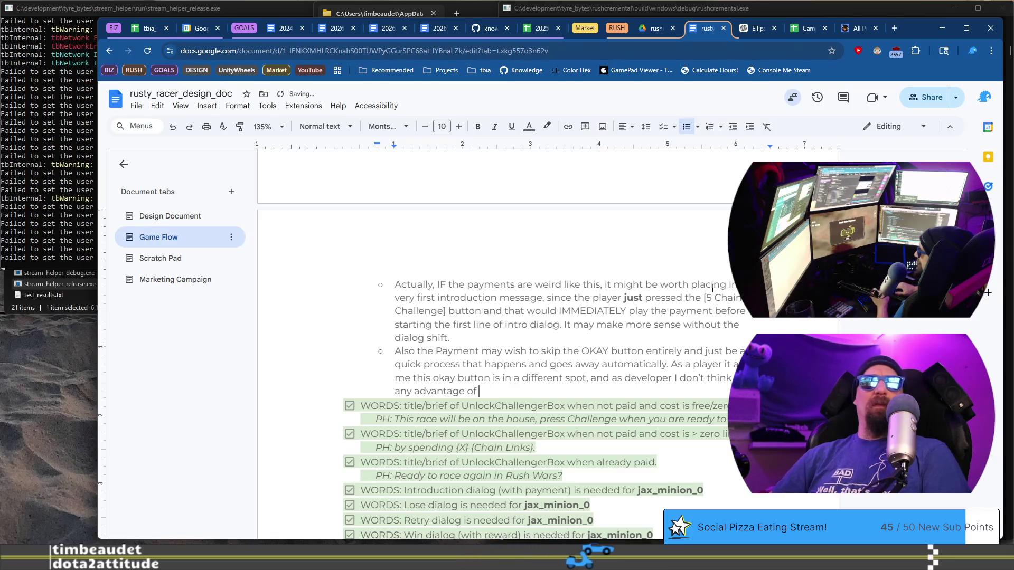
key(BackSpace)
key(BackSpace)
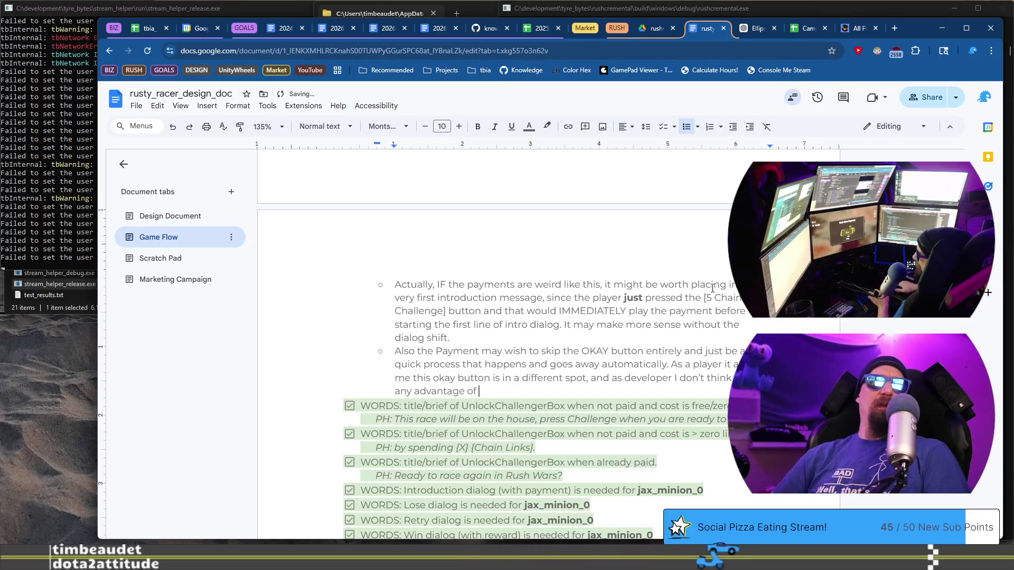
text(waiting for play)
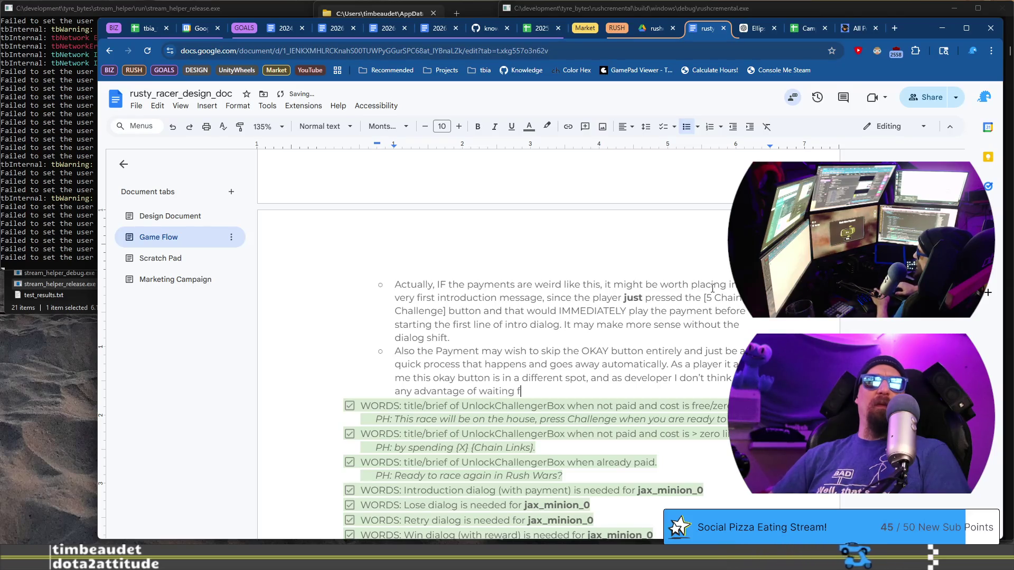
text(er to press “Okay” or con)
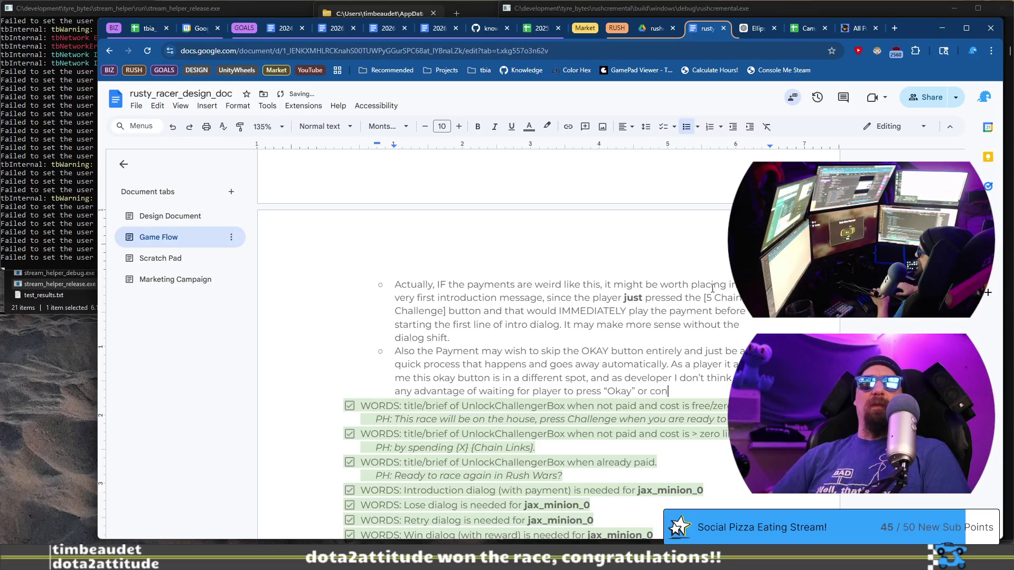
text(tain)
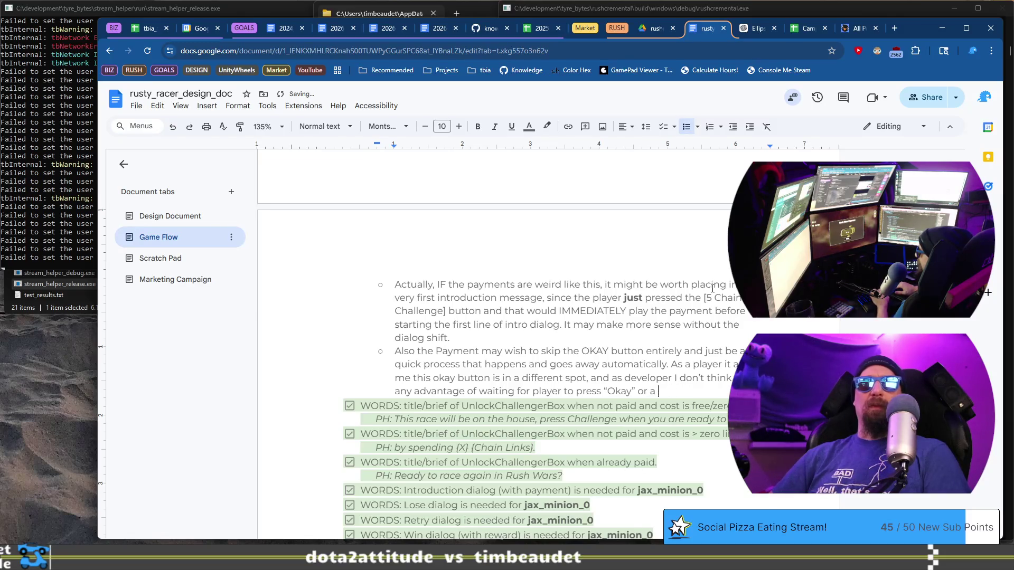
text(t.)
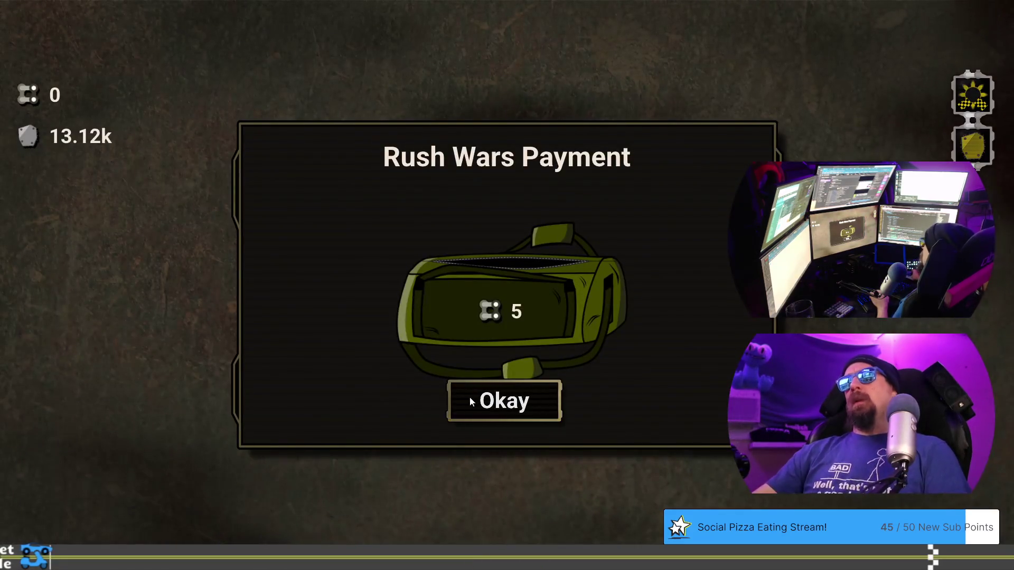
Dismiss the Rush Wars Payment dialog with Okay, then remove the bullet from the Payment note in the doc
click(500, 402)
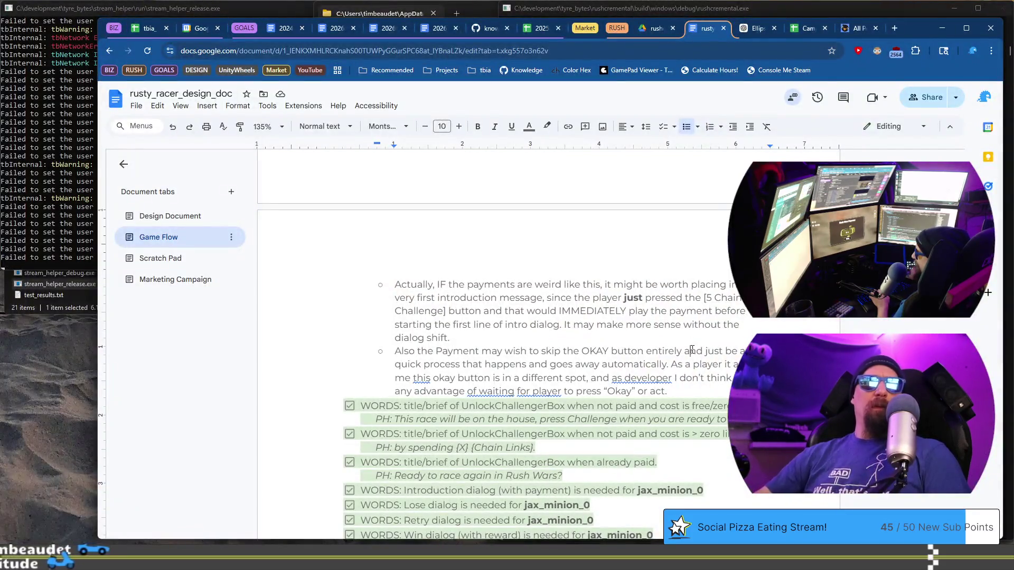
key(BackSpace)
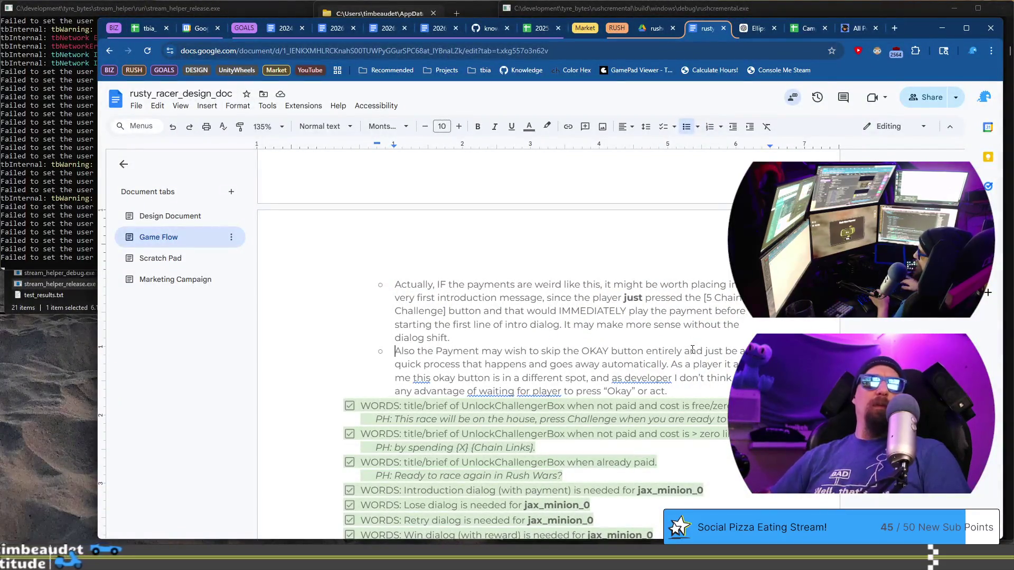
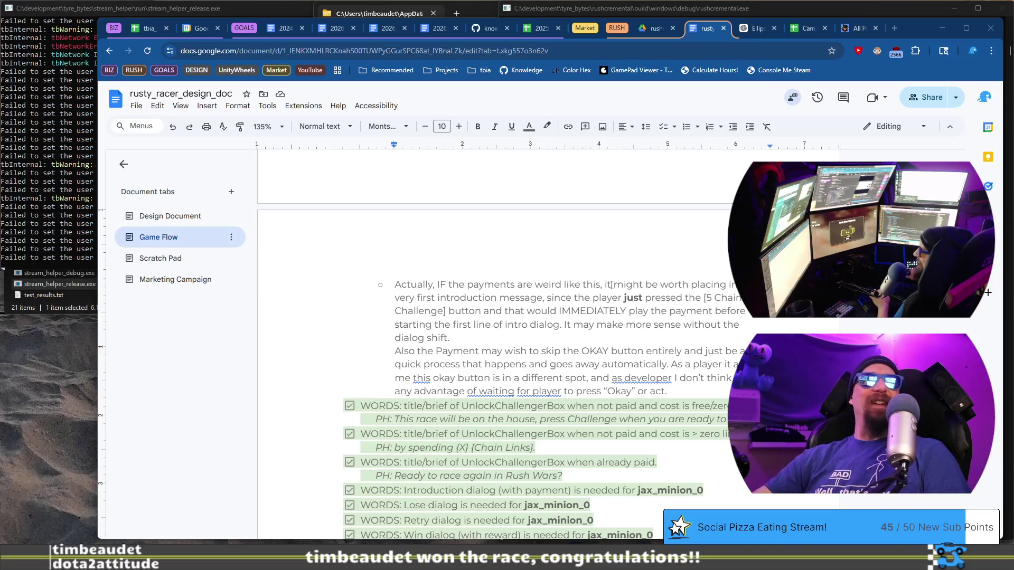
Outdent the 'Also the Payment…' note, make it an unchecked checklist item, and prefix it with 'CODE:'
click(612, 351)
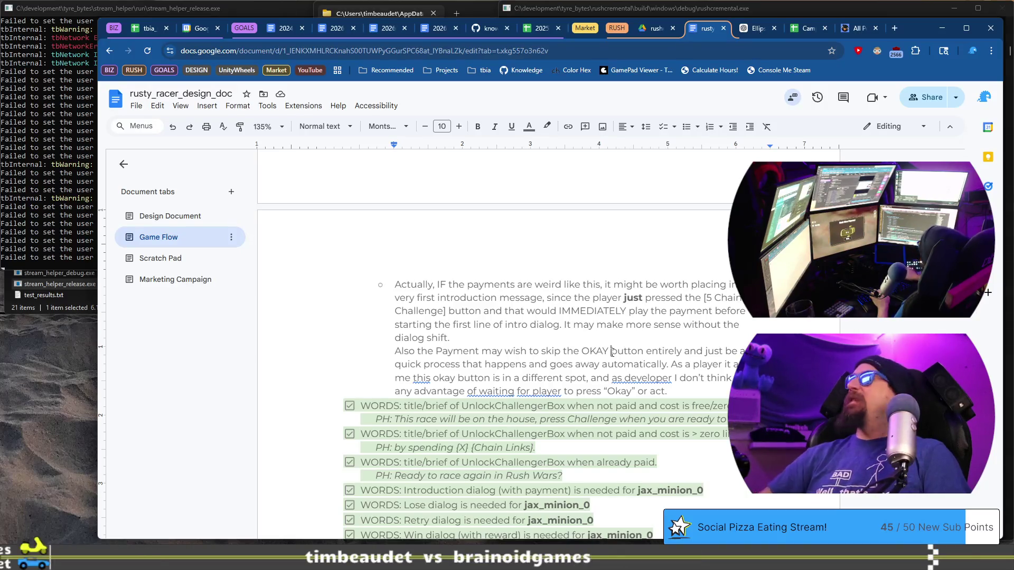
key(BackSpace)
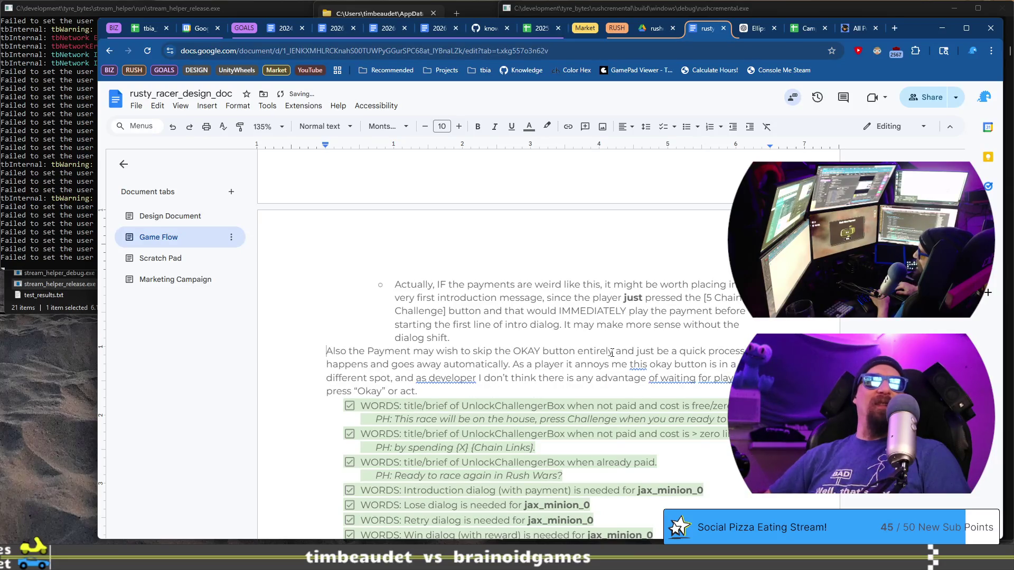
key(ctrl+shift+9)
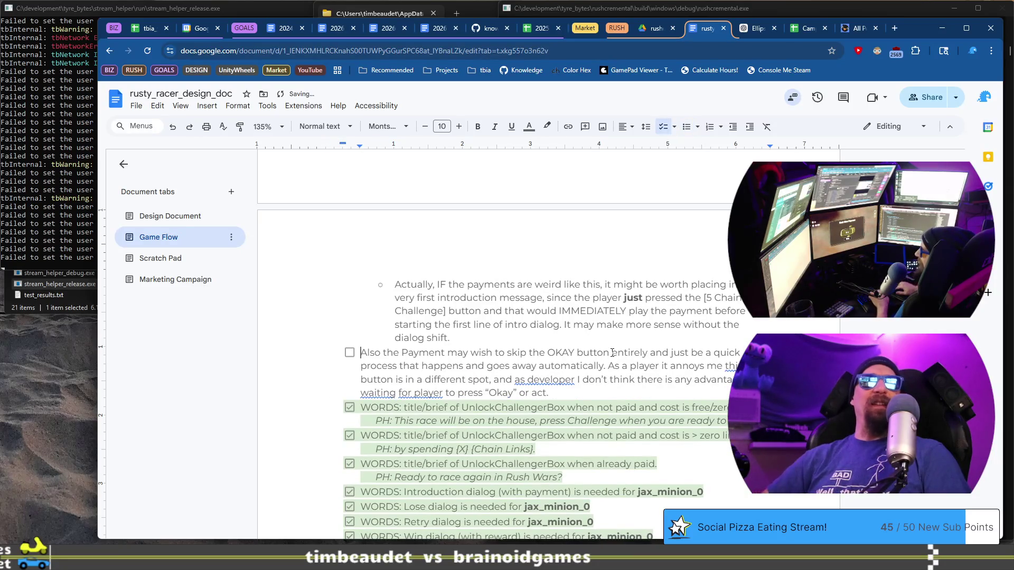
text(CODE:)
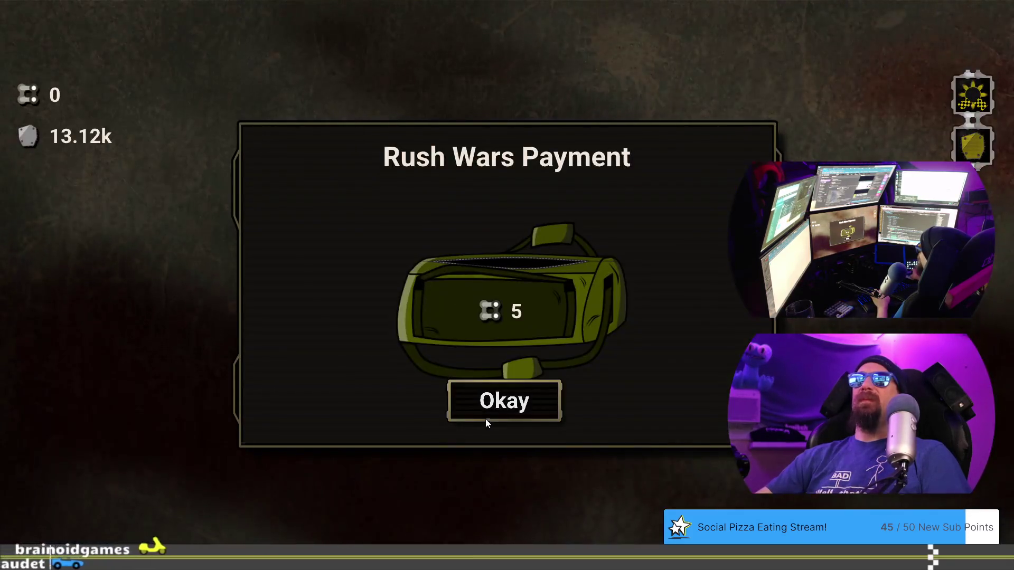
Dismiss the payment notice, click through Spitfire Jax's intro, and race him with gas and shifting
click(486, 420)
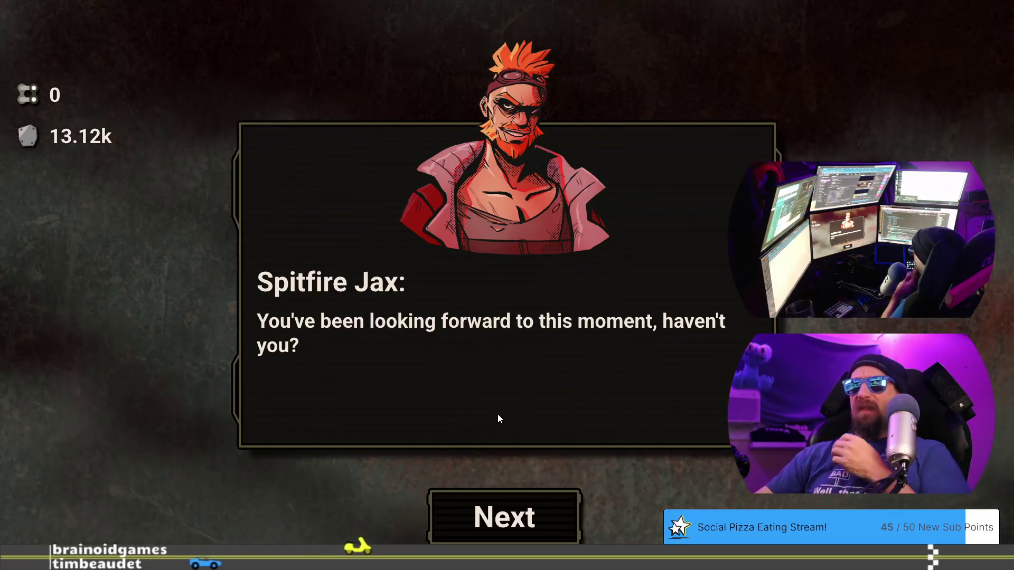
click(519, 501)
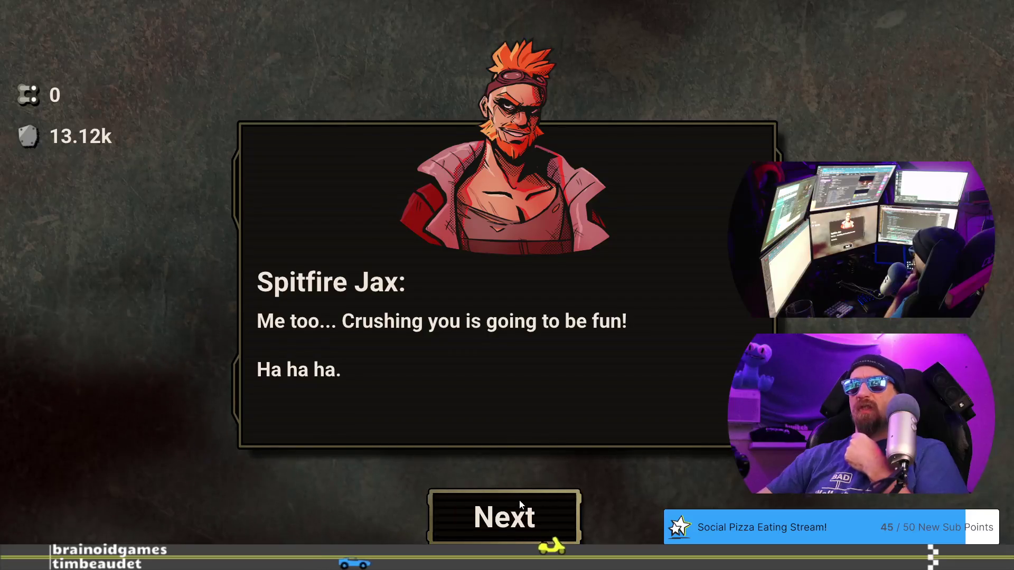
click(520, 502)
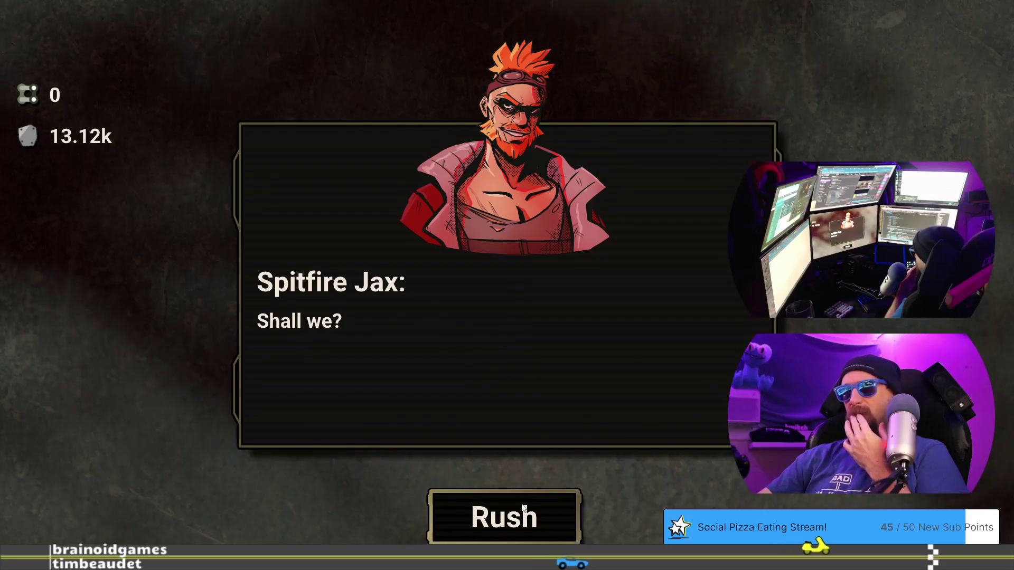
click(553, 517)
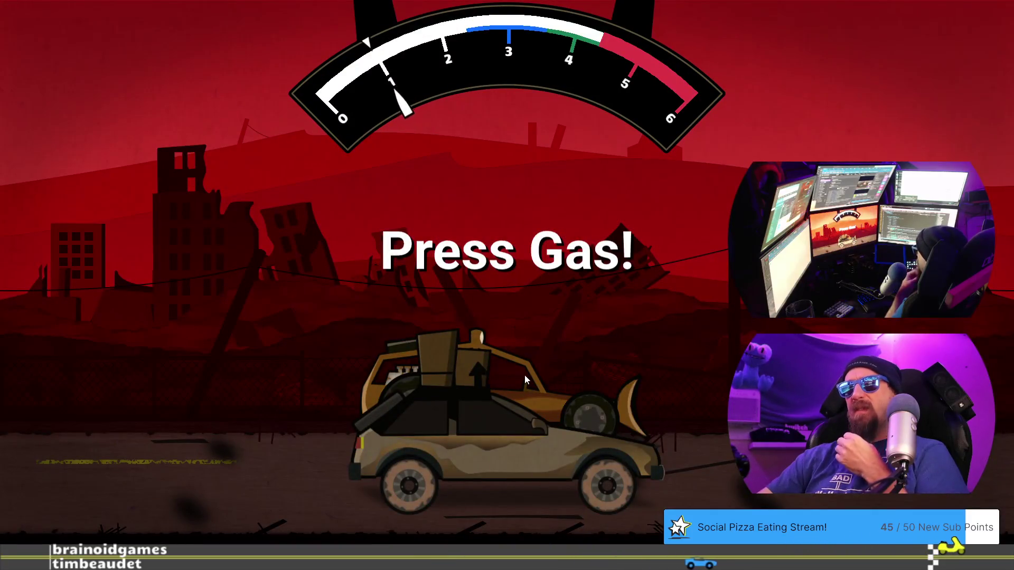
key(Up)
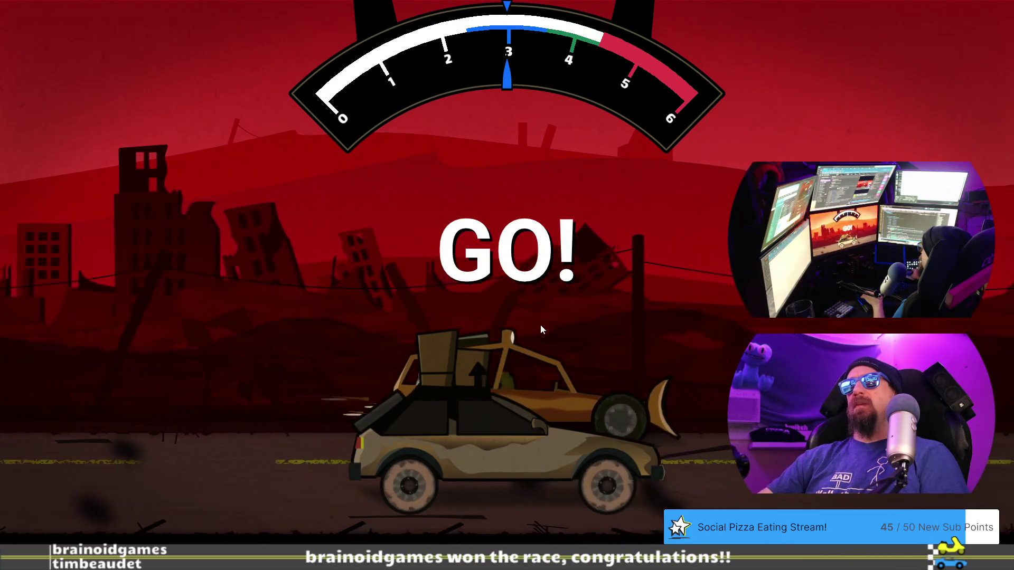
key(space)
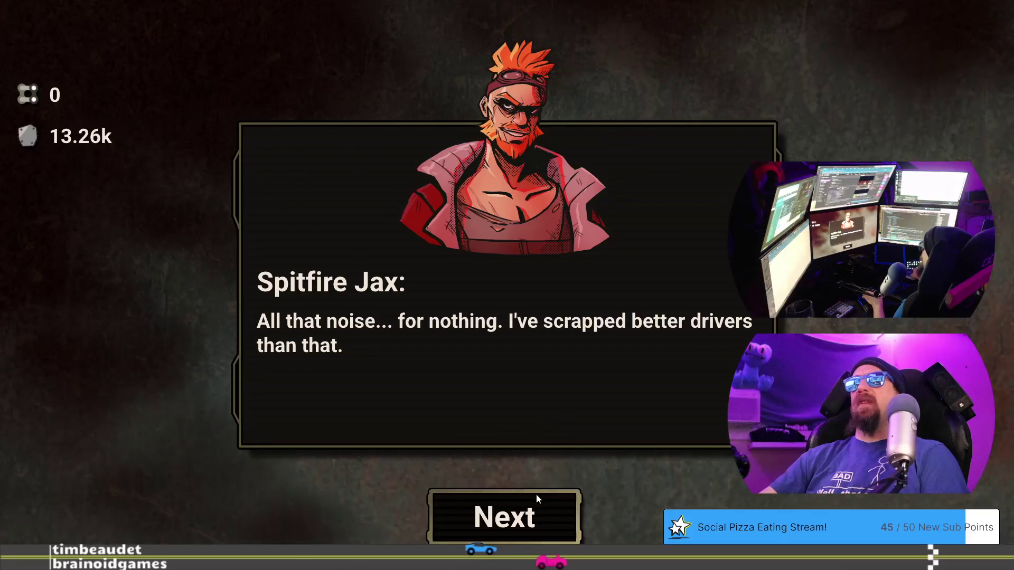
Finish Jax's post-race dialogue after losing and retry the challenge
click(537, 512)
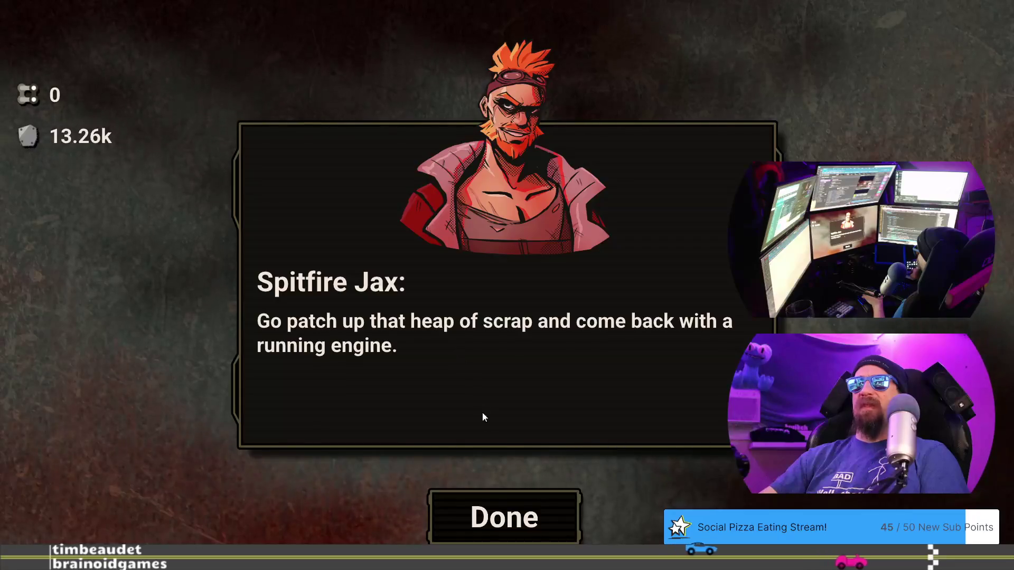
click(499, 508)
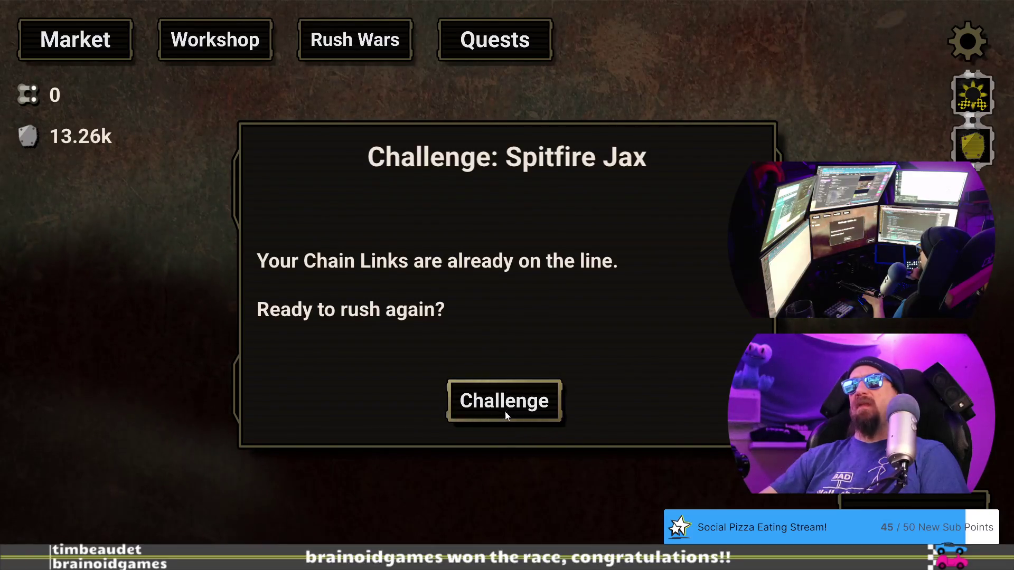
click(470, 399)
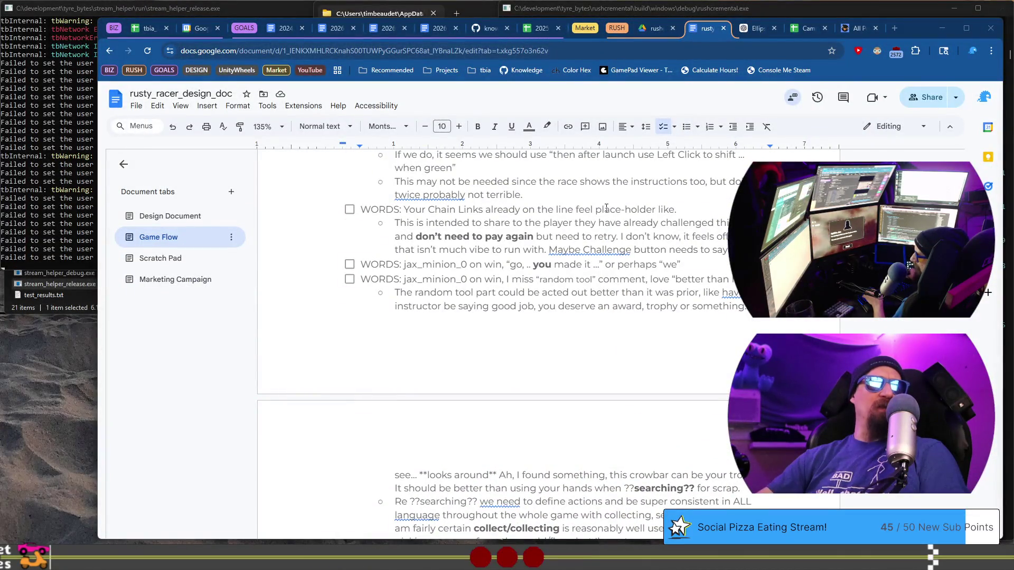
Add a sub-bullet under the Chain Links note reading 'It applies to ALL challengers being retried.'
click(394, 223)
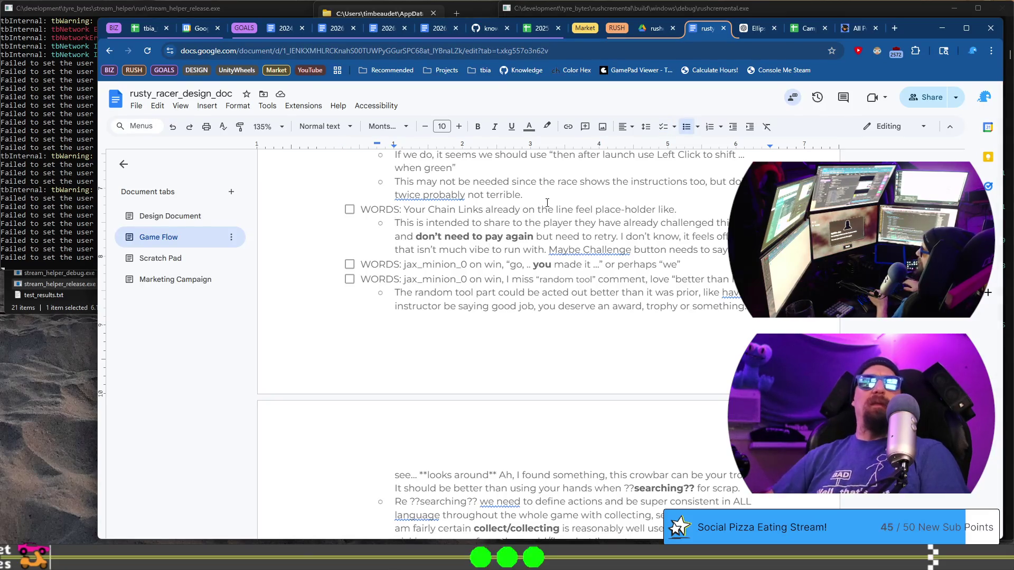
key(End)
key(Return)
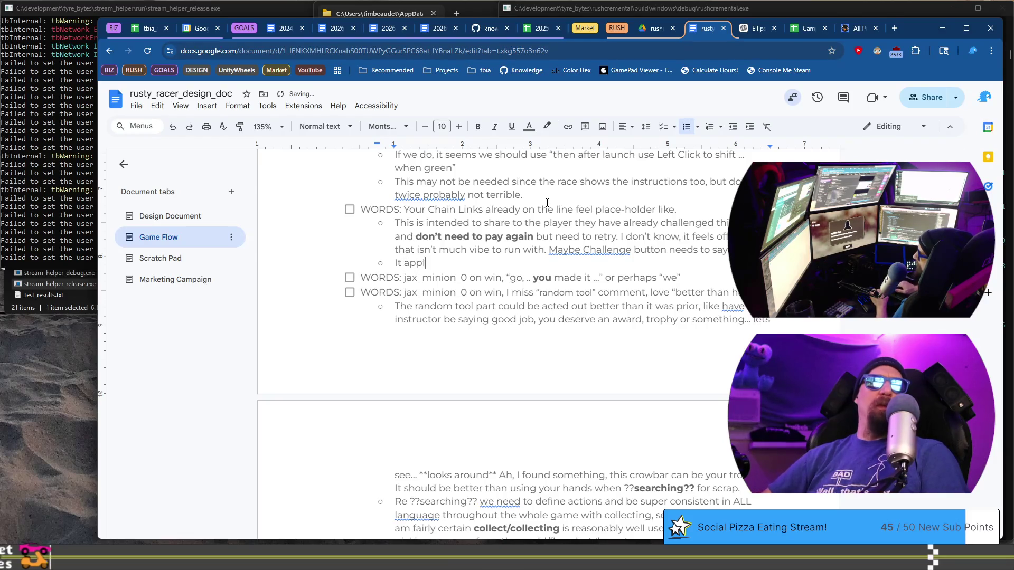
text(ies to ALL)
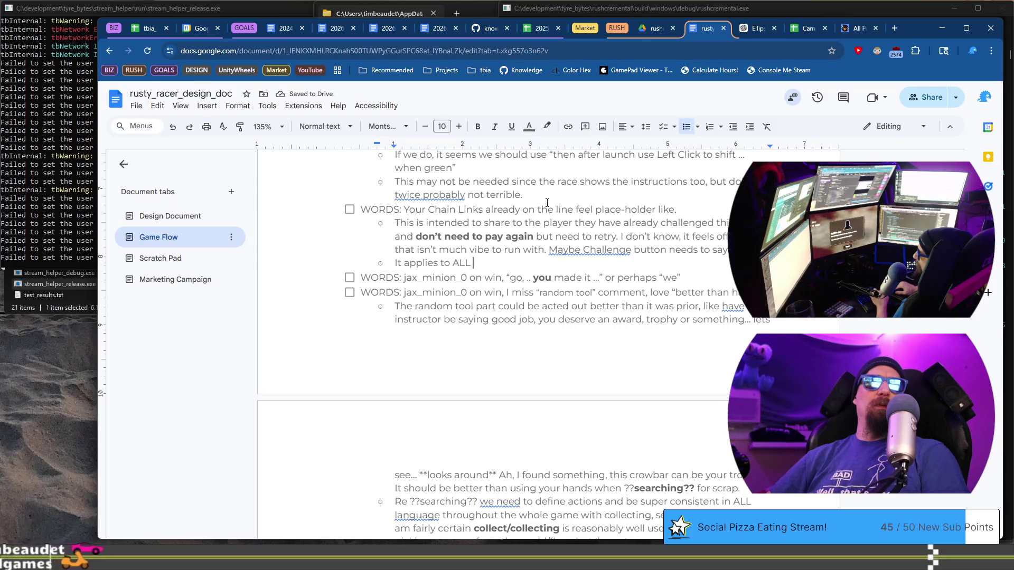
text( challenger)
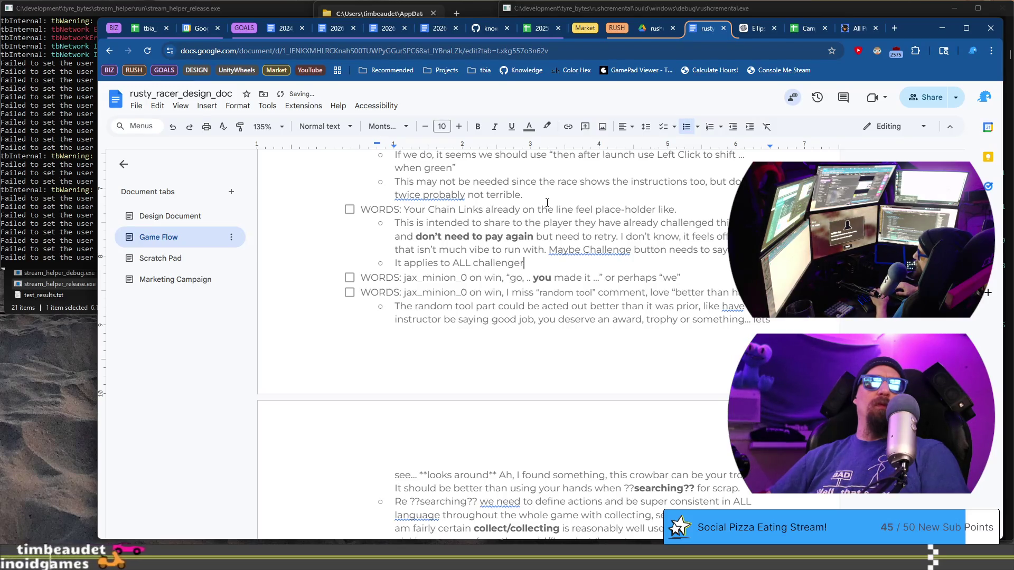
text(s bei)
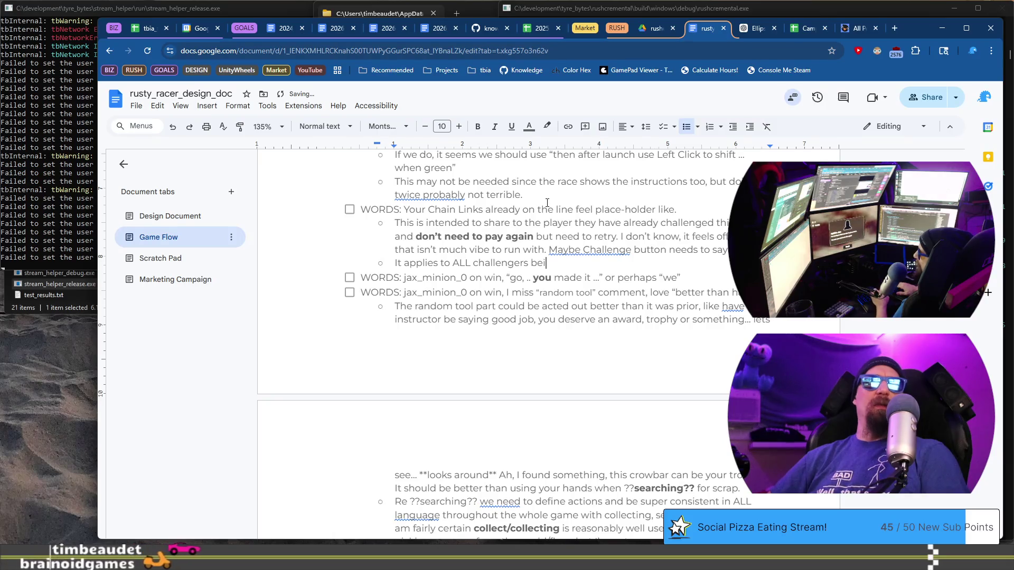
text(ng retried.)
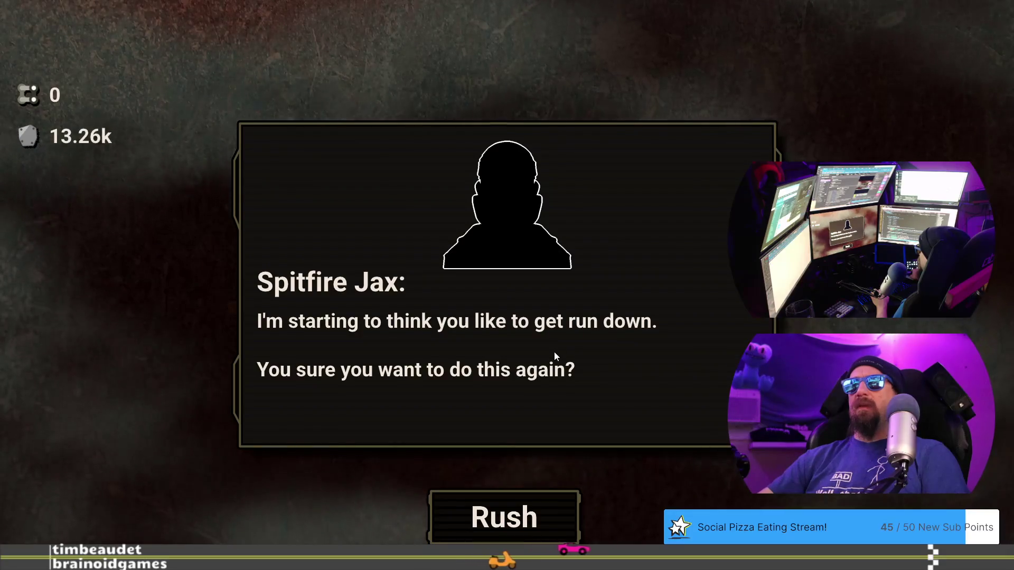
key(alt+Tab)
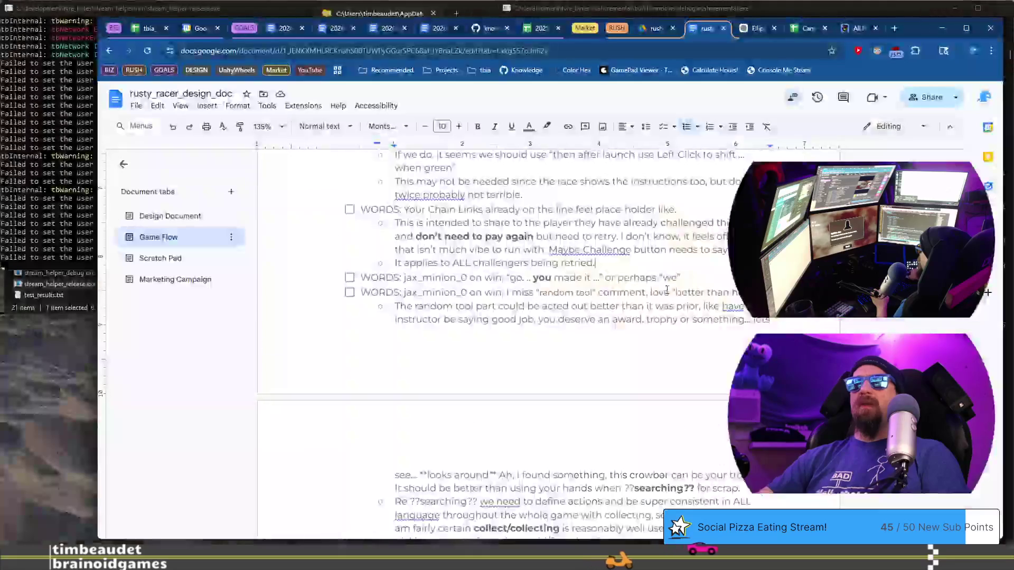
Below the CODE item, add the checklist item '???: spitfire_jax, retry has the placeholder avatar.'
scroll(649, 280, down, 8)
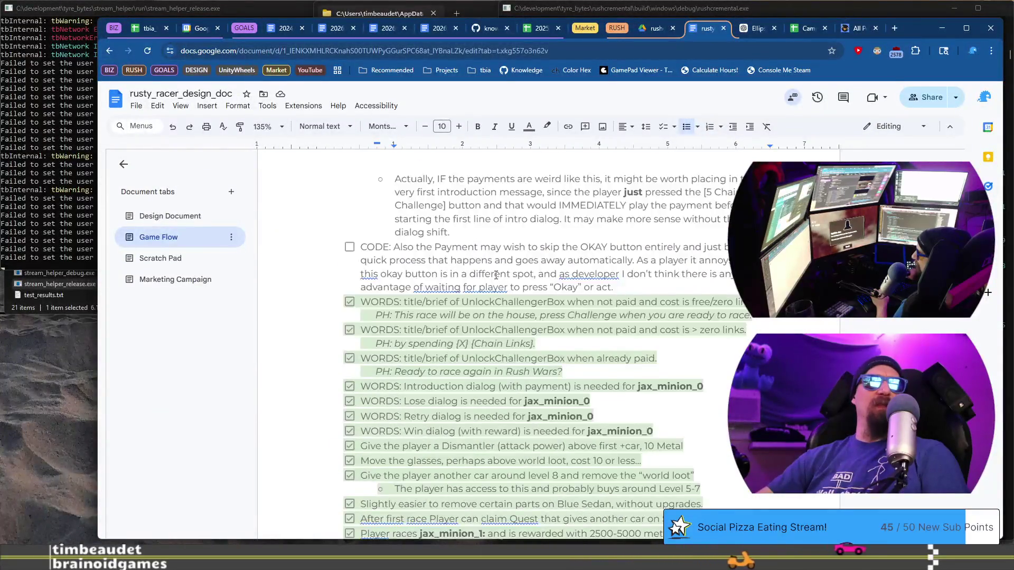
scroll(535, 264, up, 2)
scroll(650, 379, up, 3)
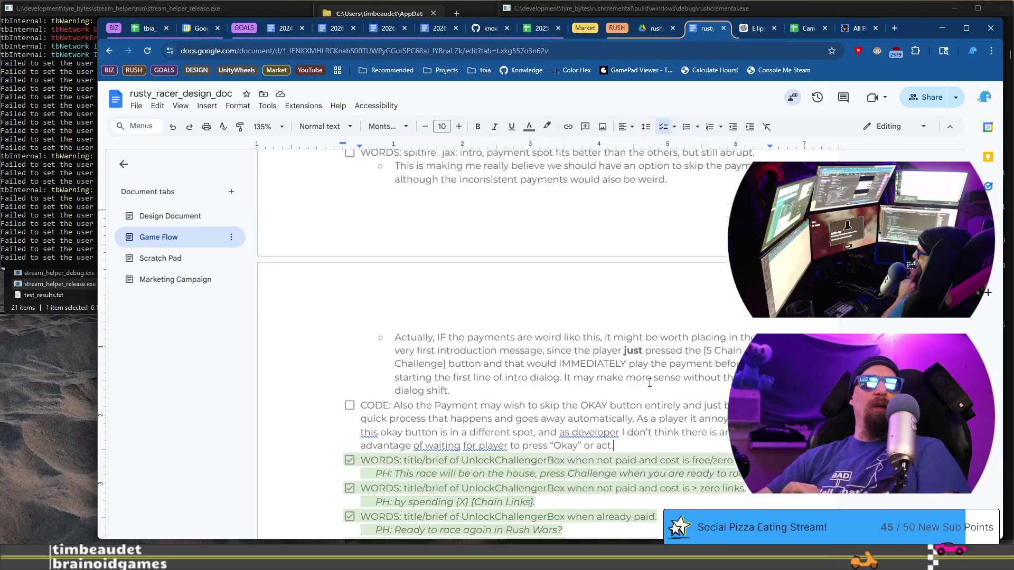
scroll(650, 379, down, 2)
key(Return)
text(???)
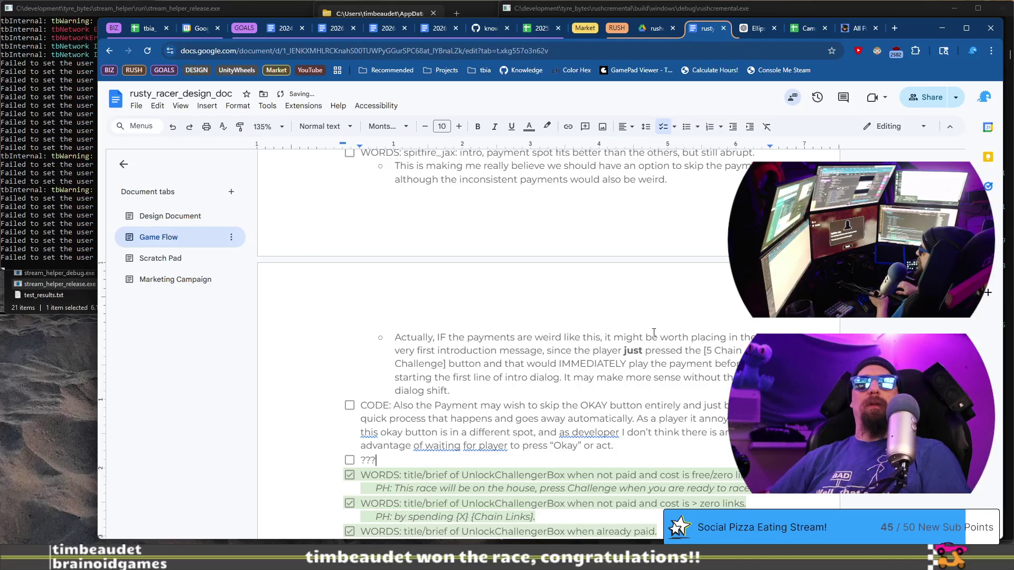
text(: )
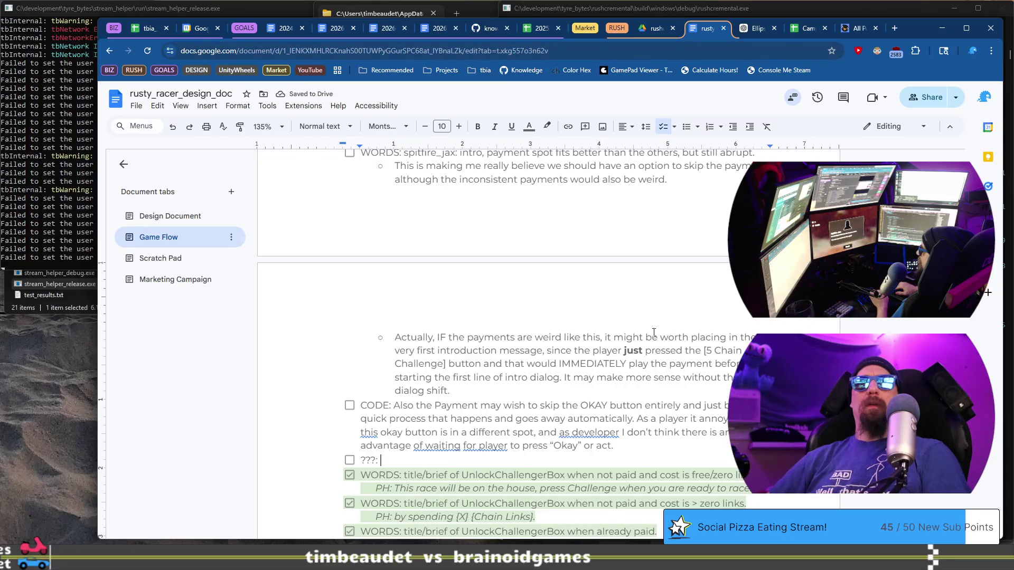
text(spitfire_jax)
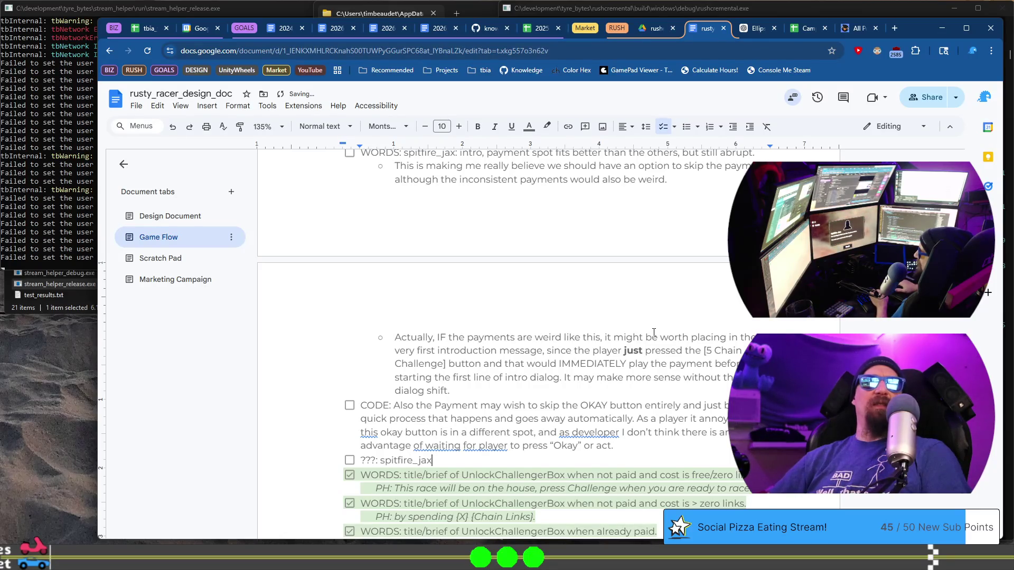
text(, retry)
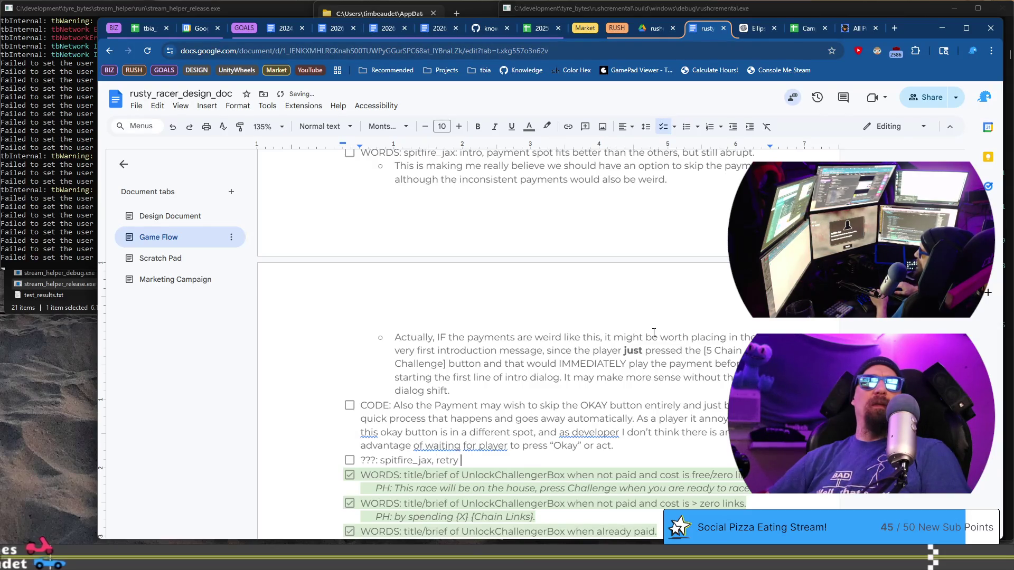
key(BackSpace)
key(BackSpace)
text(the placeholder)
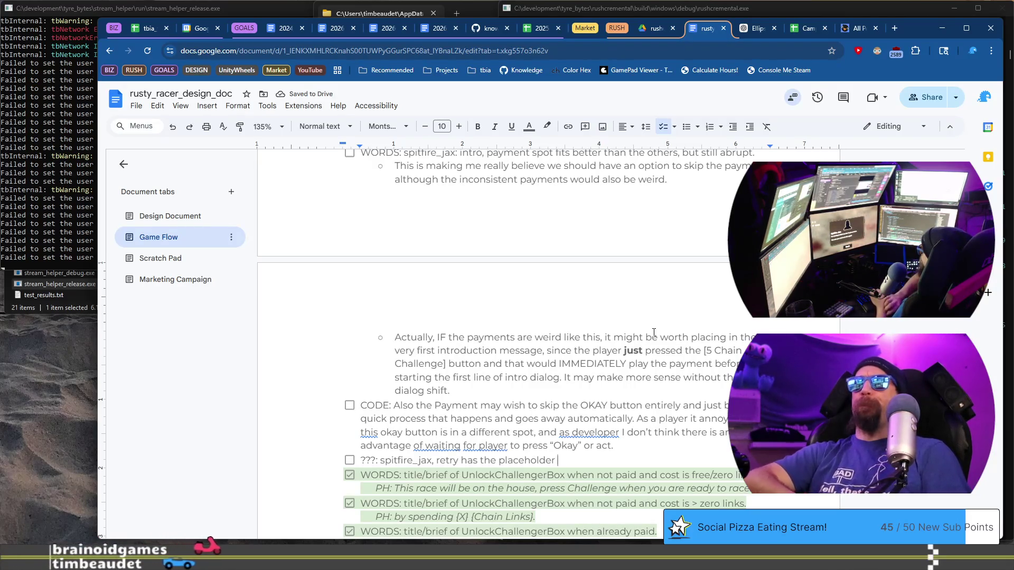
text(avatar.)
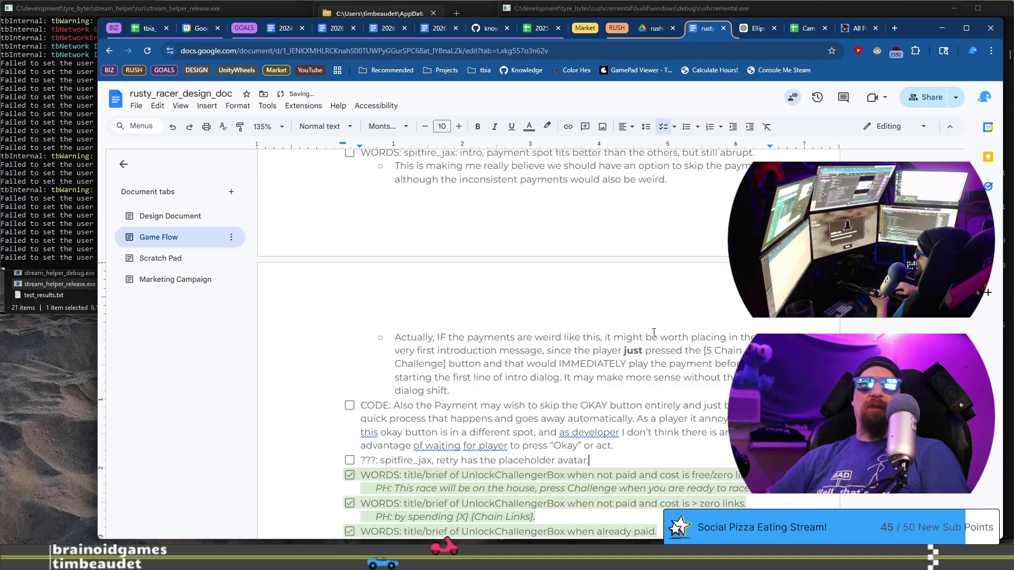
key(alt+Tab)
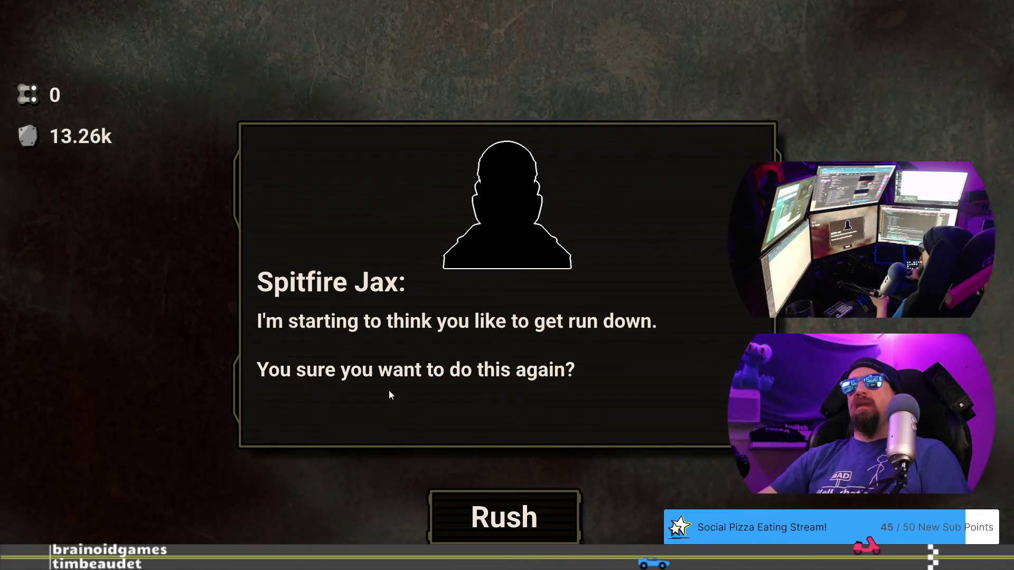
Race Spitfire Jax in the retry, lose, and close his post-race dialogue
click(530, 506)
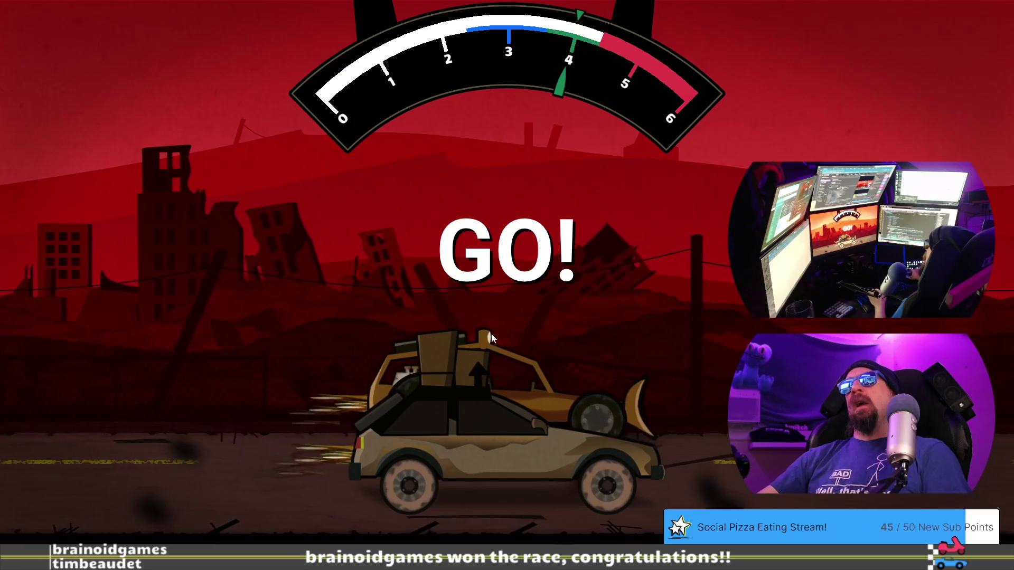
key(space)
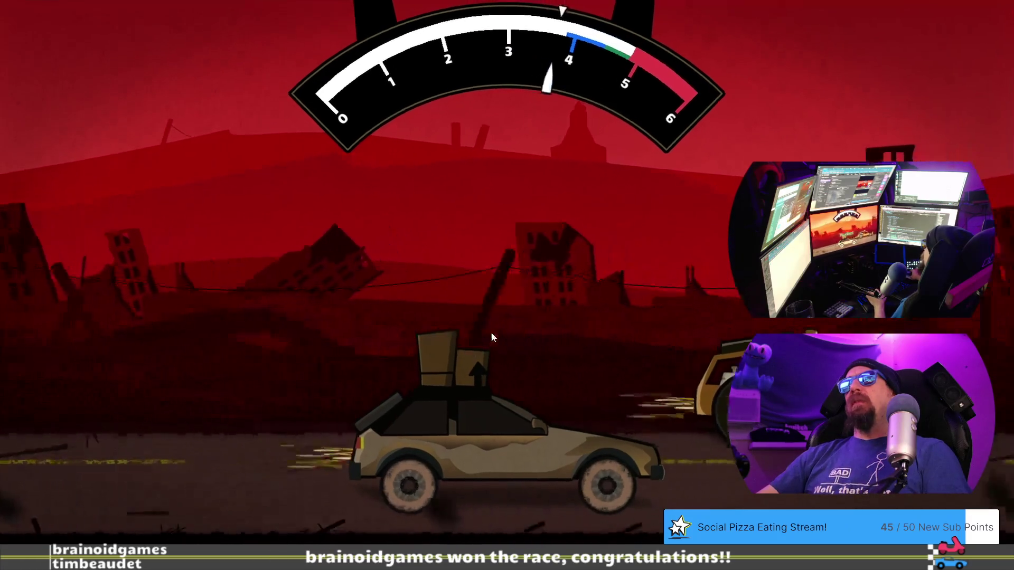
key(space)
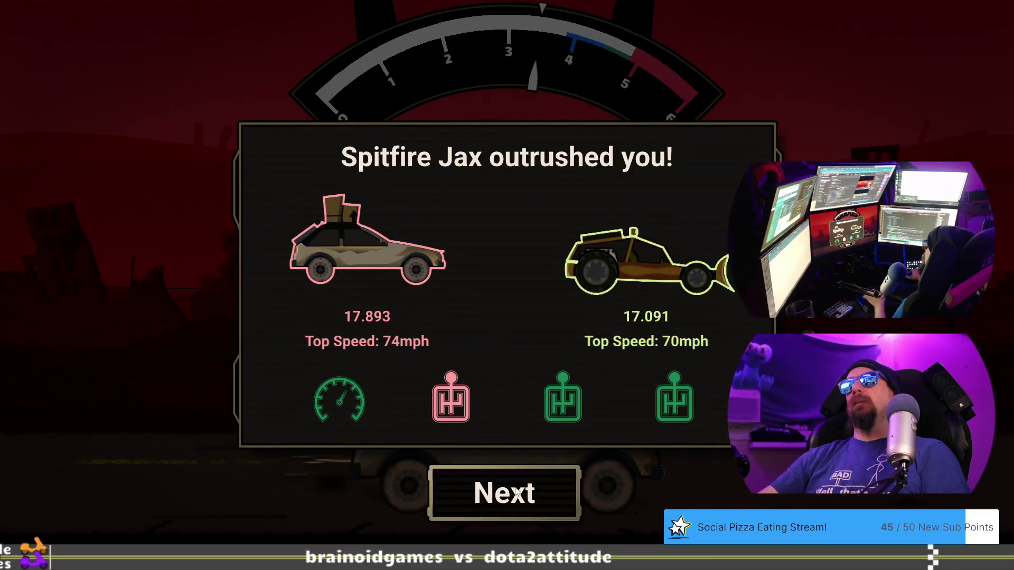
click(520, 507)
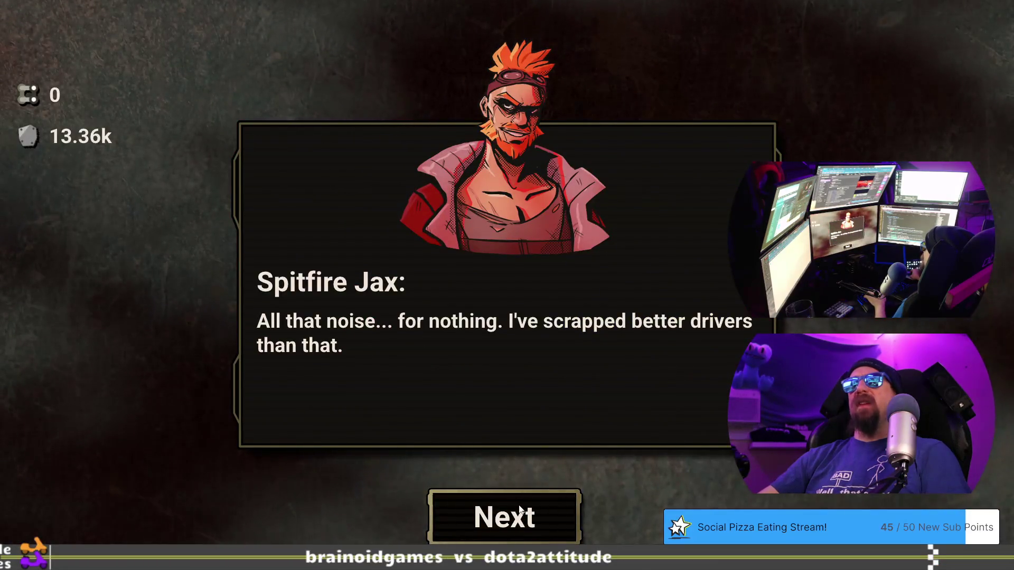
click(520, 508)
click(518, 505)
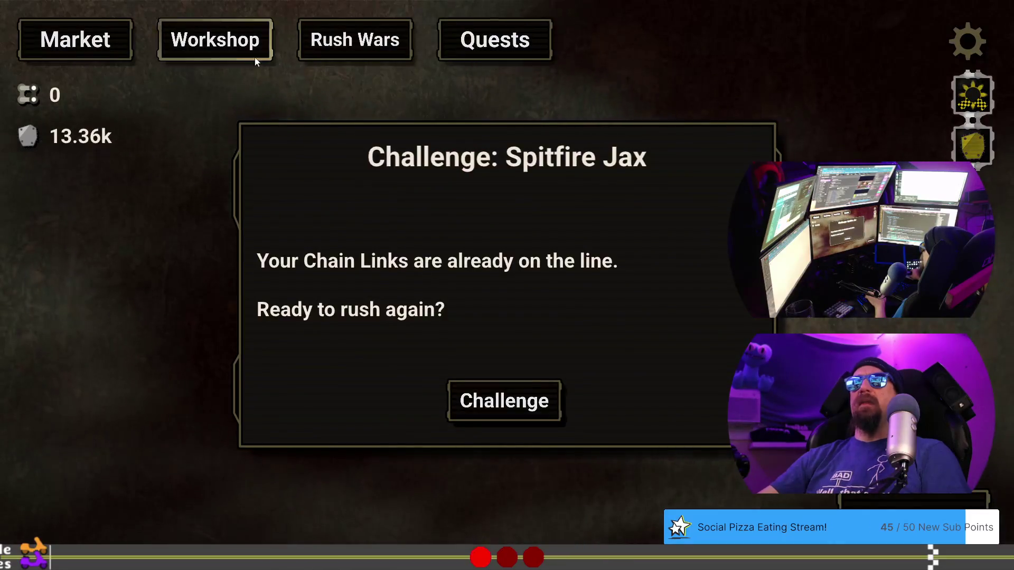
Install Spark Plugs in the Workshop and race Jax again, shifting up through three gears
click(255, 60)
drag(426, 301, 425, 301)
click(354, 39)
click(501, 403)
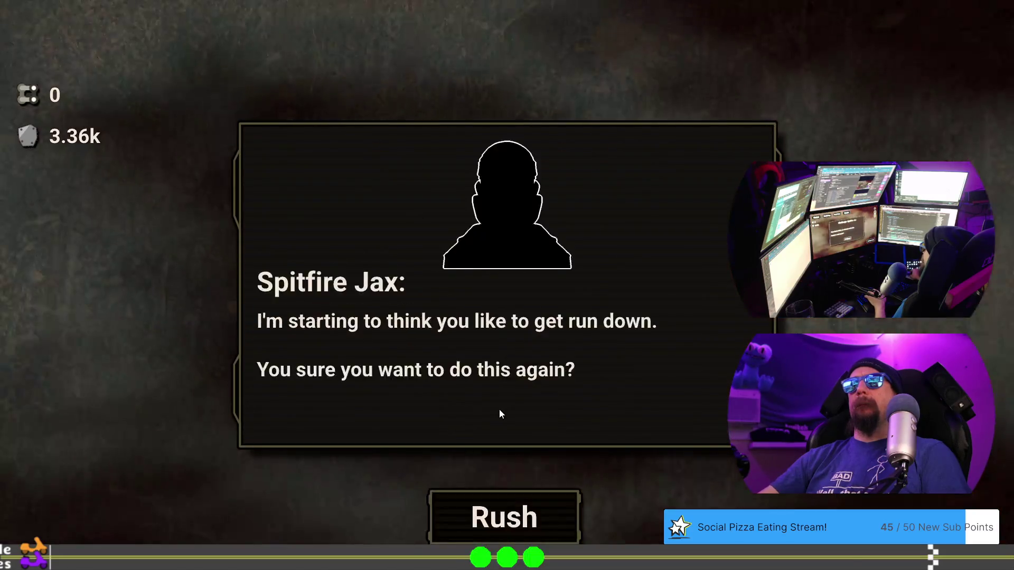
click(520, 501)
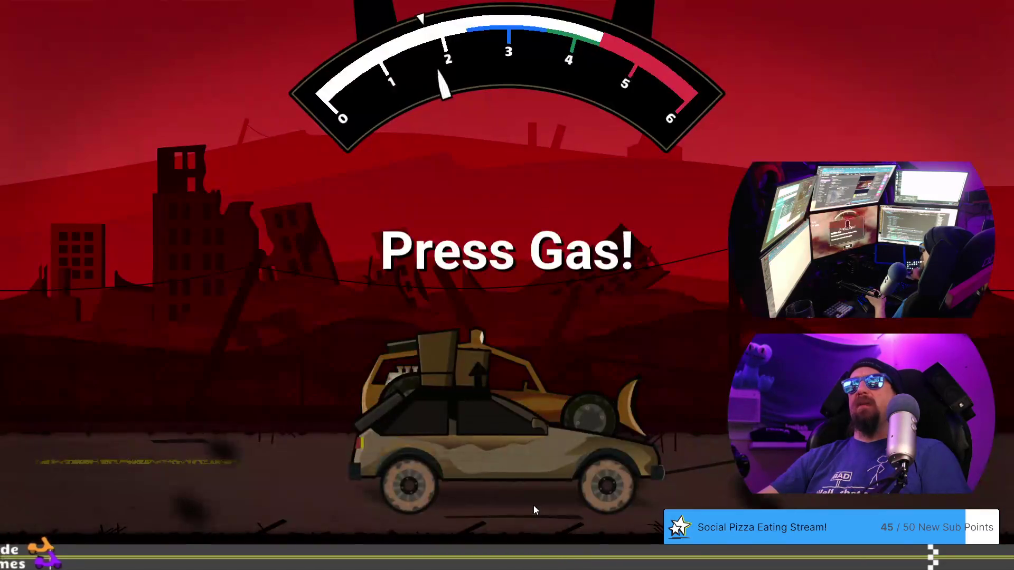
key(Up)
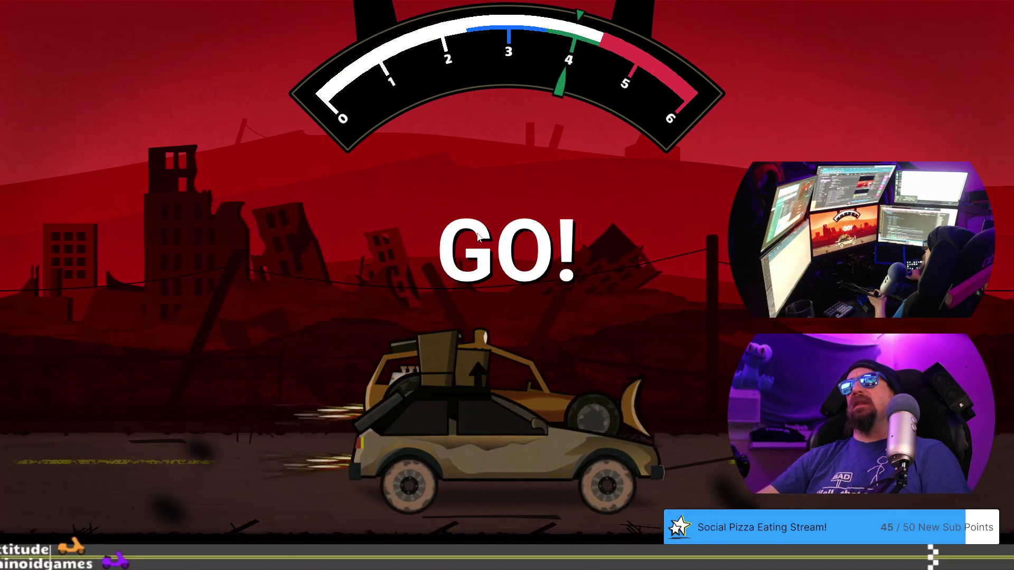
key(space)
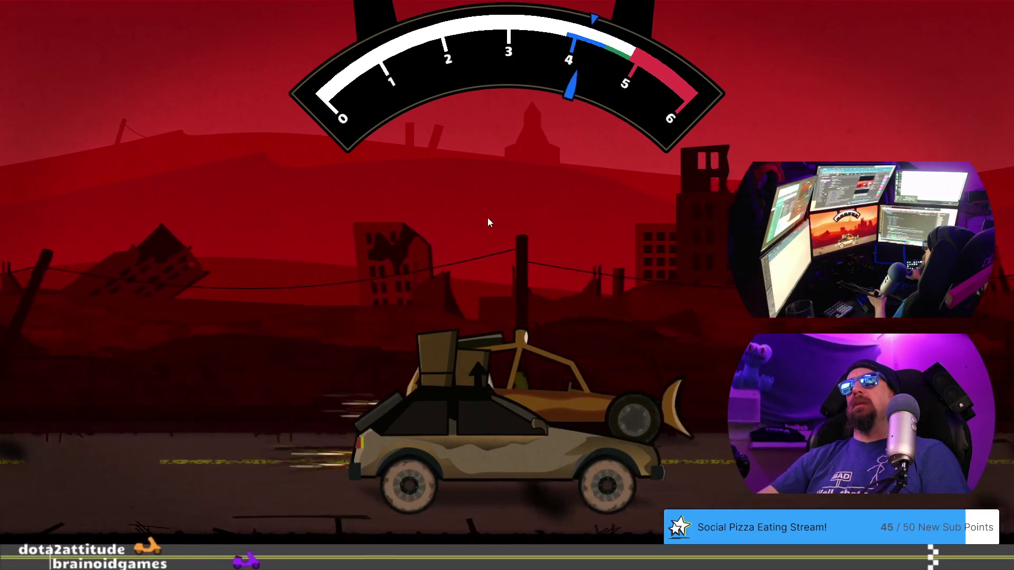
key(space)
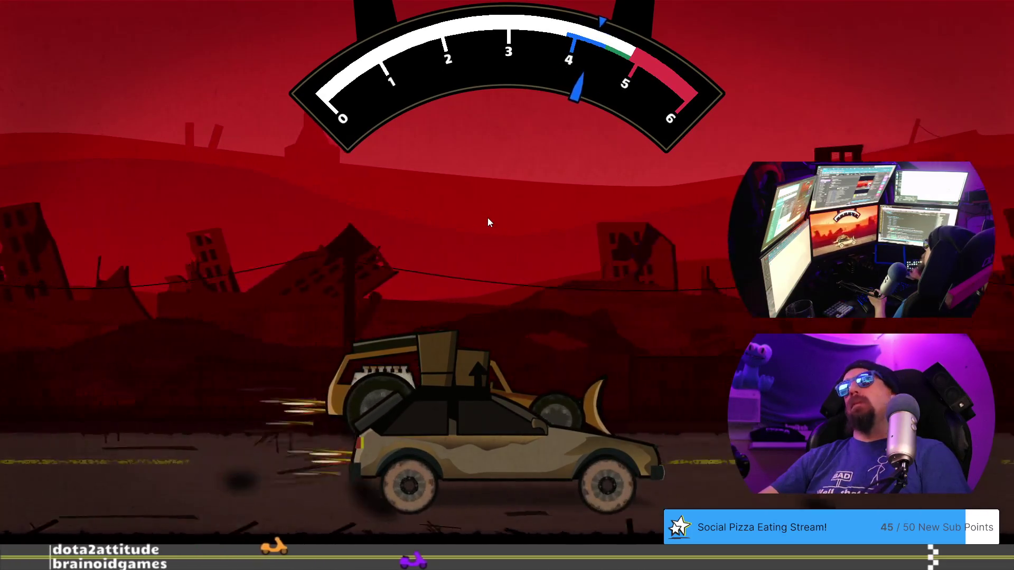
key(space)
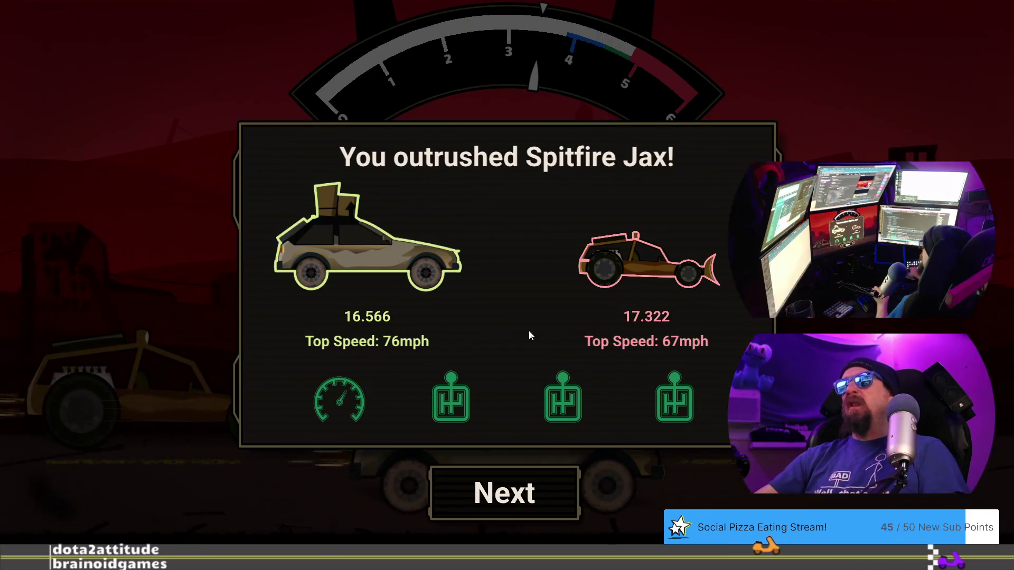
Click through Jax's victory dialogue and accept the Desert Chapel reward
click(505, 493)
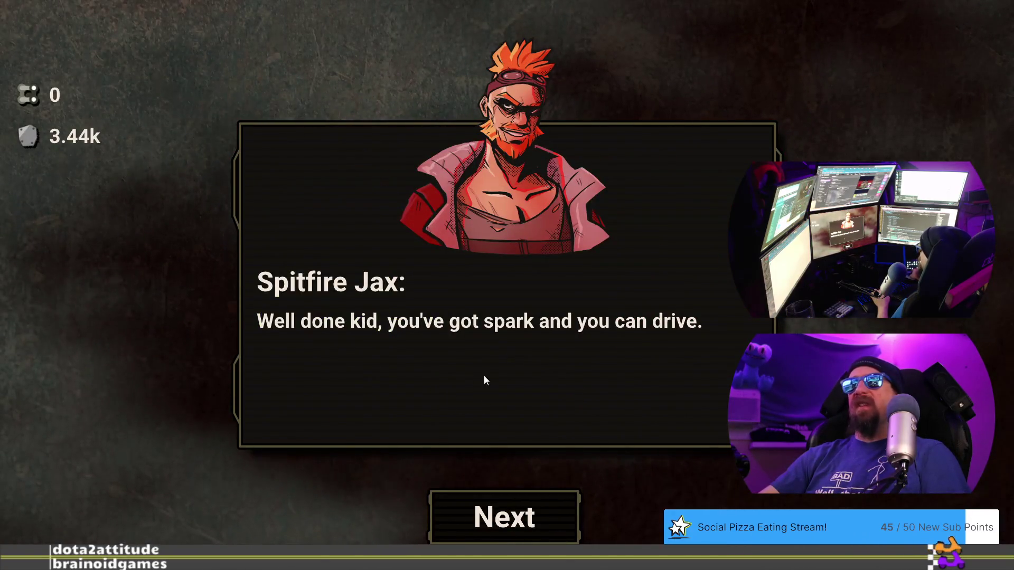
click(552, 510)
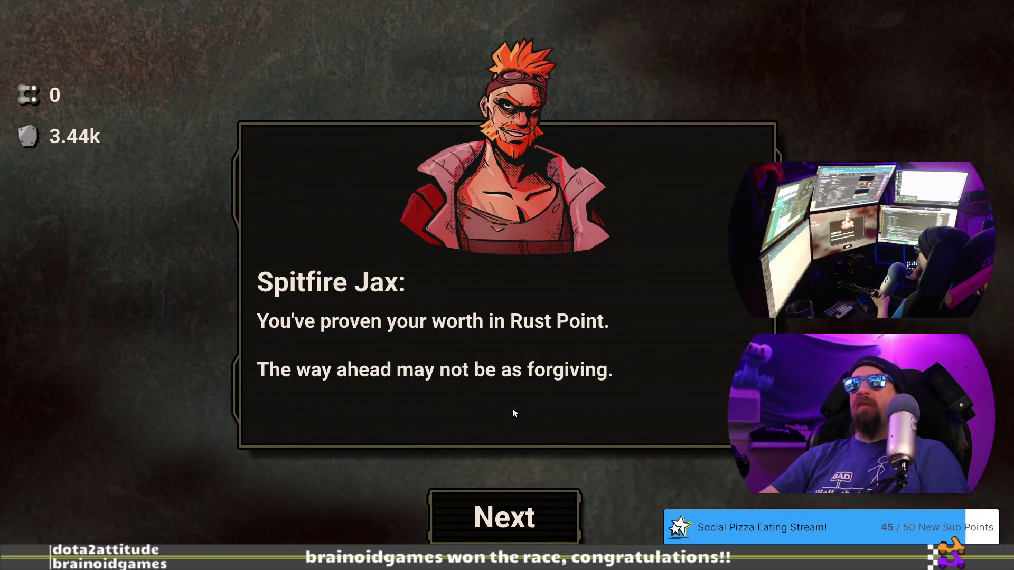
click(525, 521)
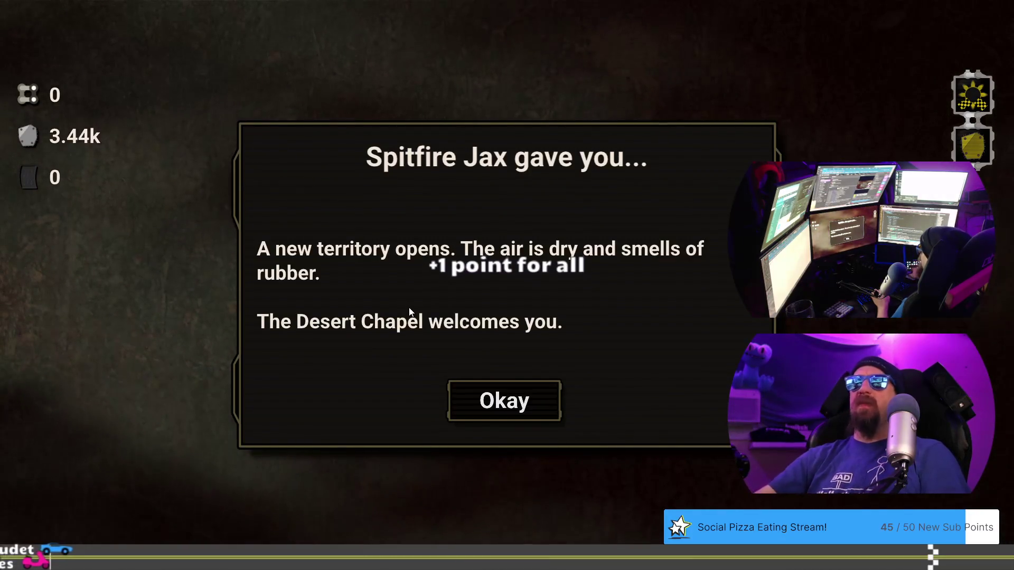
click(506, 403)
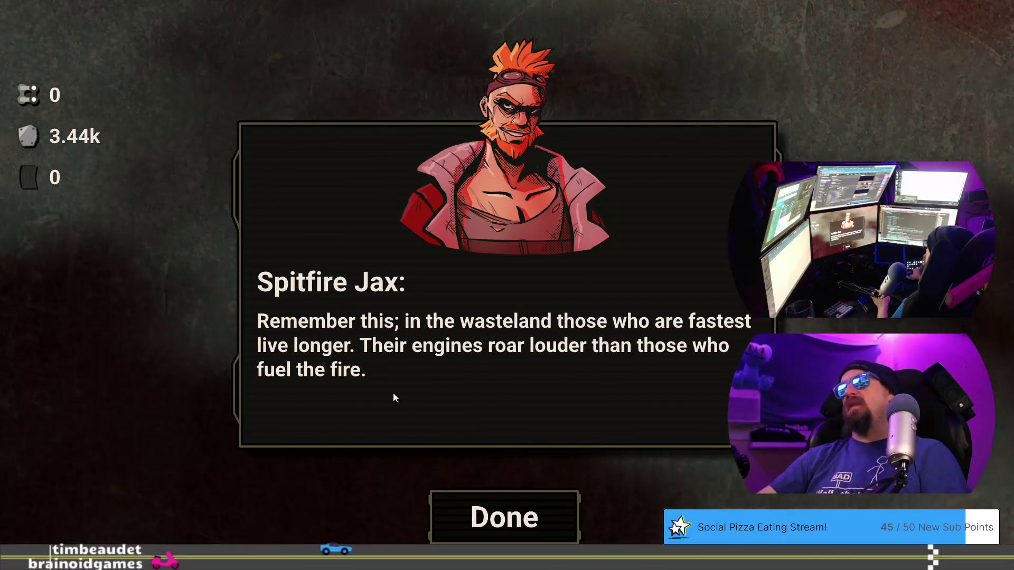
click(496, 519)
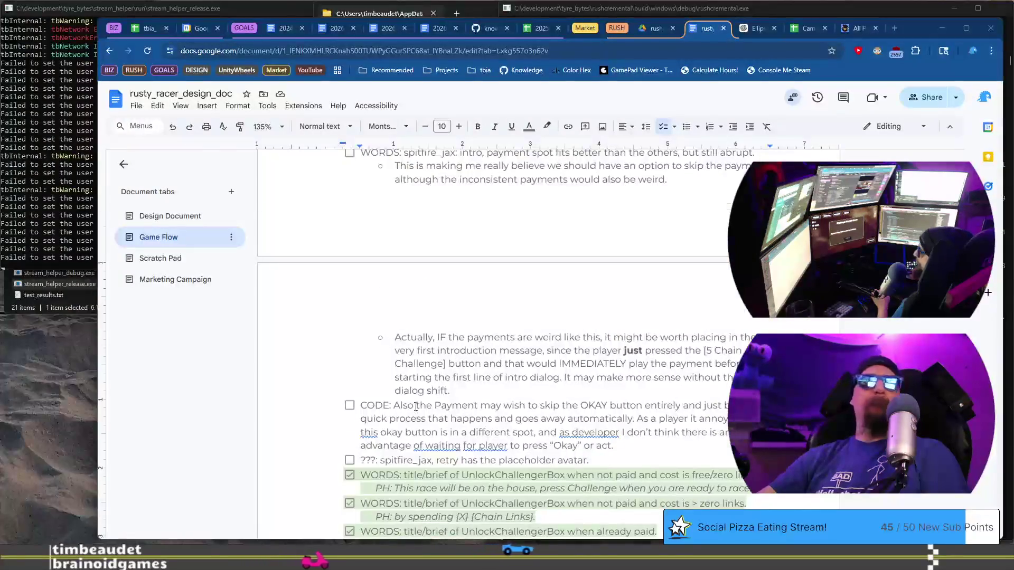
Below the spitfire_jax retry note, add a WORDS item calling the chapel introduction disruptive, plus an empty sub-bullet
scroll(427, 264, down, 3)
click(413, 296)
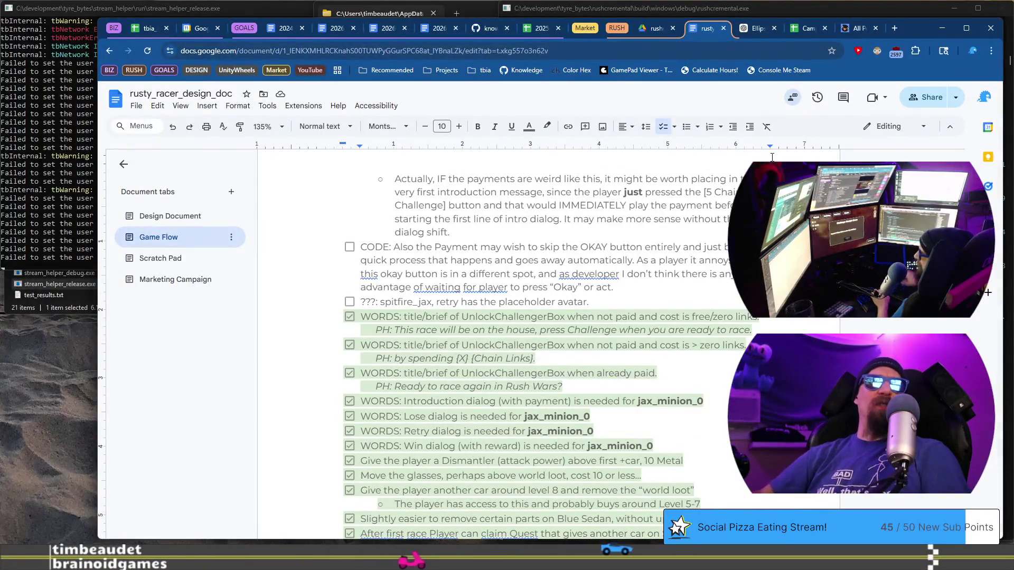
key(Return)
text(WORDS: spitfire_ja)
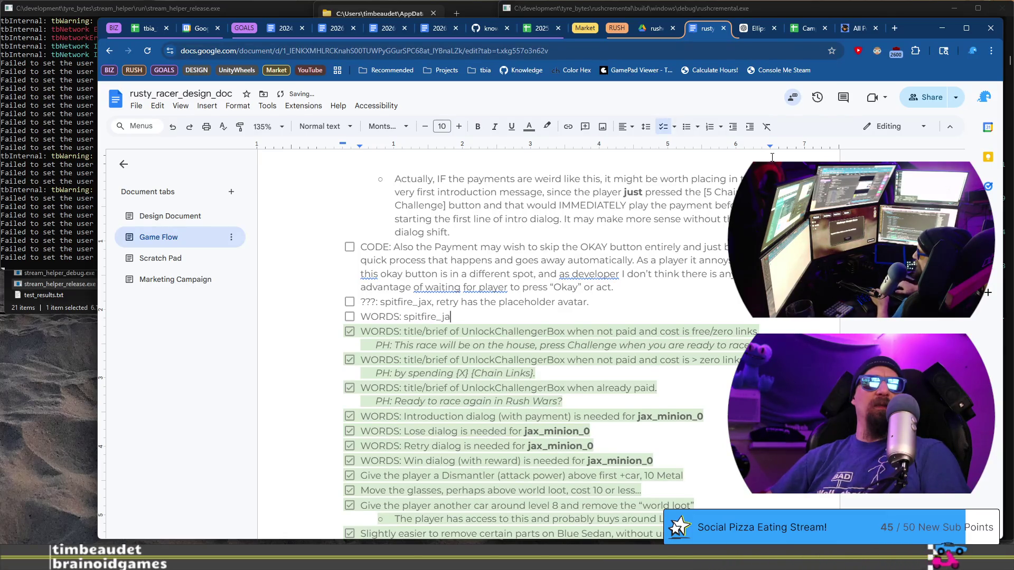
text(x: reward)
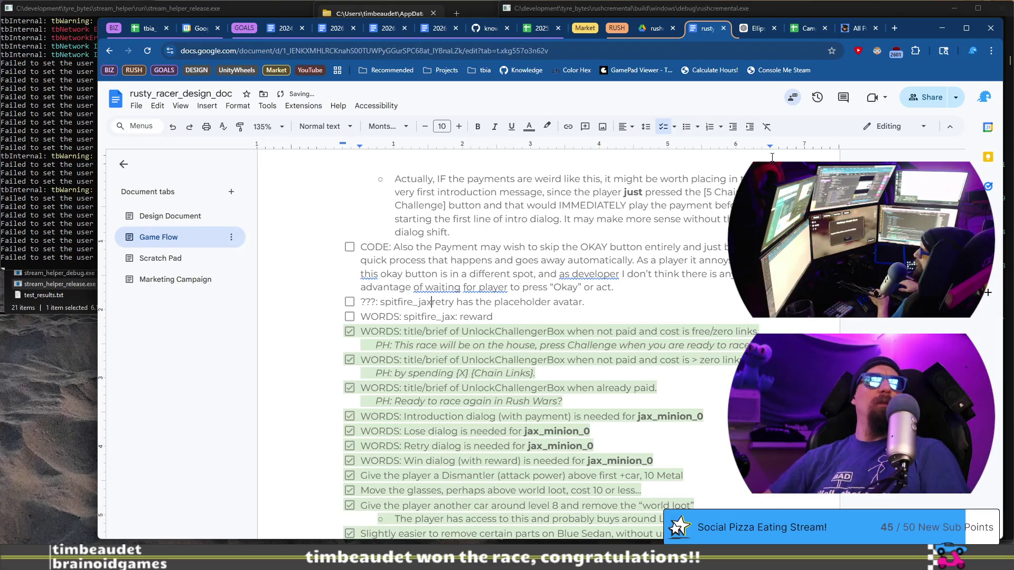
text(, flow and int)
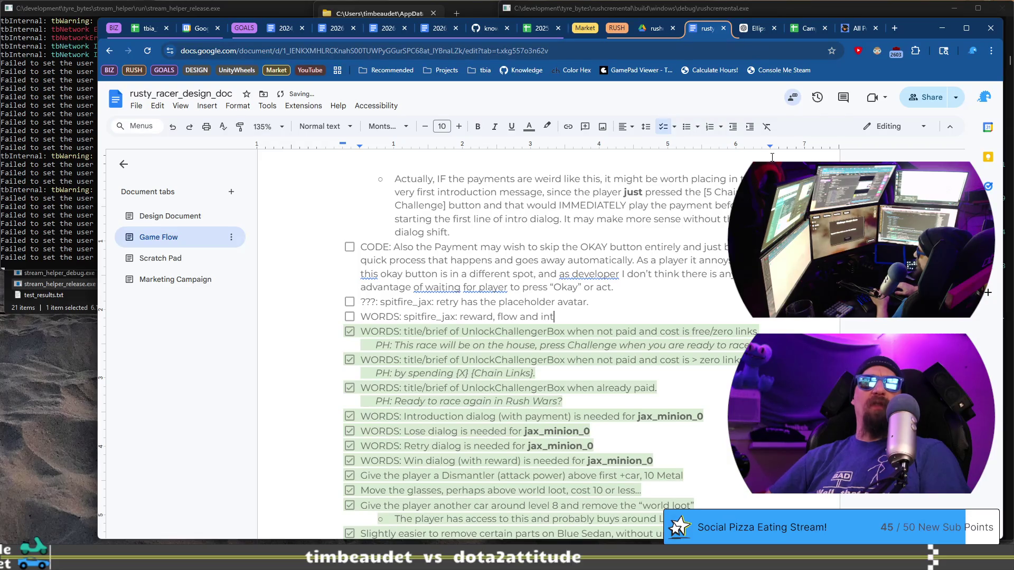
text(ro)
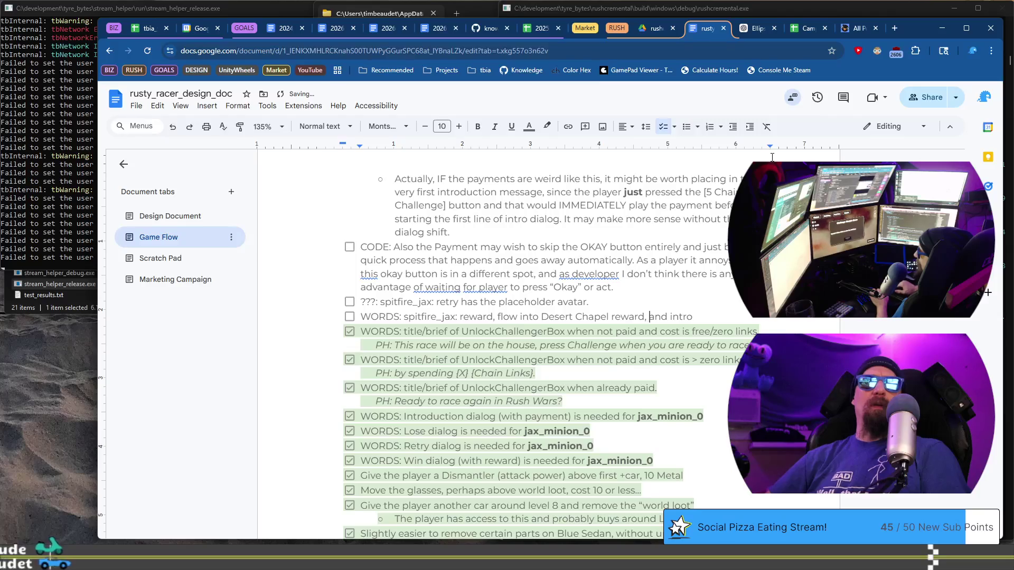
text(duction to the)
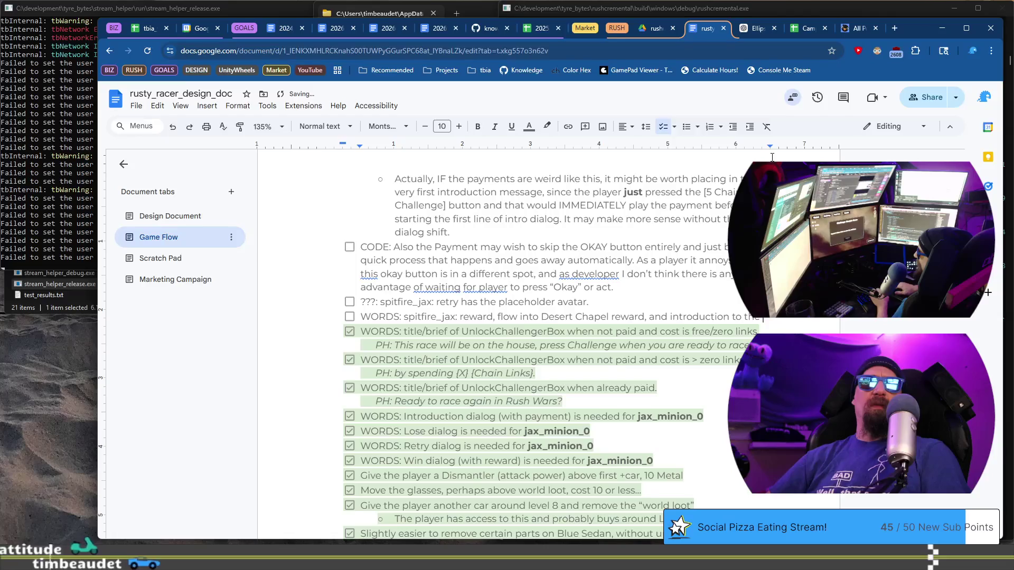
text( chapel is .)
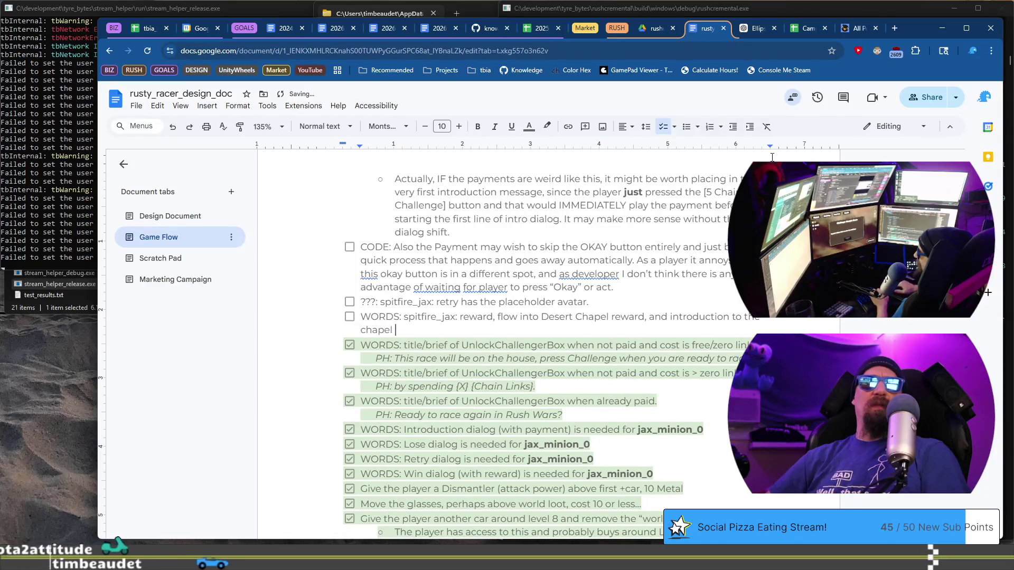
text(..)
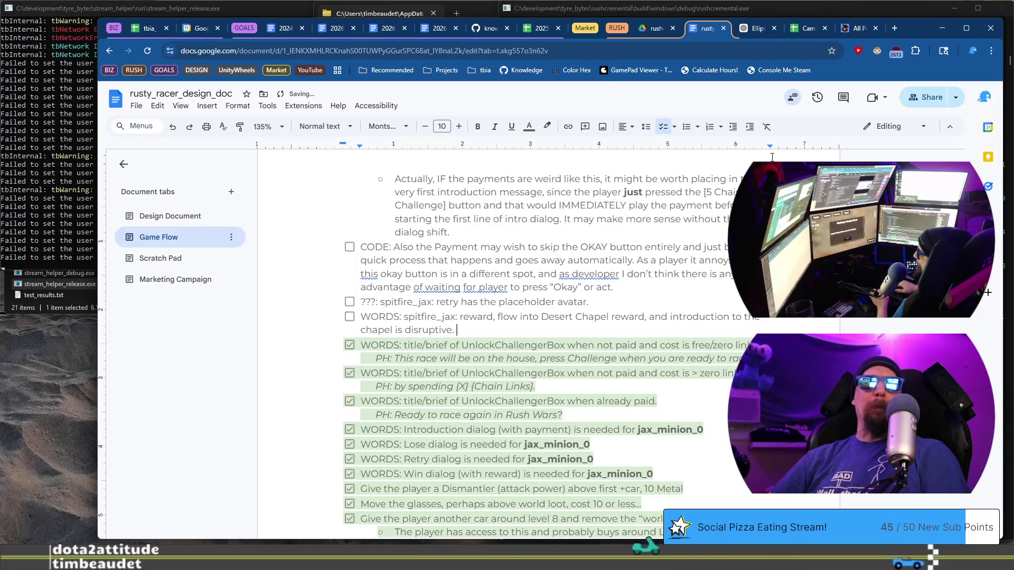
key(Return)
key(Tab)
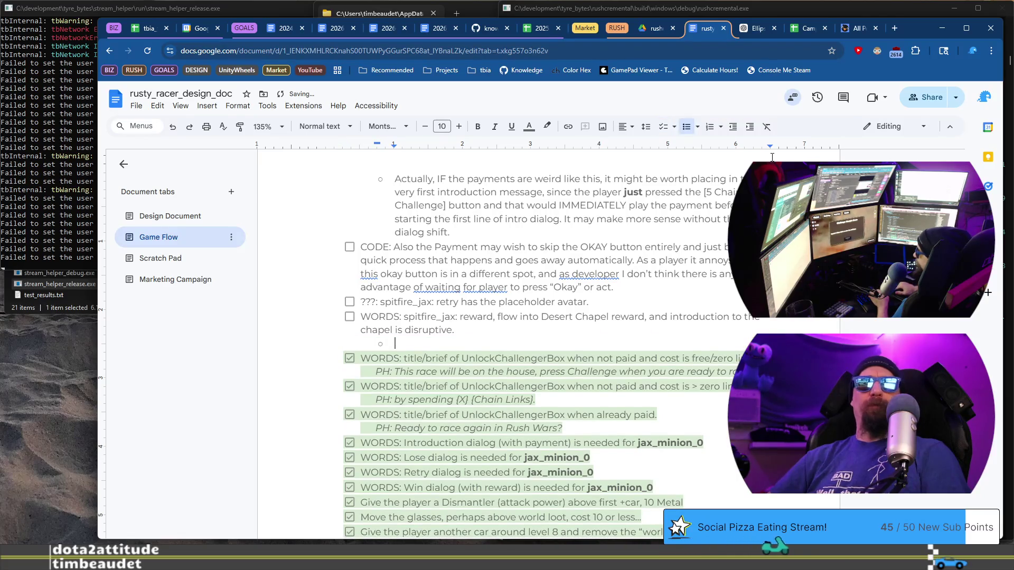
key(alt+Tab)
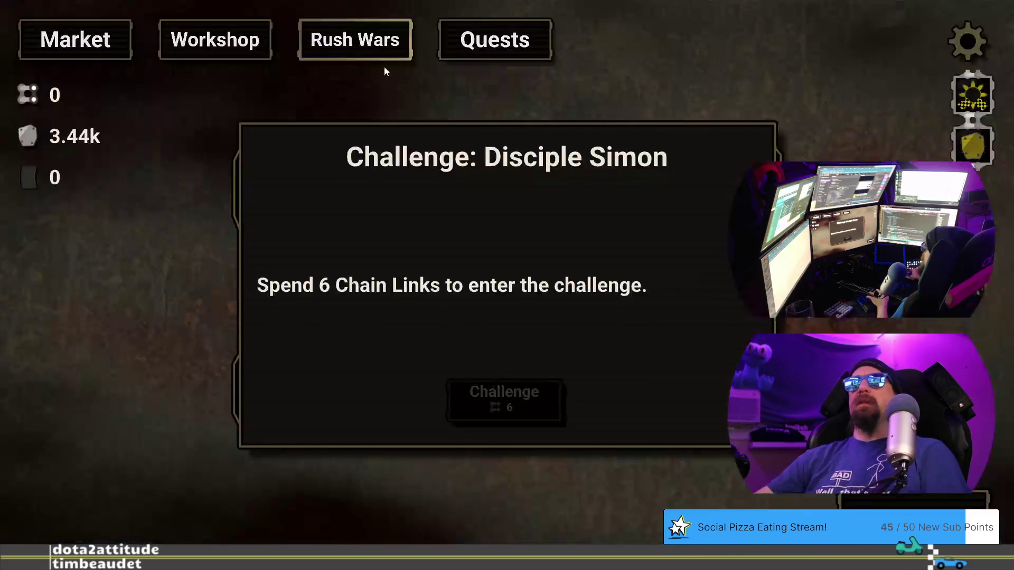
Try a terminal load command, install Spark Plugs, then return to the title screen
click(106, 40)
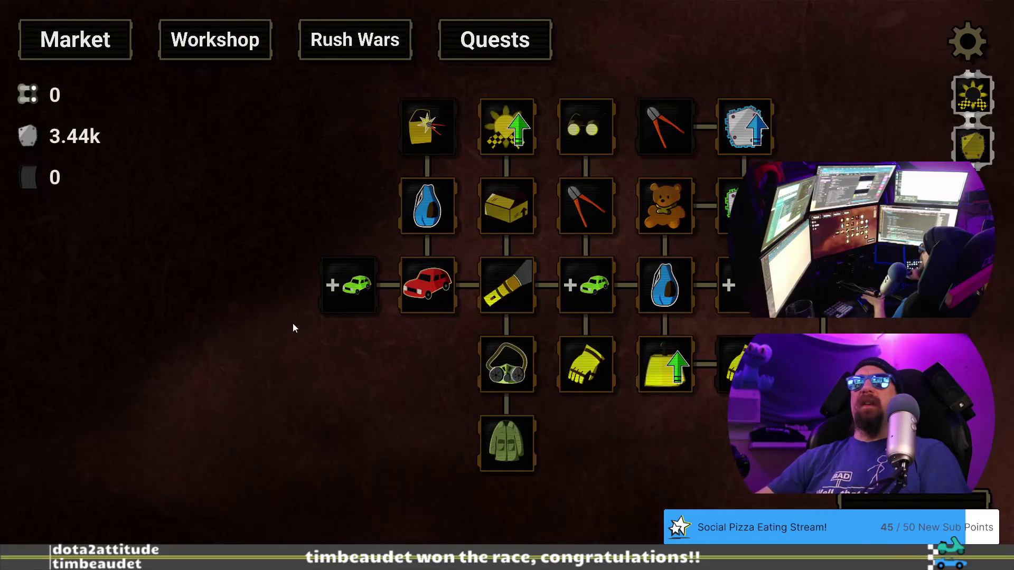
key(grave)
text(load ru)
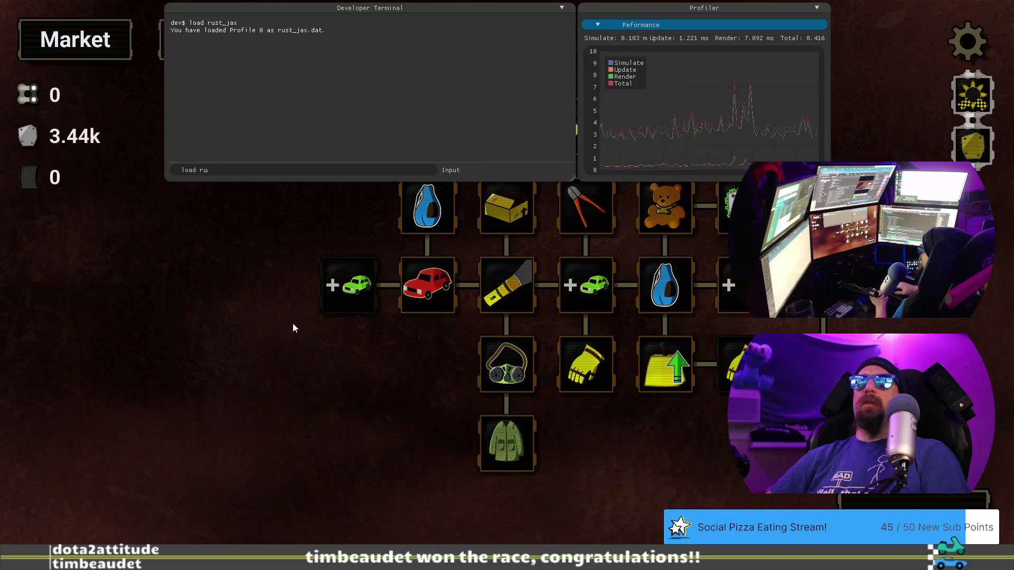
text(st_jhax)
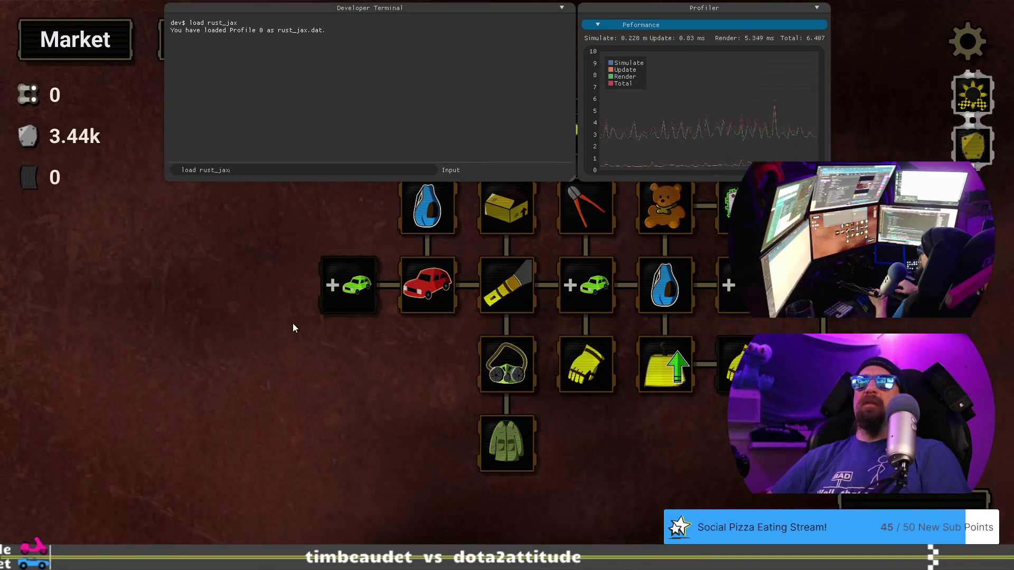
key(grave)
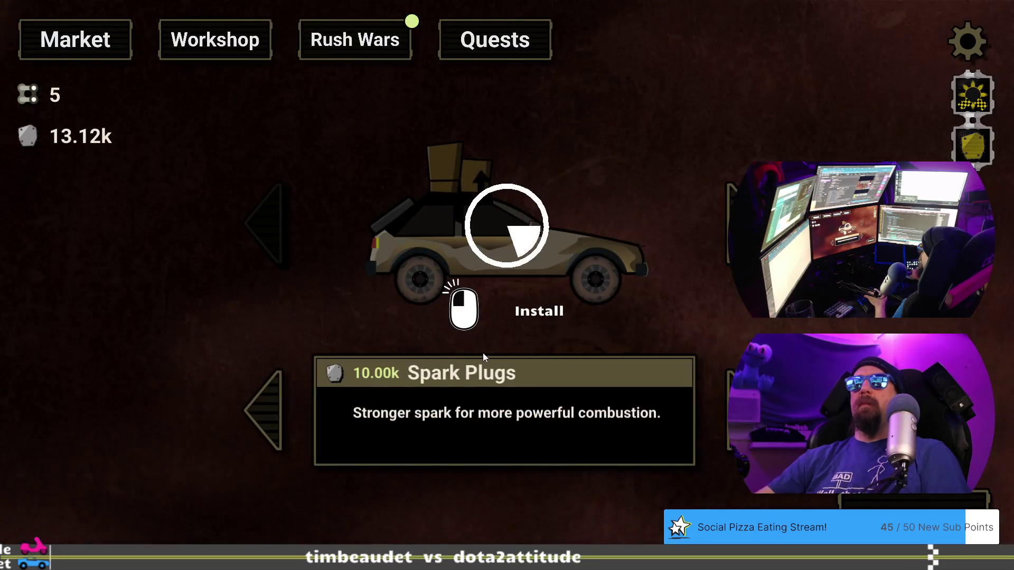
drag(482, 353, 483, 352)
click(356, 47)
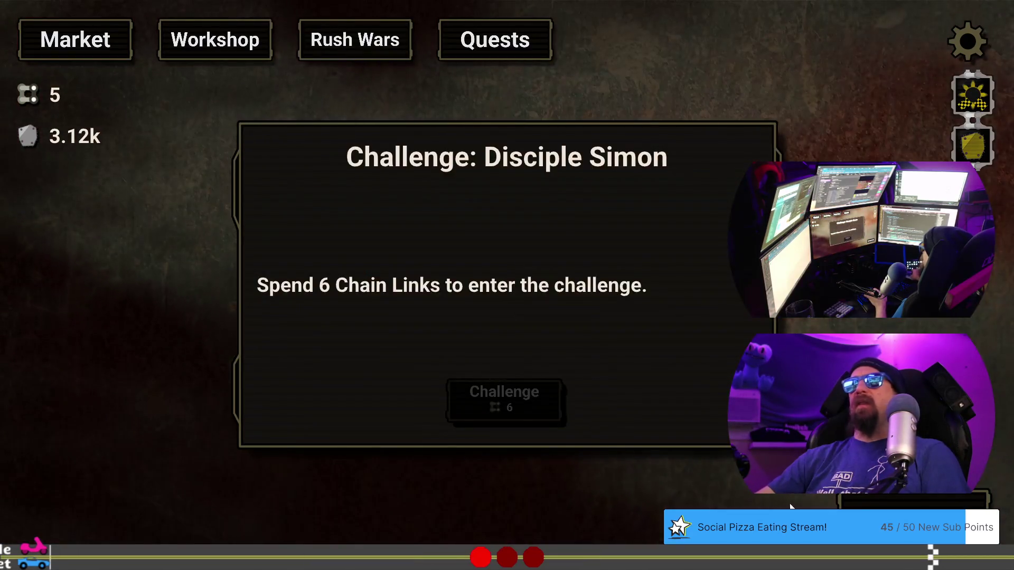
click(480, 402)
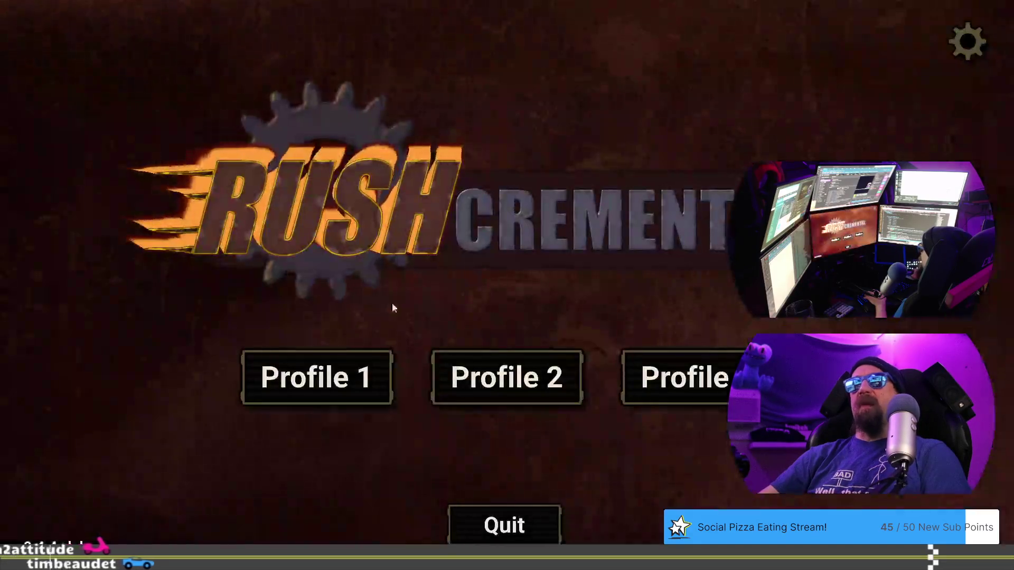
On Profile 1, load the test save via the terminal, install the new parts, and open Rush Wars
click(373, 355)
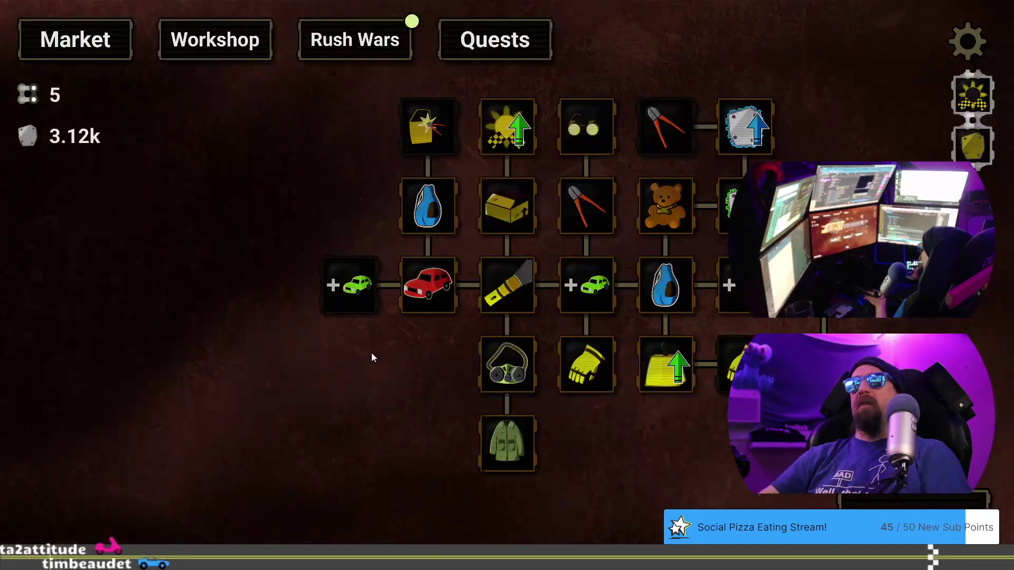
key(grave)
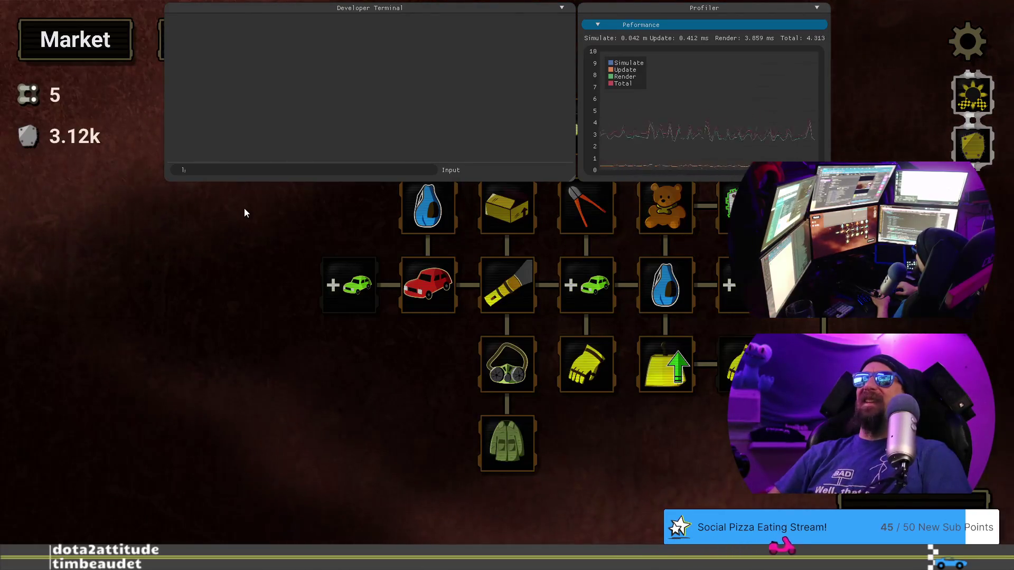
text(oad )
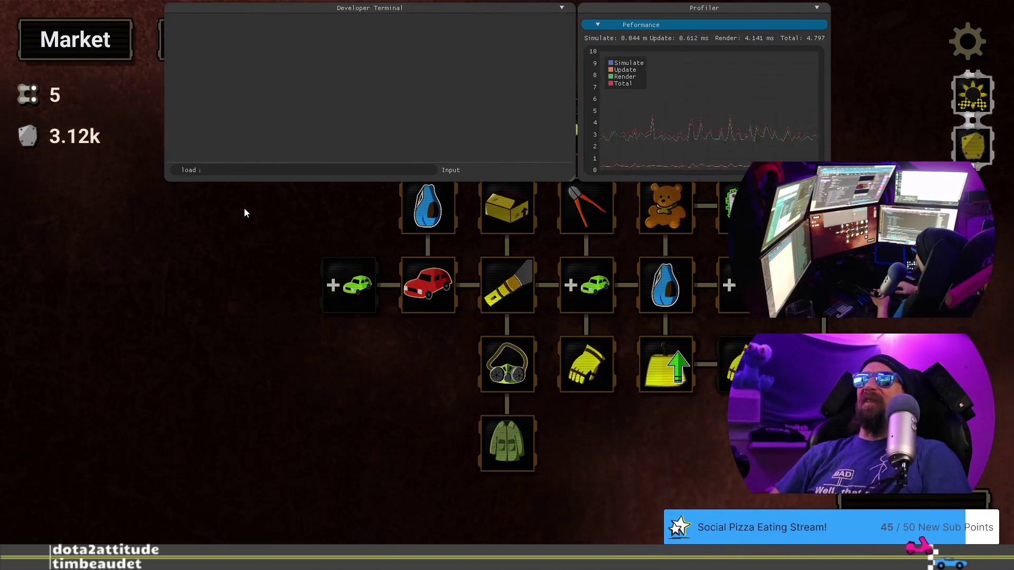
text(rust_j)
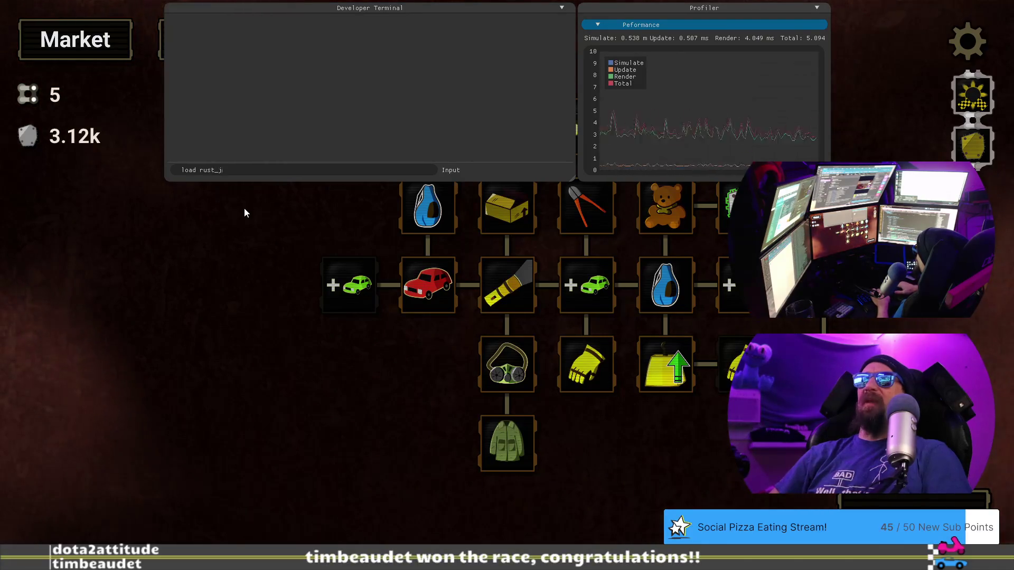
key(Return)
key(grave)
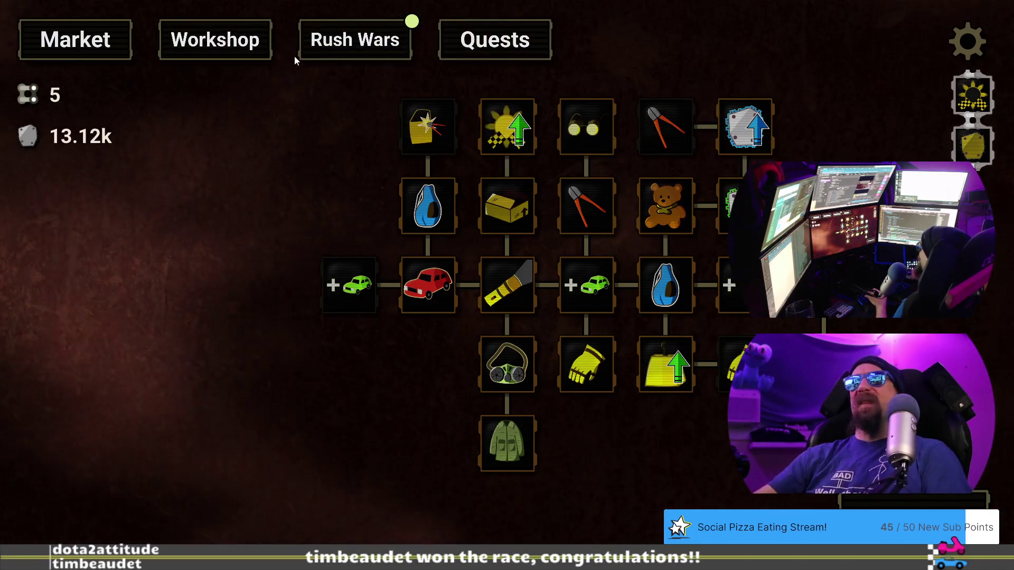
click(215, 40)
drag(418, 246, 417, 247)
click(354, 33)
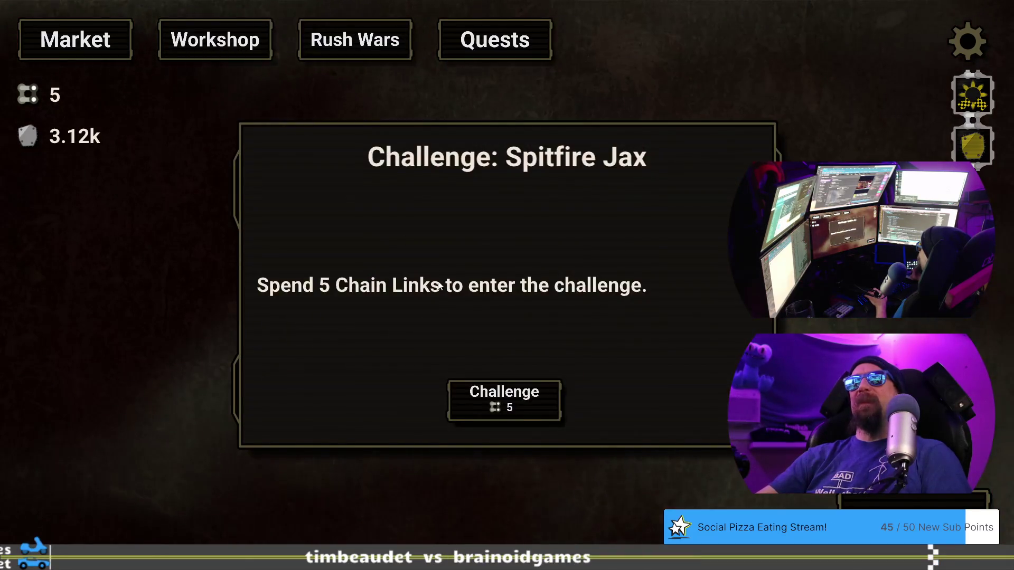
Pay 5 Chain Links and click through Jax's pre-race dialogue to start the race
click(500, 411)
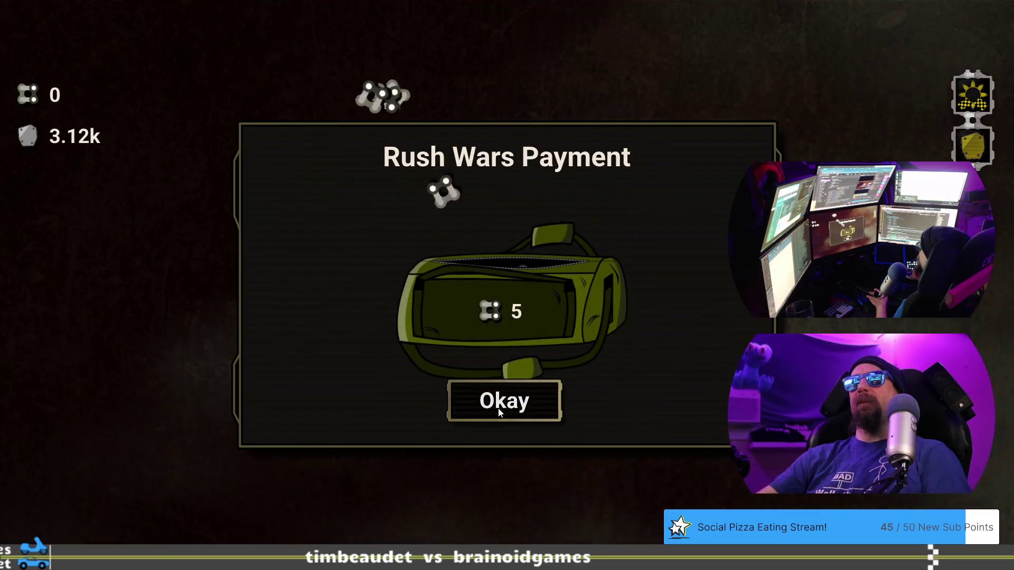
click(500, 411)
click(515, 522)
click(515, 521)
click(515, 520)
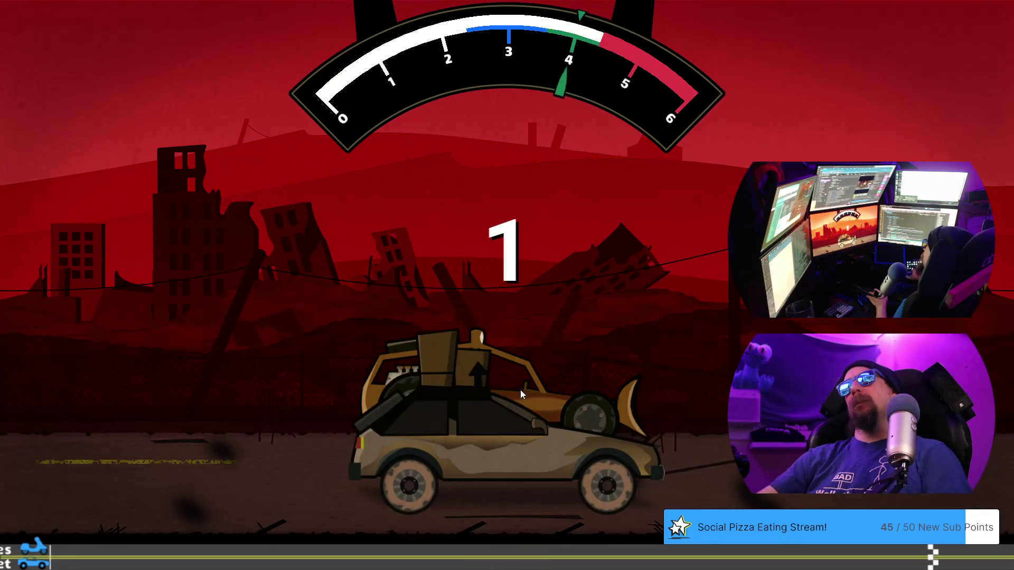
Shift up twice to win, then advance through Jax's victory dialogue to the reward
click(563, 332)
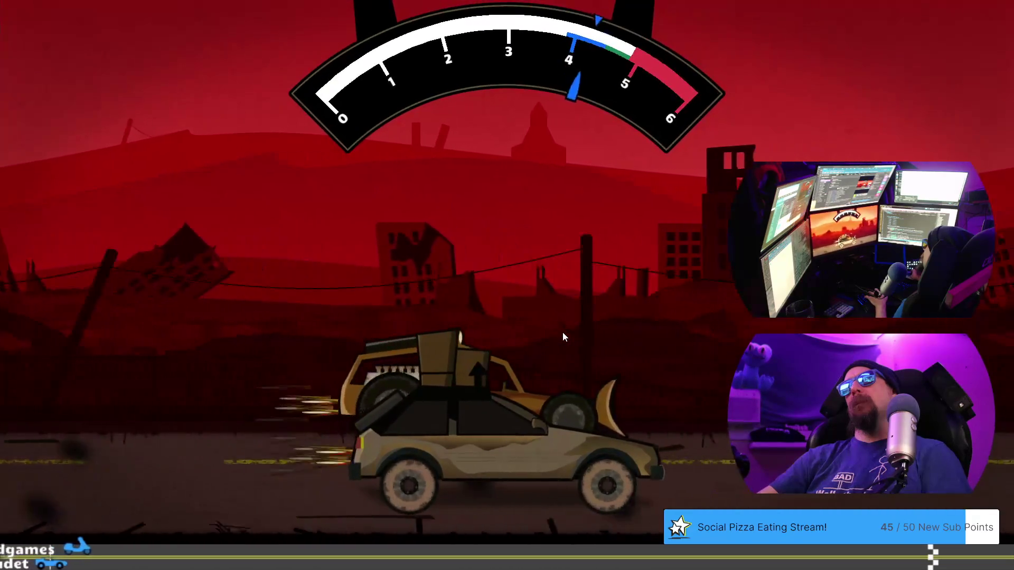
click(563, 331)
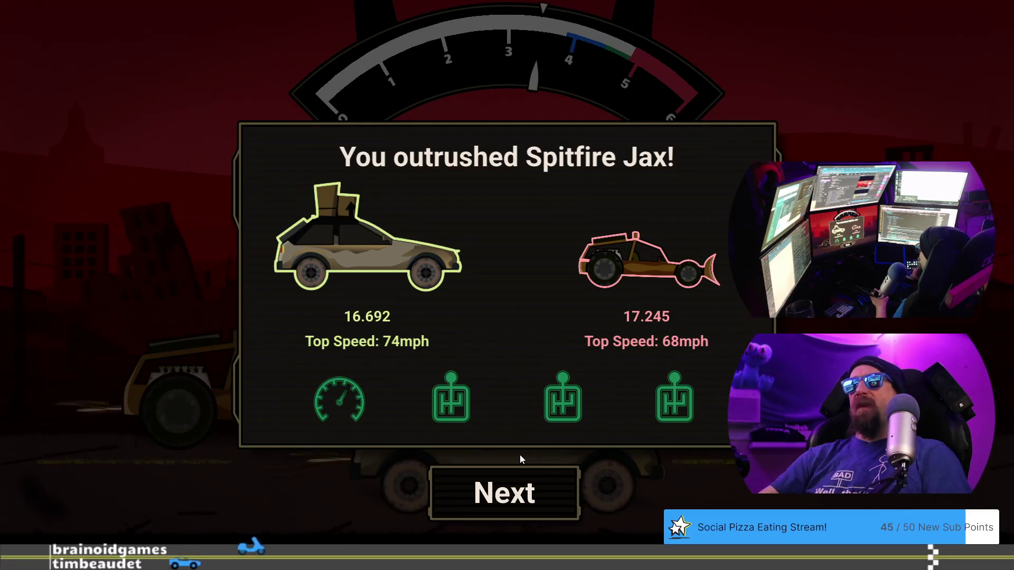
click(459, 491)
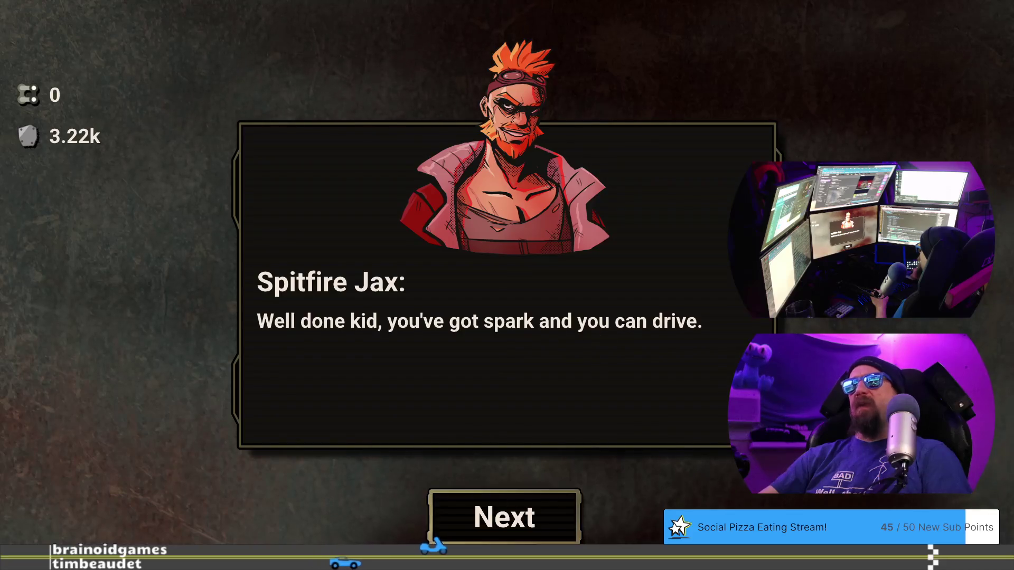
click(486, 528)
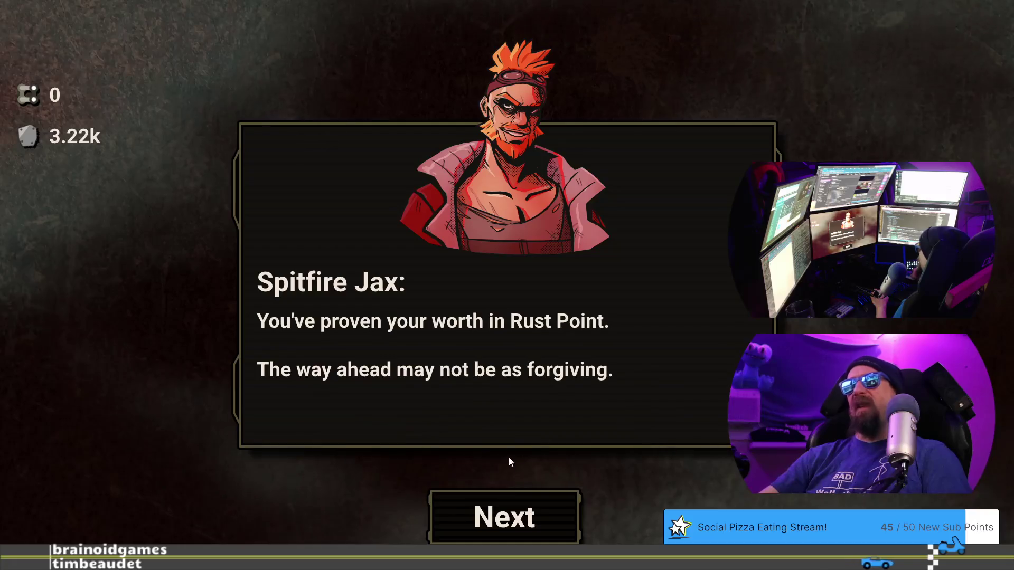
click(505, 517)
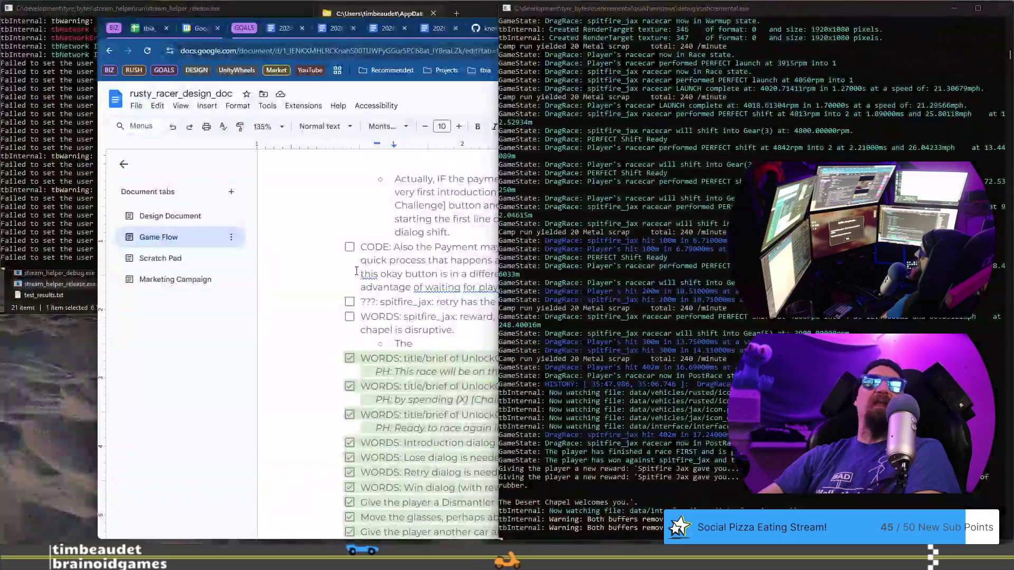
Bring the Google Docs design doc window back to the front
click(364, 313)
Write the sub-bullet noting the 'Spitfire Jax gave you…' title may need changing for EVERY reward
click(445, 342)
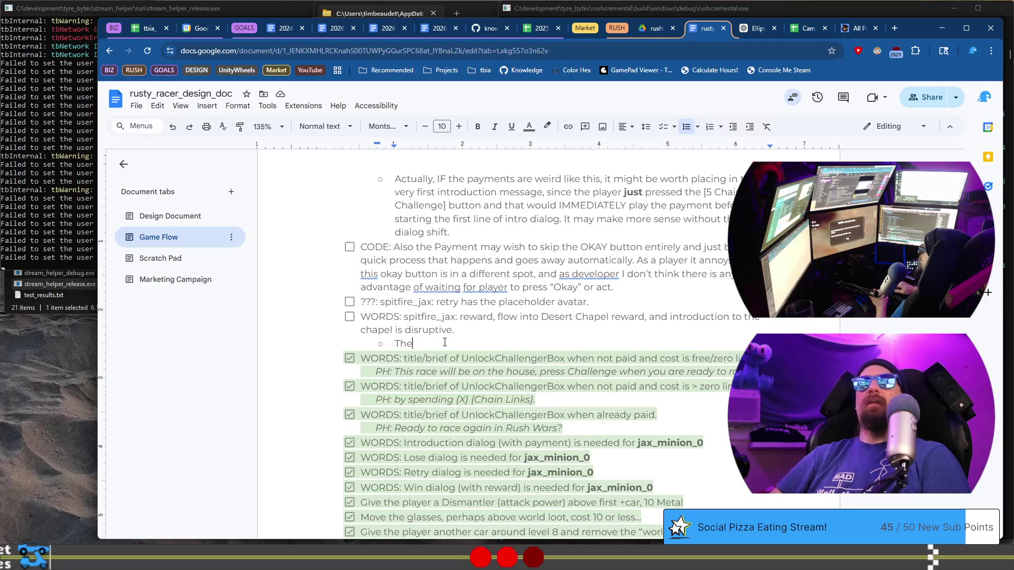
key(shift+Up)
key(shift+Up)
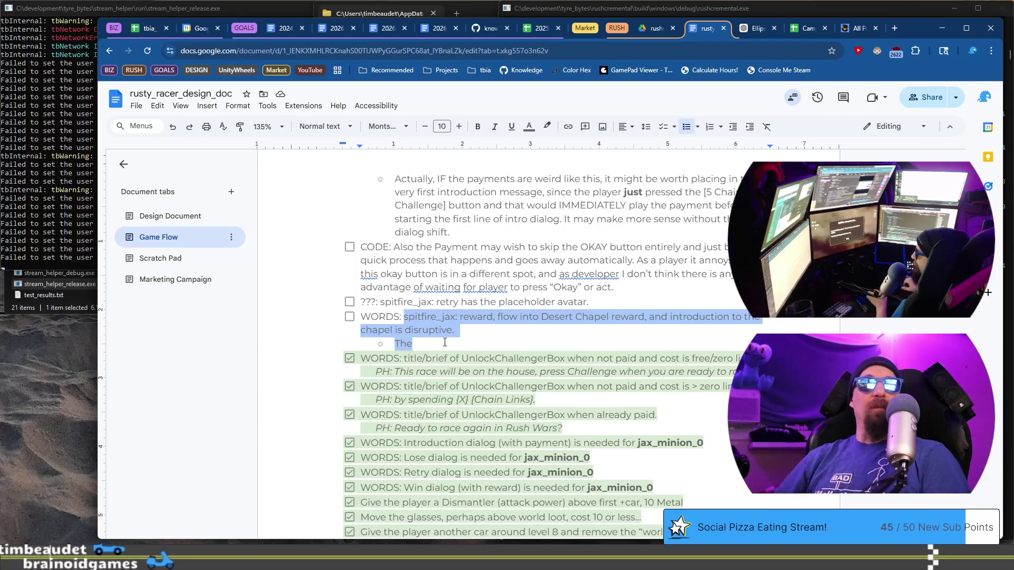
key(Left)
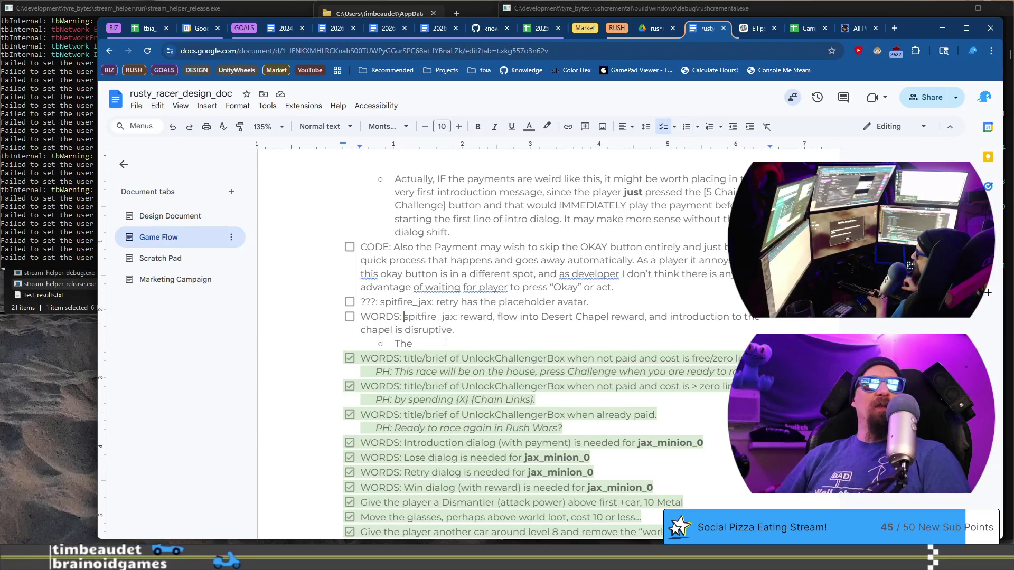
key(shift+Down)
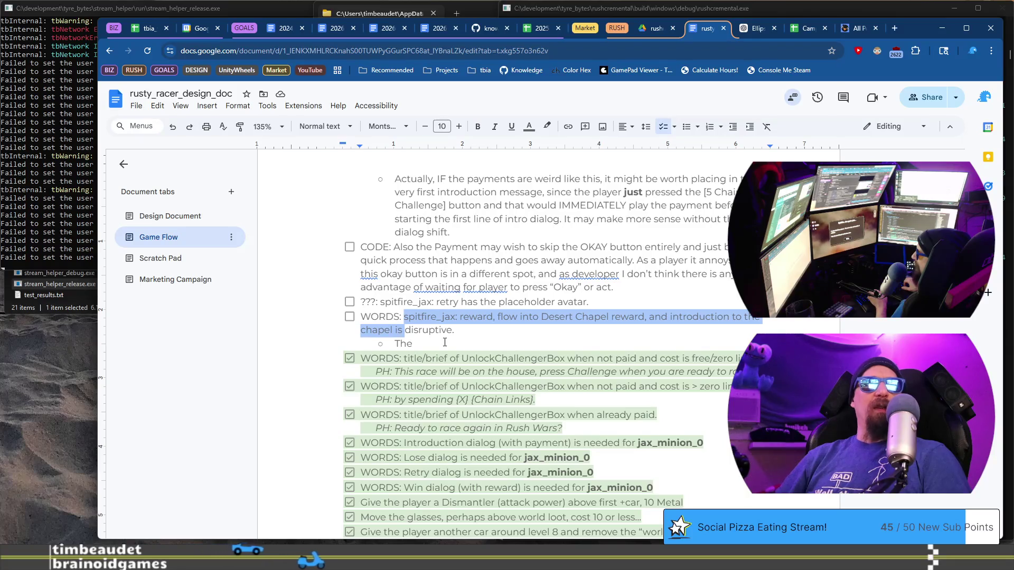
key(Down)
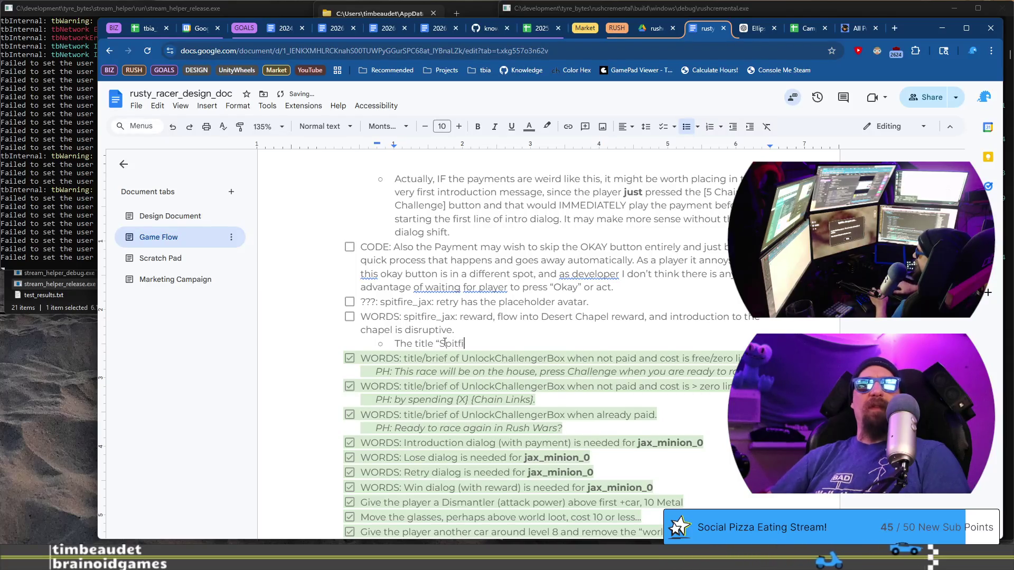
text(re Jax gave you…”)
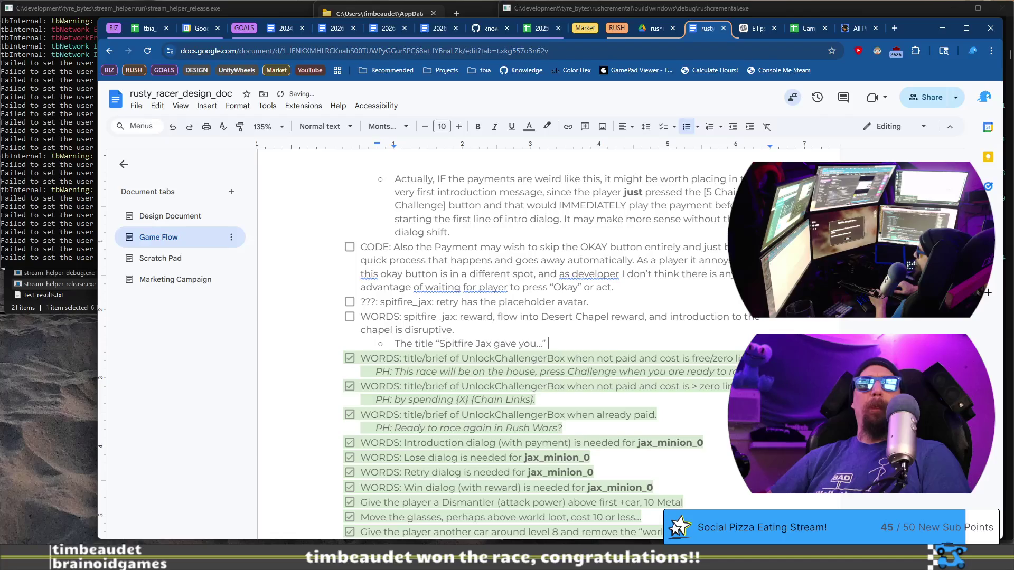
text( may need to cha)
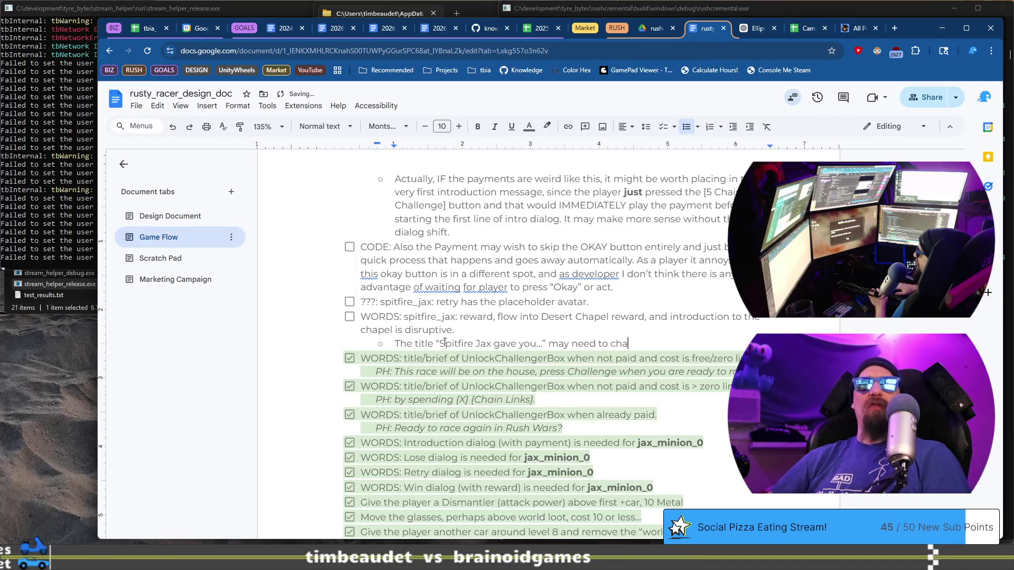
text(ERY re)
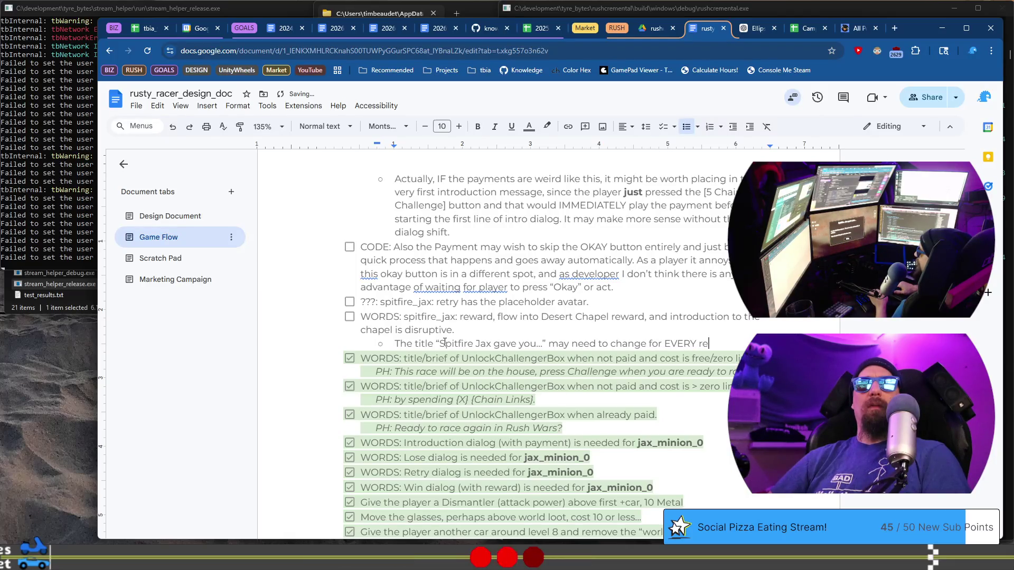
text(ward. Th)
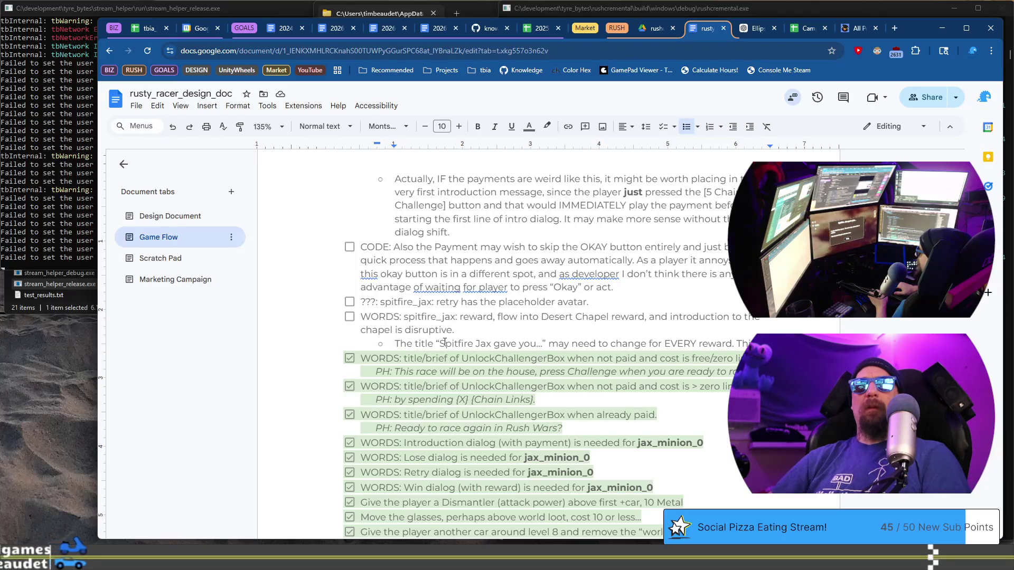
Suggest the title should be like "Passage to the Desert" and delete the unfinished trailing words
text(shou)
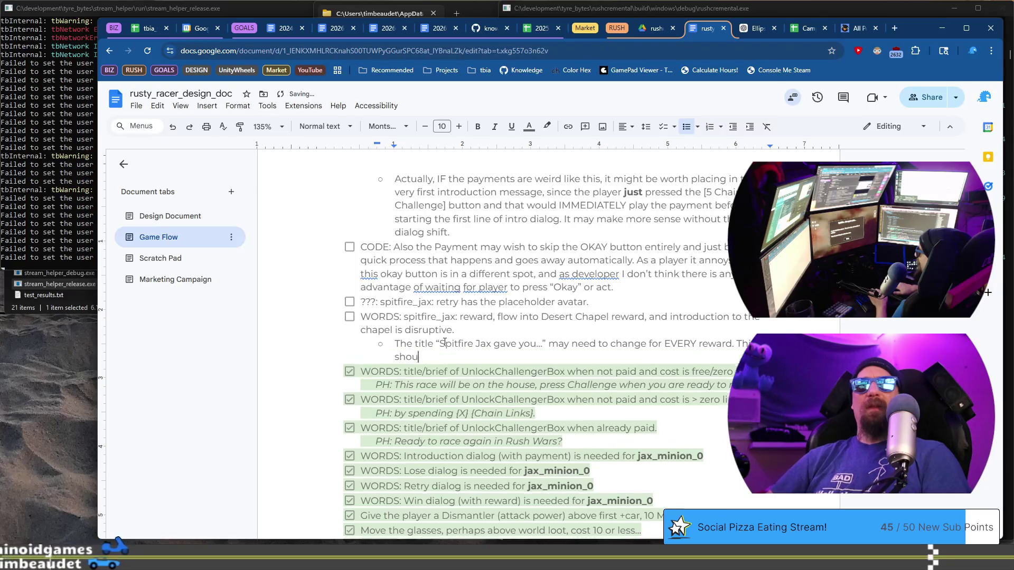
text(ld be like "Tick)
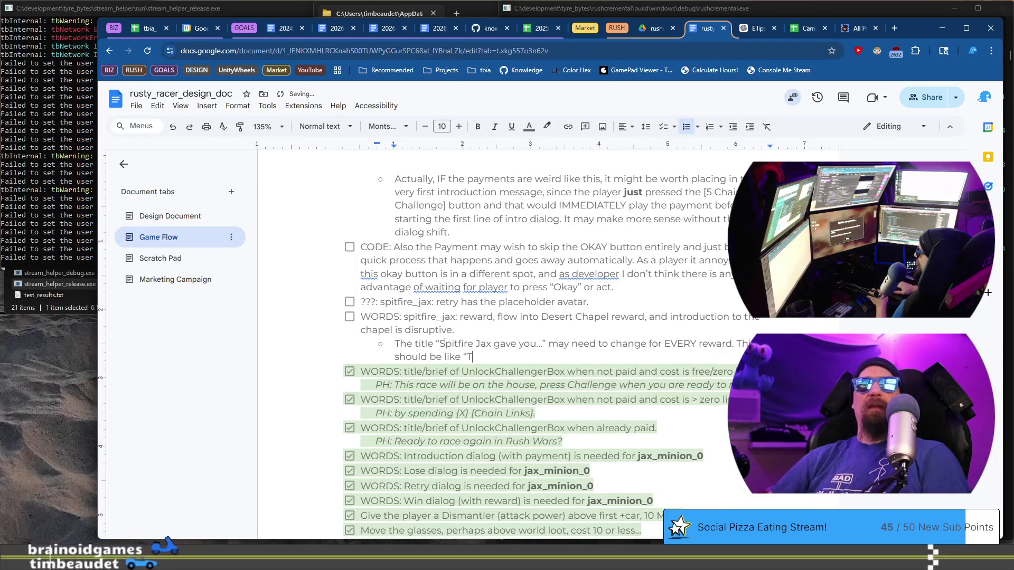
text(et)
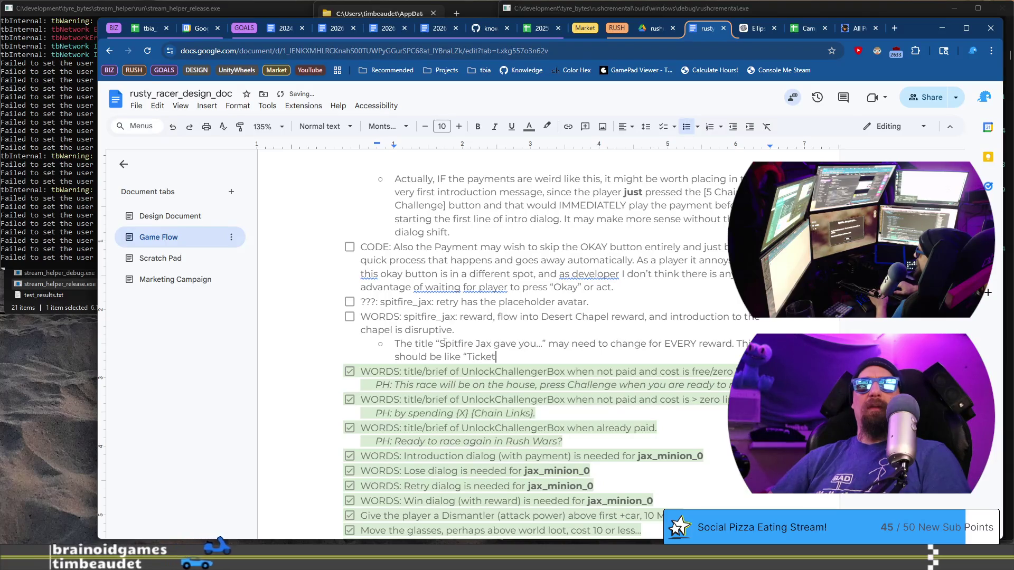
key(BackSpace)
key(BackSpace)
key(BackSpace)
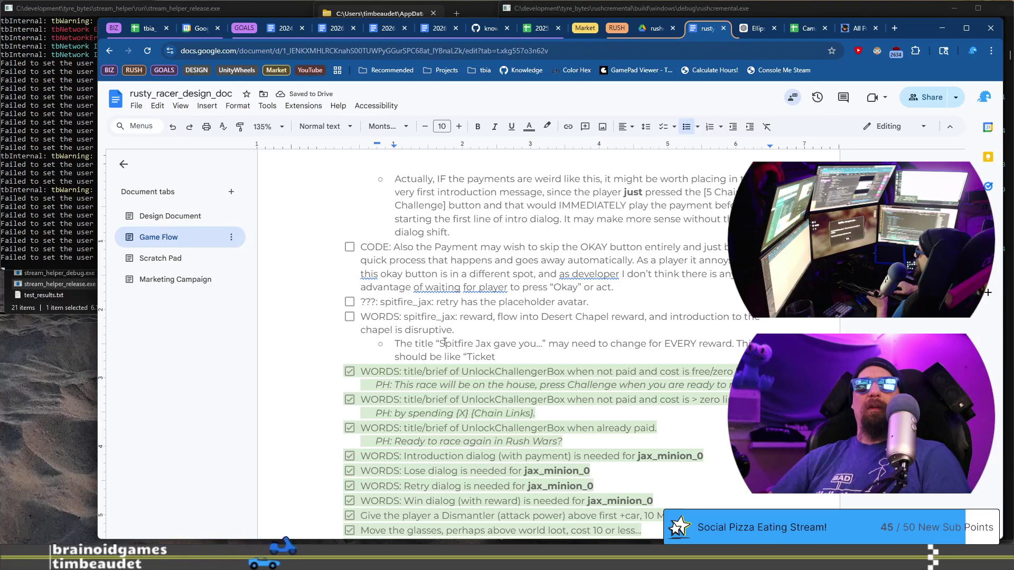
text(Access toDe)
key(BackSpace)
key(BackSpace)
key(BackSpace)
key(ctrl+BackSpace)
text(P)
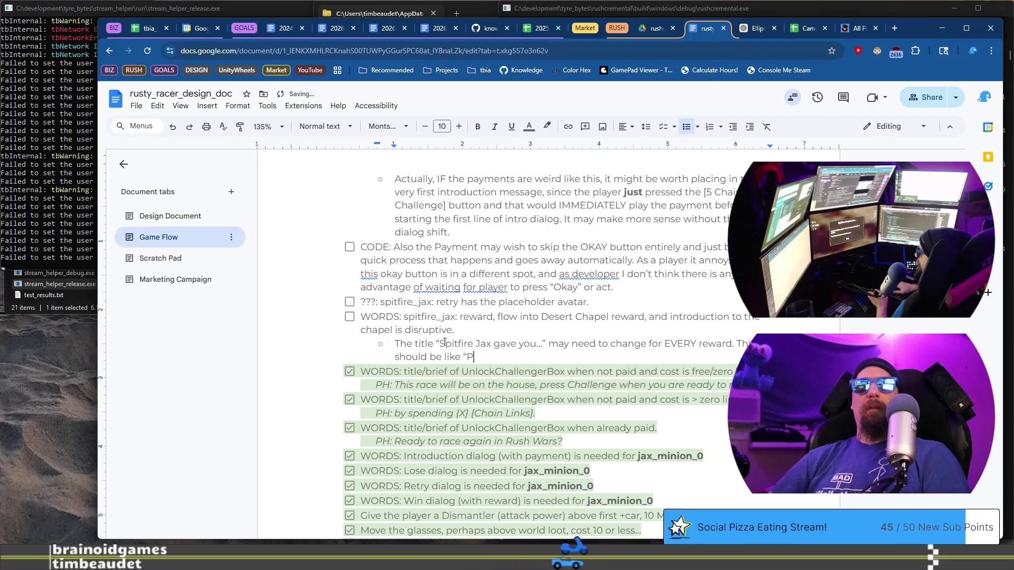
text(assage to Desert)
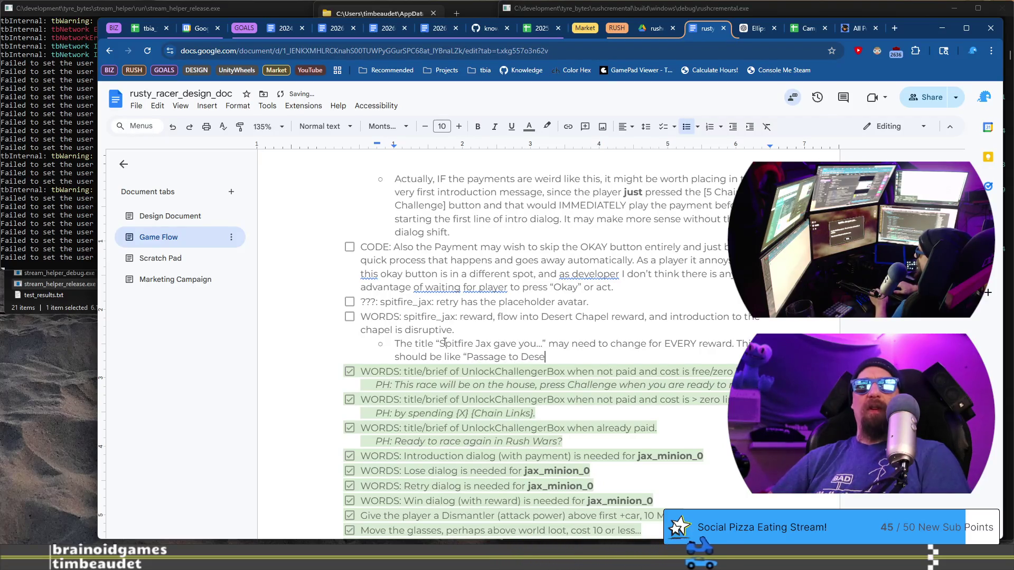
key(ctrl+Left)
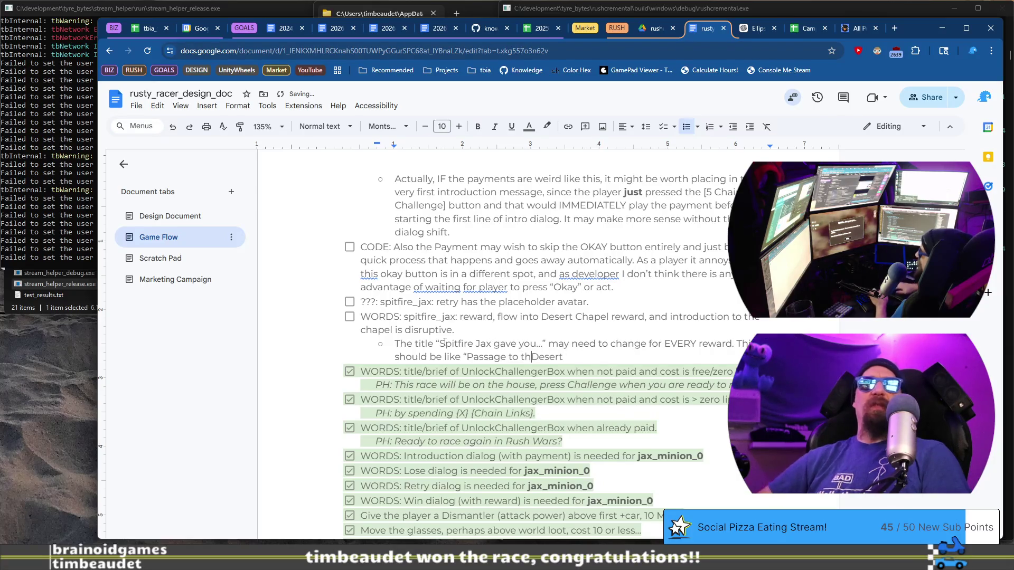
text(” or something. )
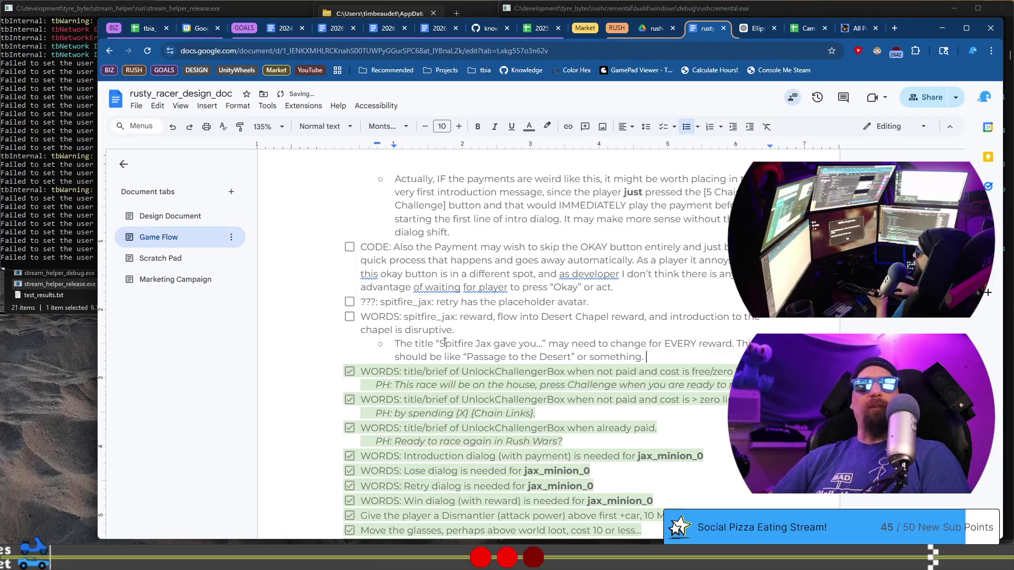
text(The gave)
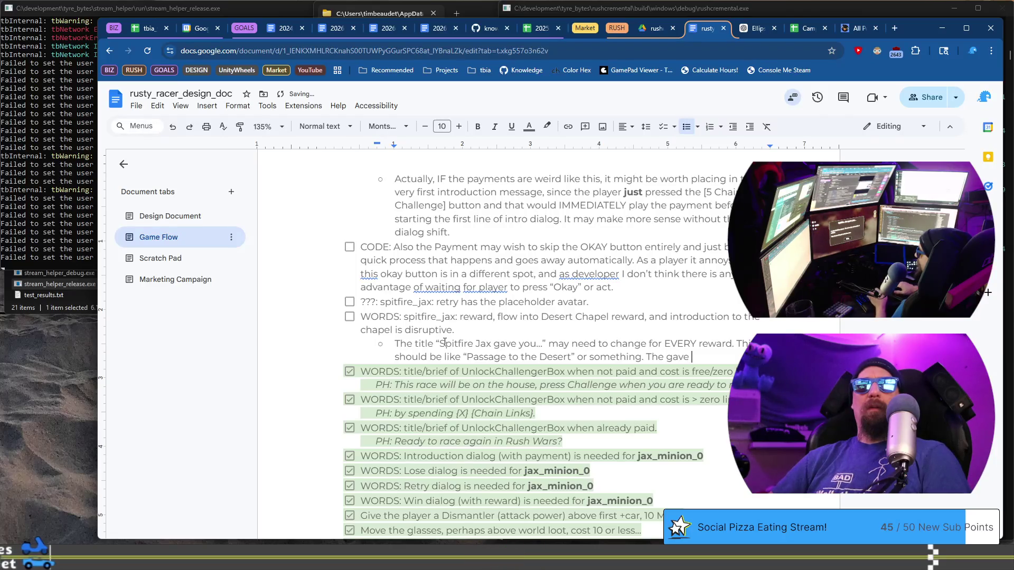
text(... is)
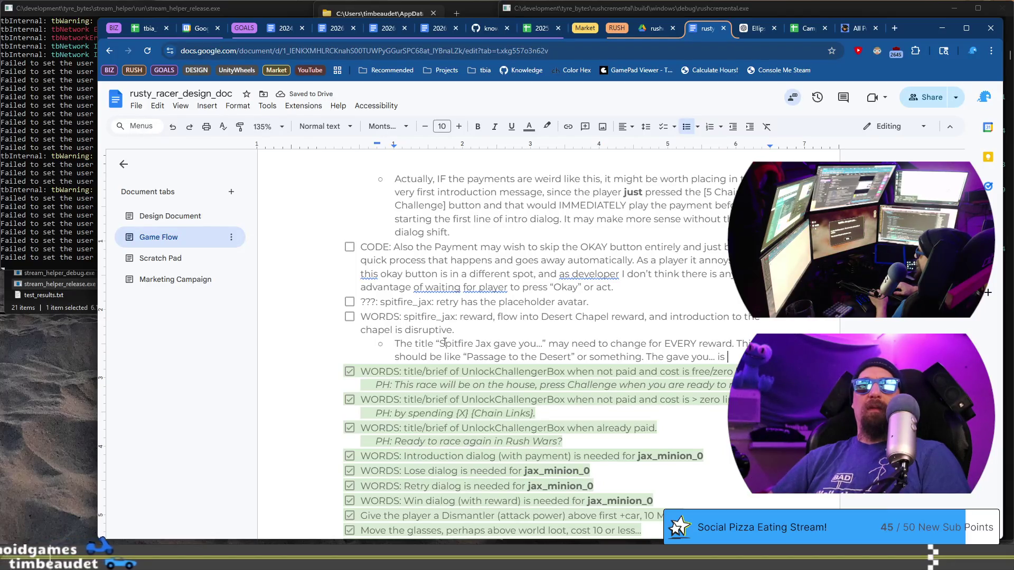
key(ctrl+BackSpace)
key(ctrl+BackSpace)
key(ctrl+BackSpace)
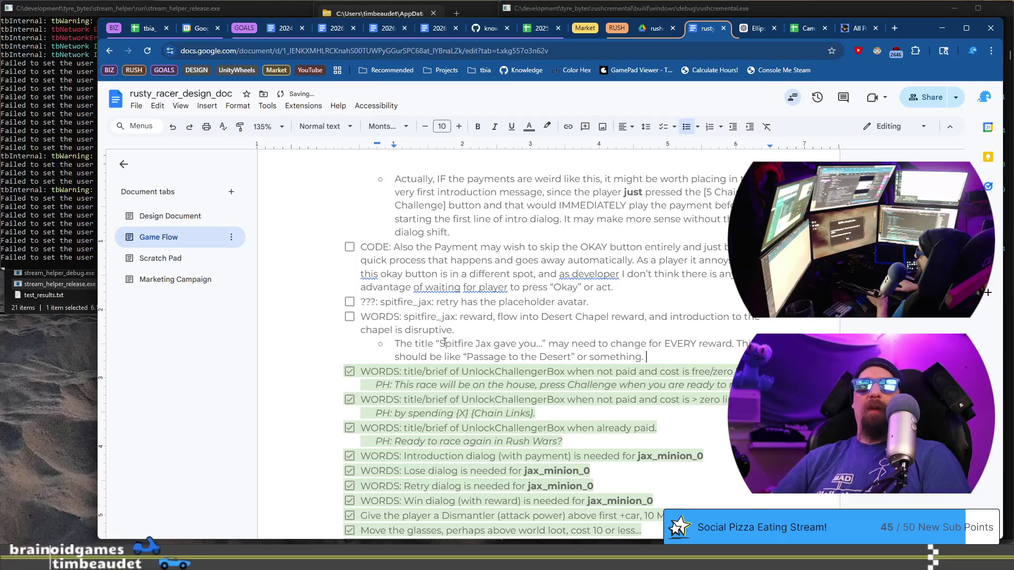
Start an empty line after the 'Passage to the Desert' reward-title note
key(Return)
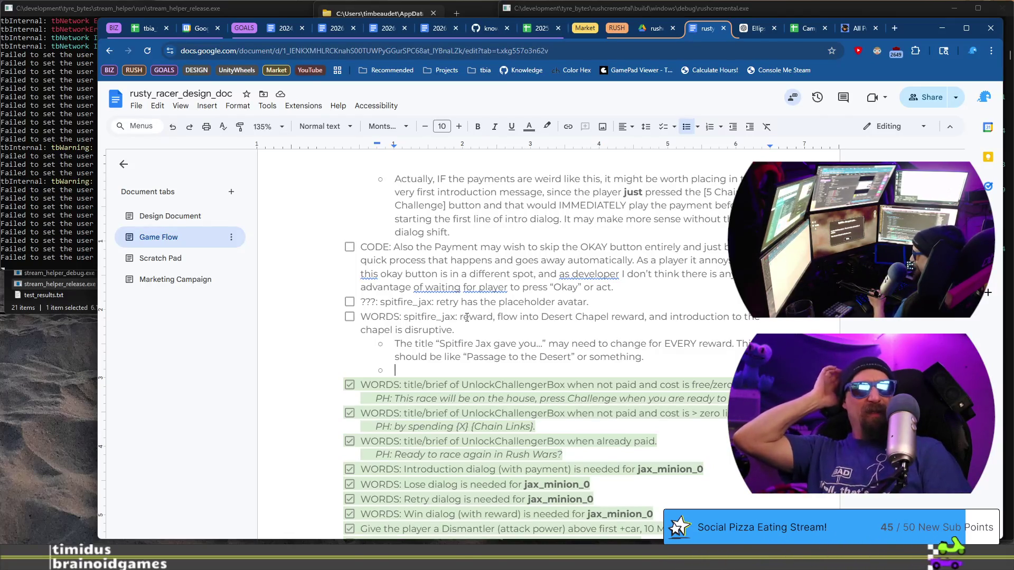
Add a sub-bullet suggesting Jax joke about the Priest, like drinking the koolaid, or the opposite direction
key(shift+Up)
key(shift+Up)
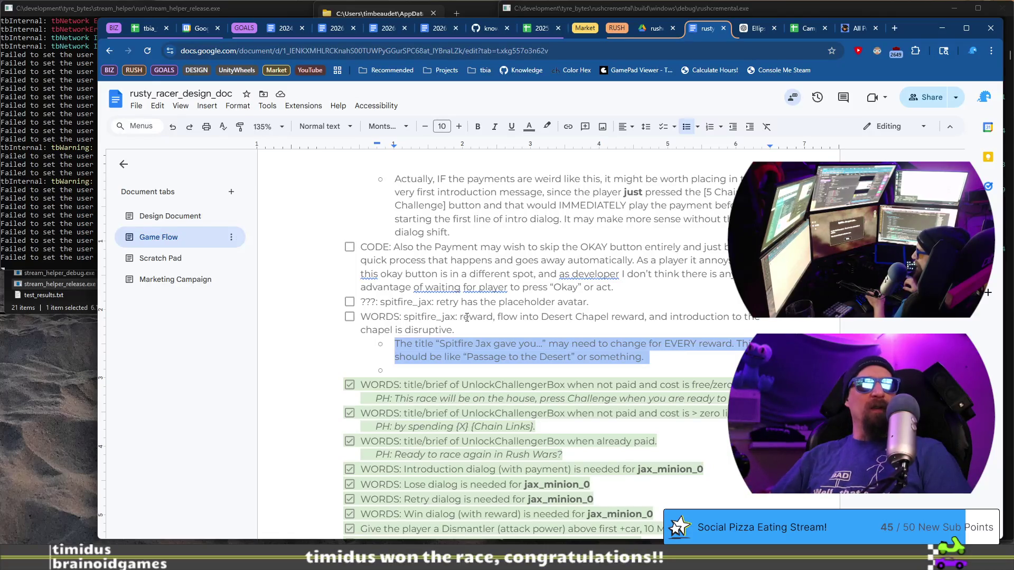
key(Left)
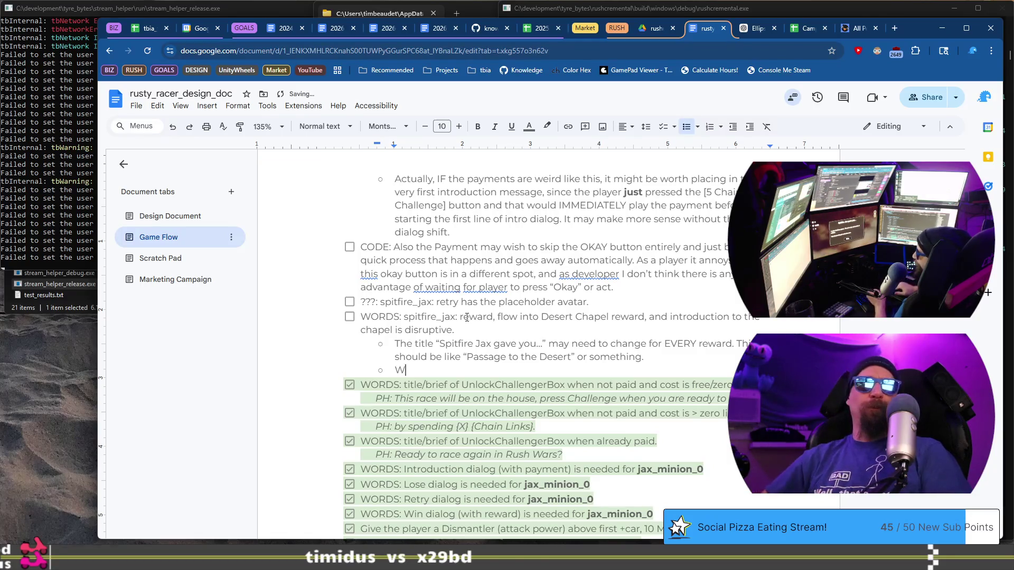
text(e could also)
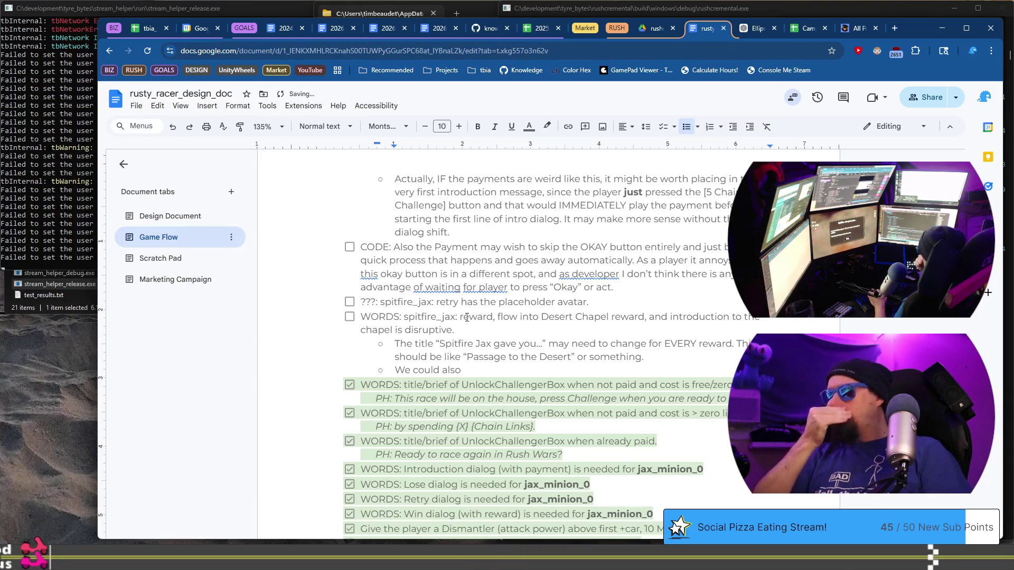
text( have)
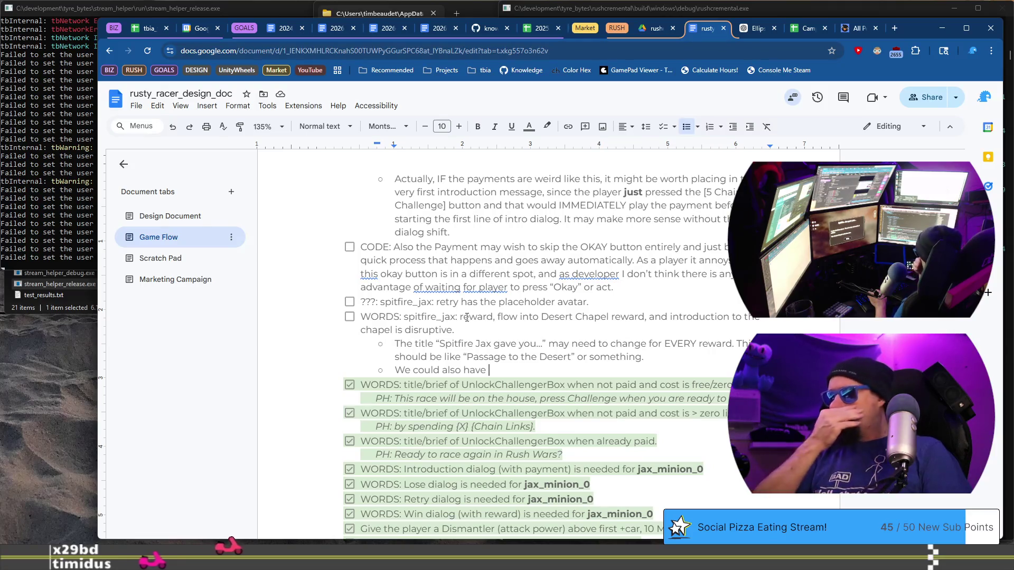
text(Jax )
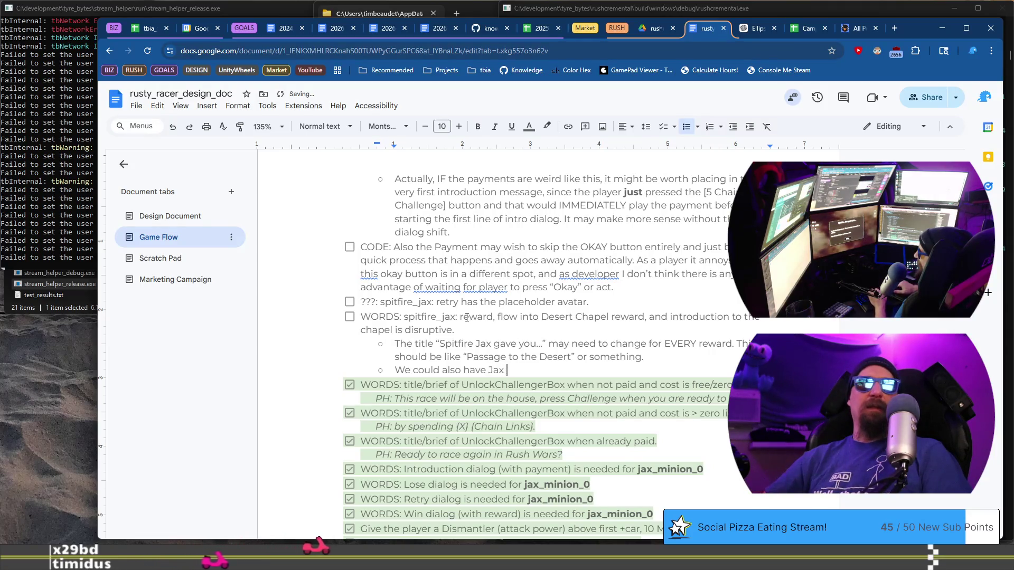
text(mention somt)
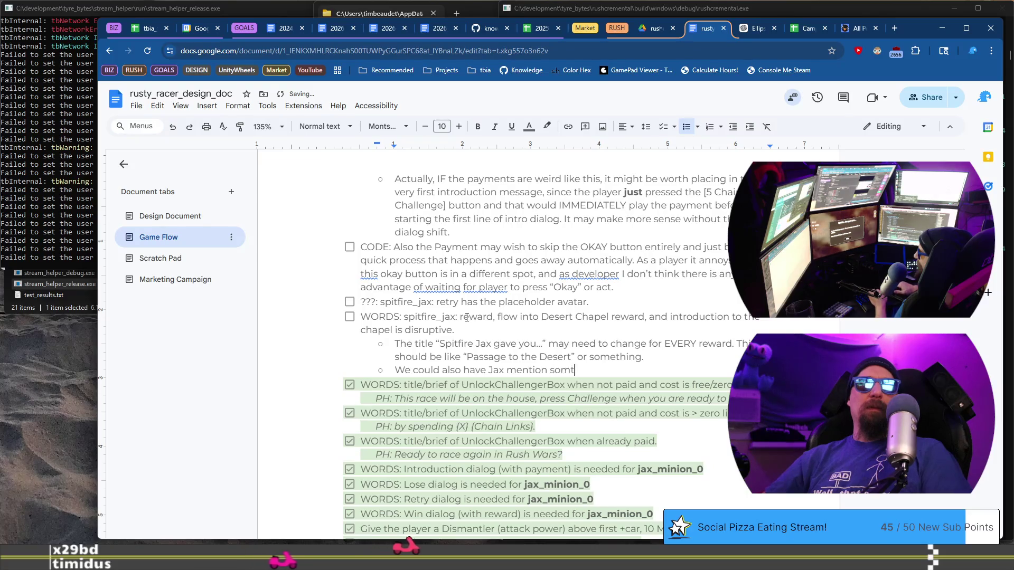
key(BackSpace)
text(ething the Priest)
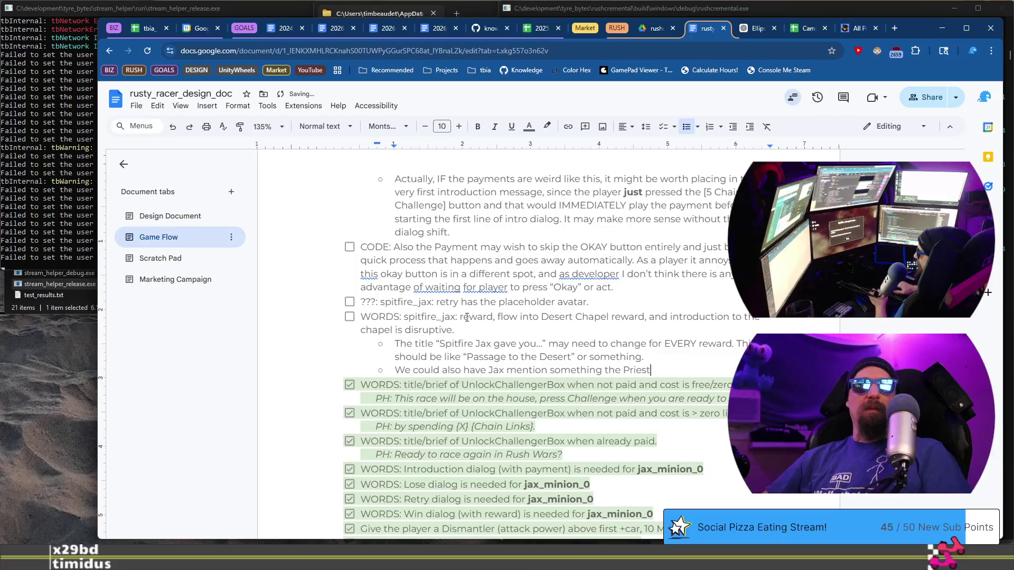
text(, maybe)
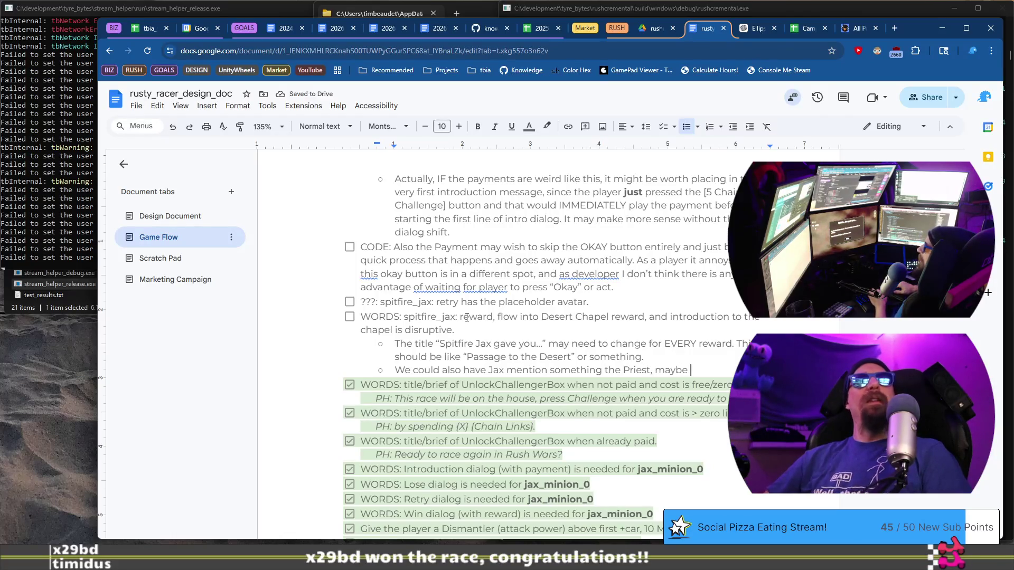
text(a joke abo)
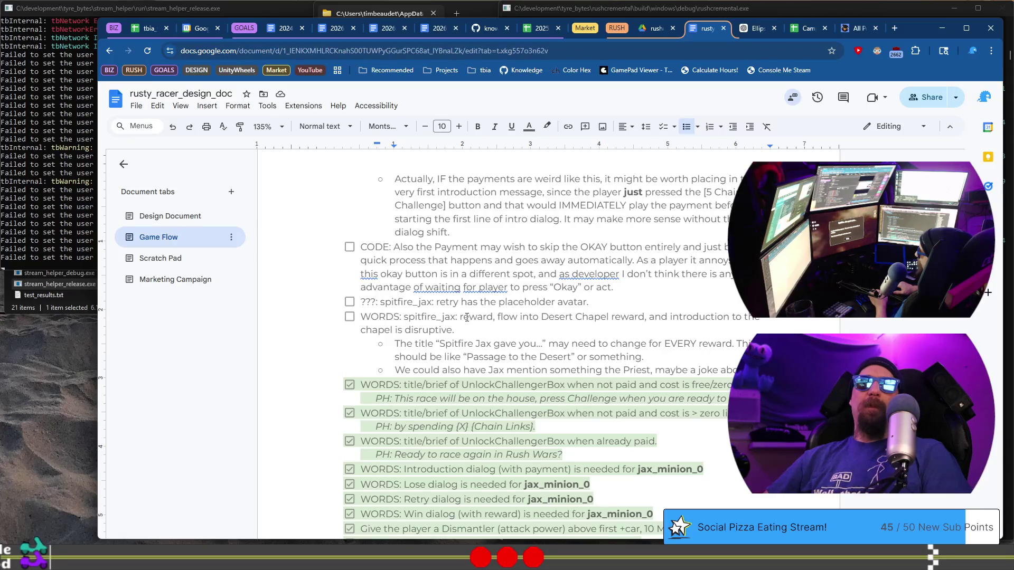
text(d)
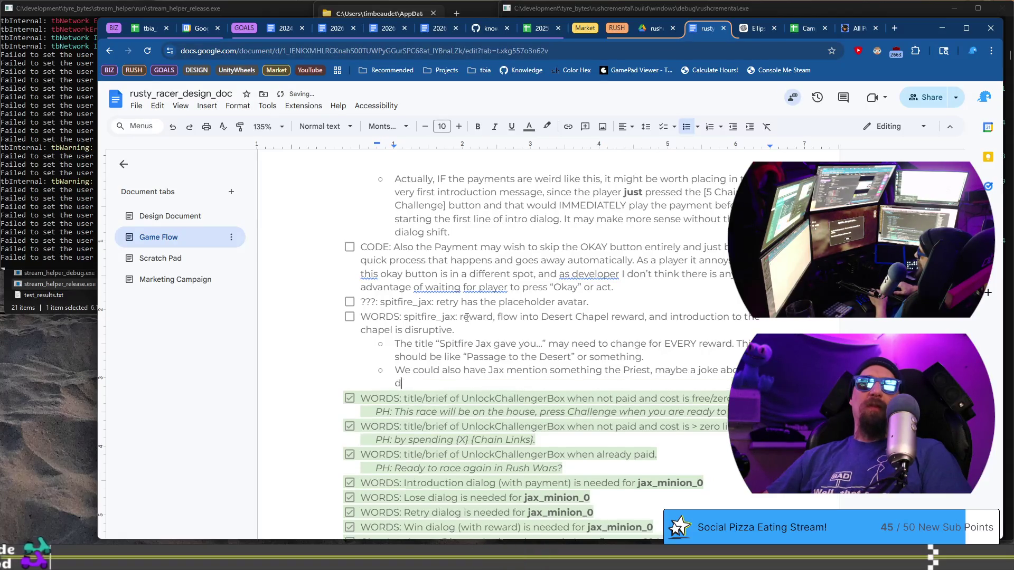
text(rinking the co)
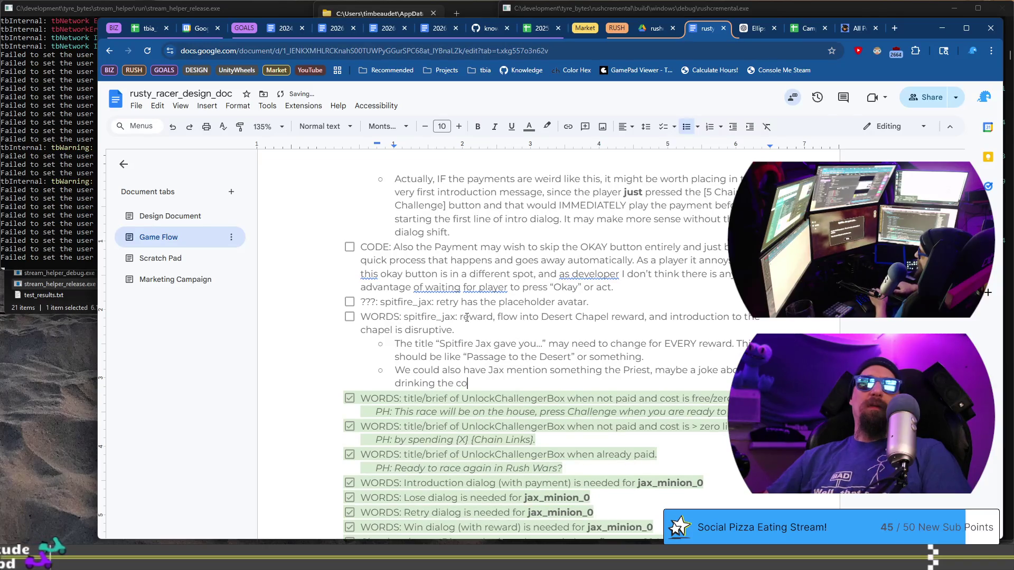
key(BackSpace)
key(BackSpace)
text(koolaid, or)
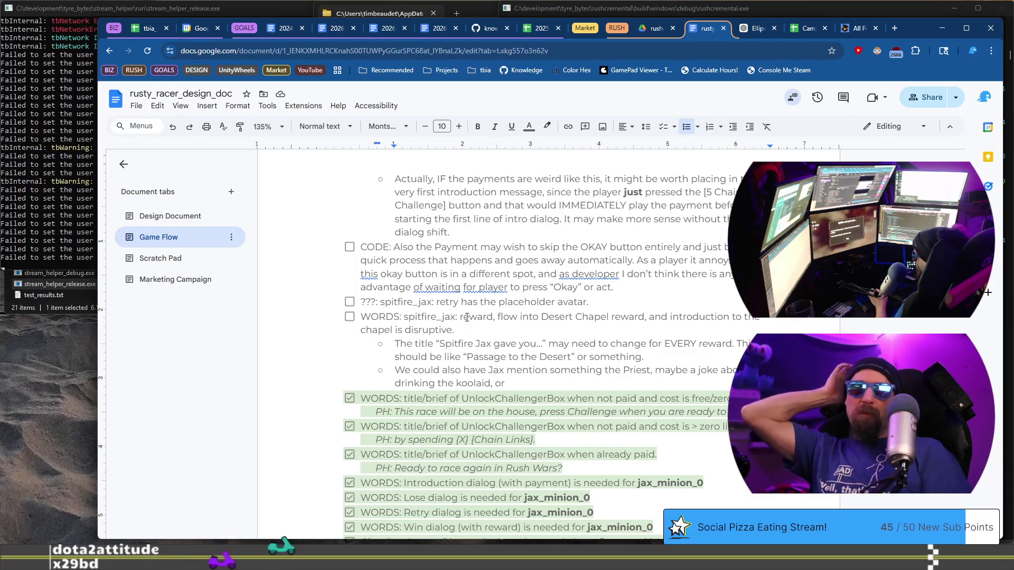
text( even)
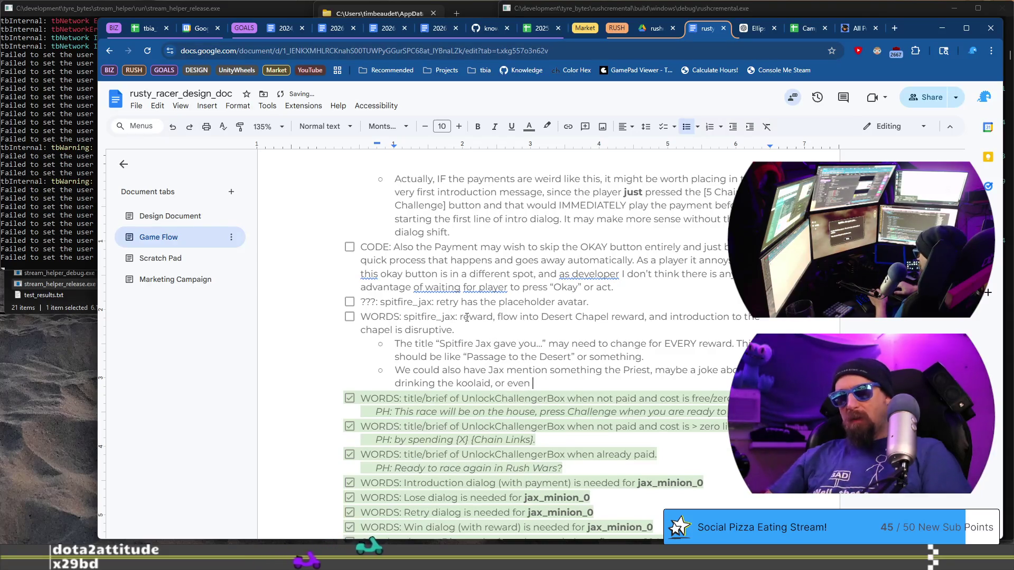
text( take the )
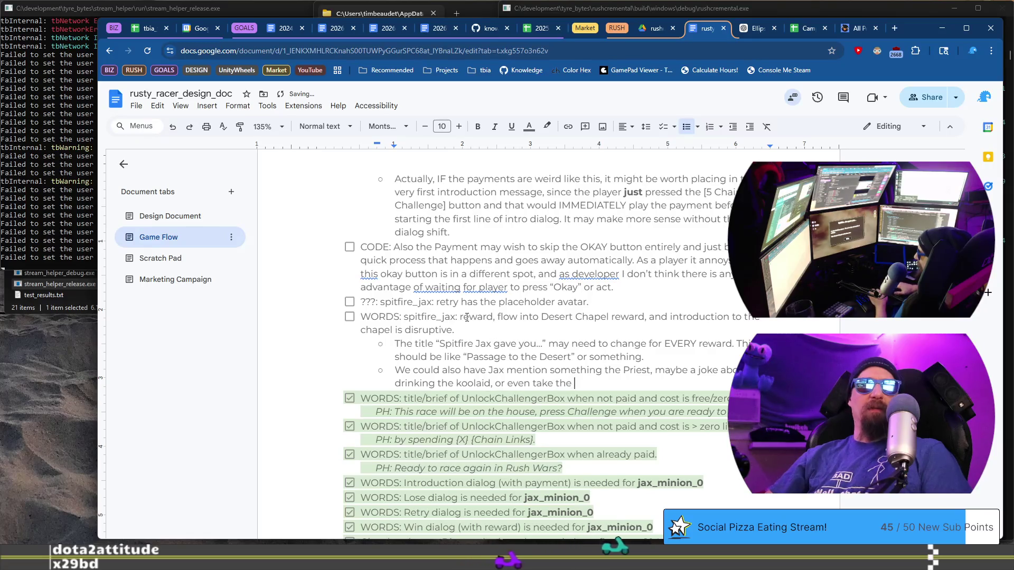
text(oppos)
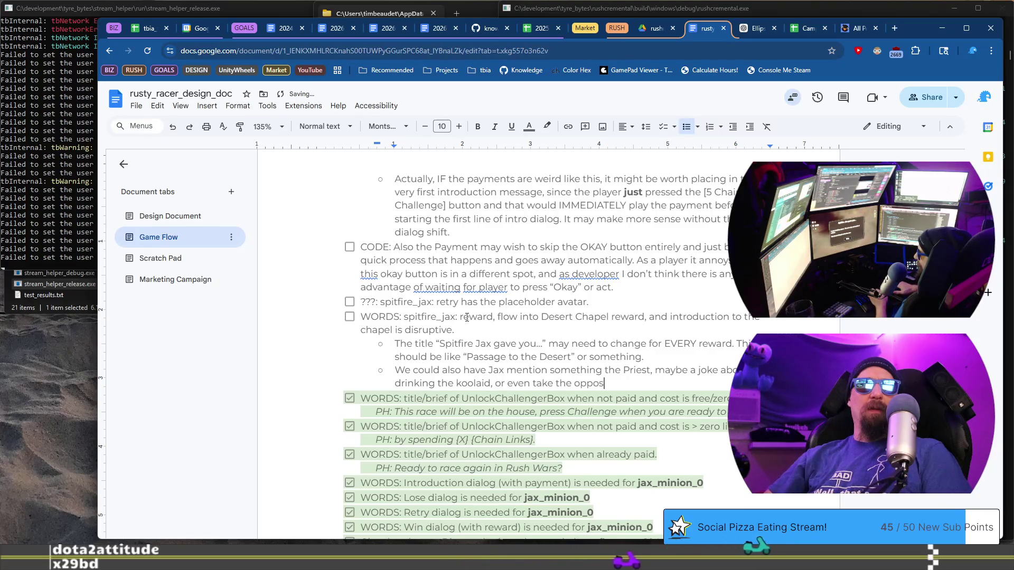
text(ite direction)
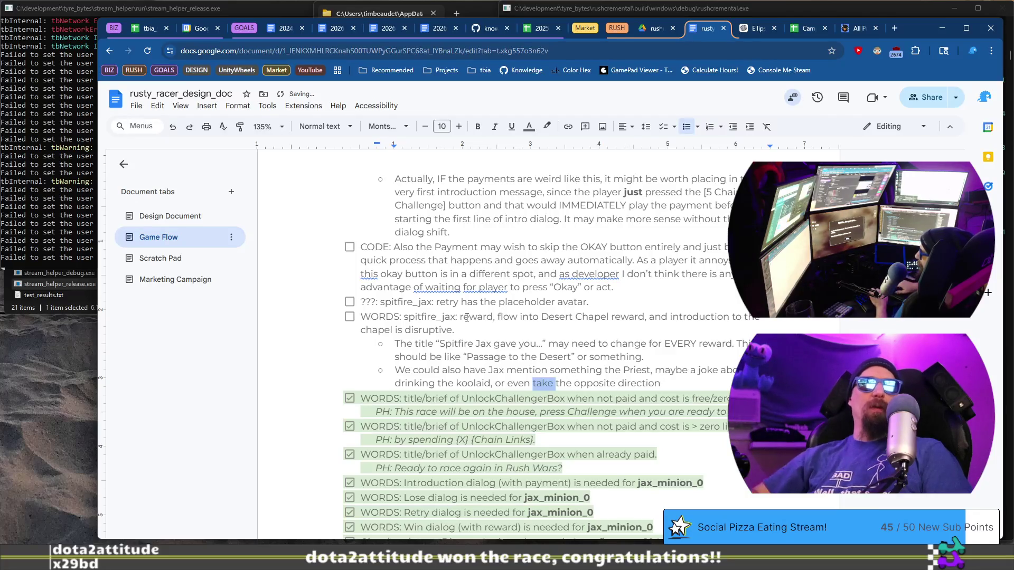
text(joke in)
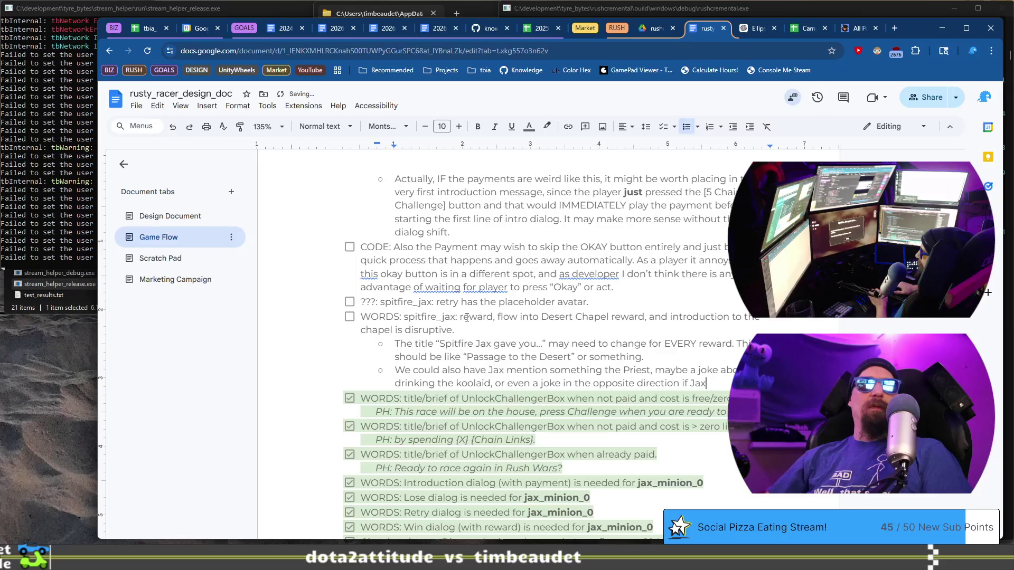
key(BackSpace)
key(BackSpace)
key(BackSpace)
text(.)
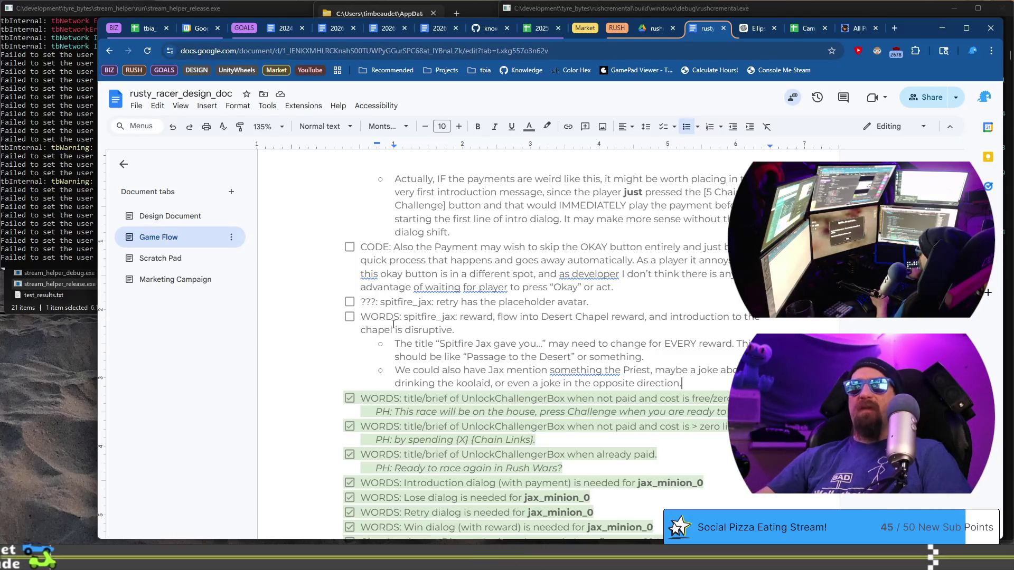
Dismiss the game's reward popup and start another sub-bullet after the joke note
click(468, 356)
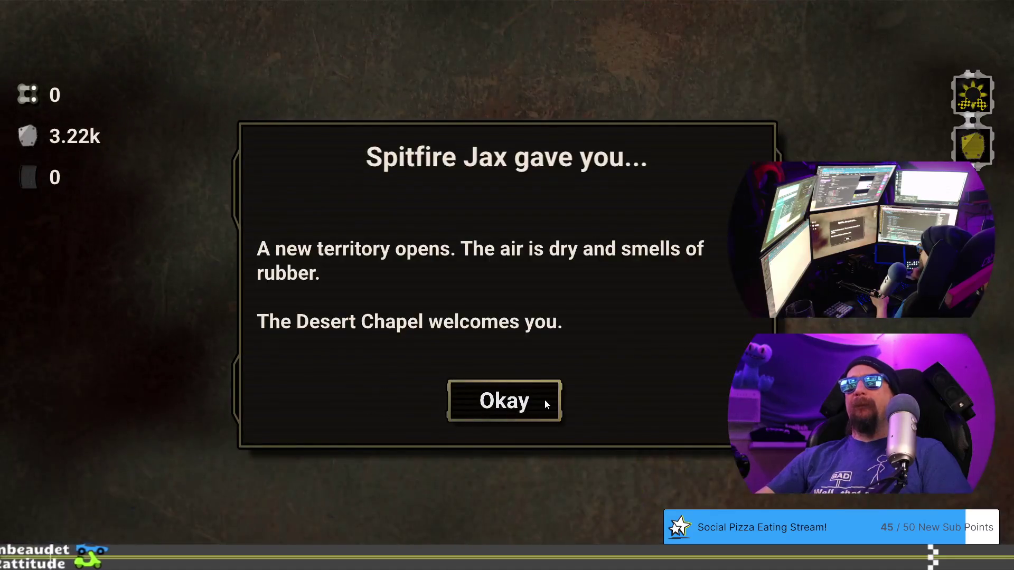
click(544, 402)
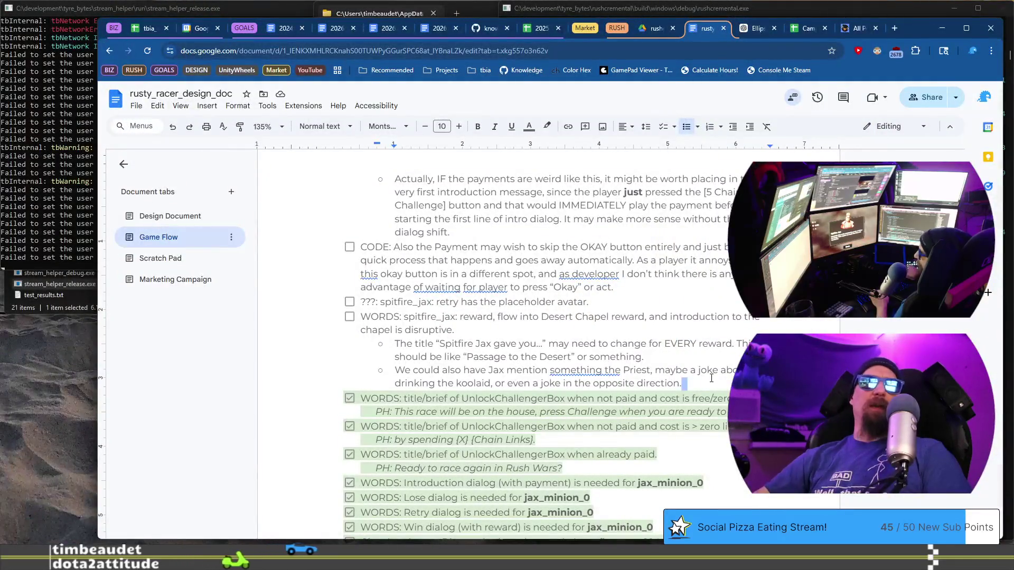
click(712, 384)
key(Return)
Note that 'Remember This' should come before the reward but is tricky to lead into, citing 'Hey you get...' [Passage to Desert]
text(R)
key(BackSpace)
text(The Remember This f)
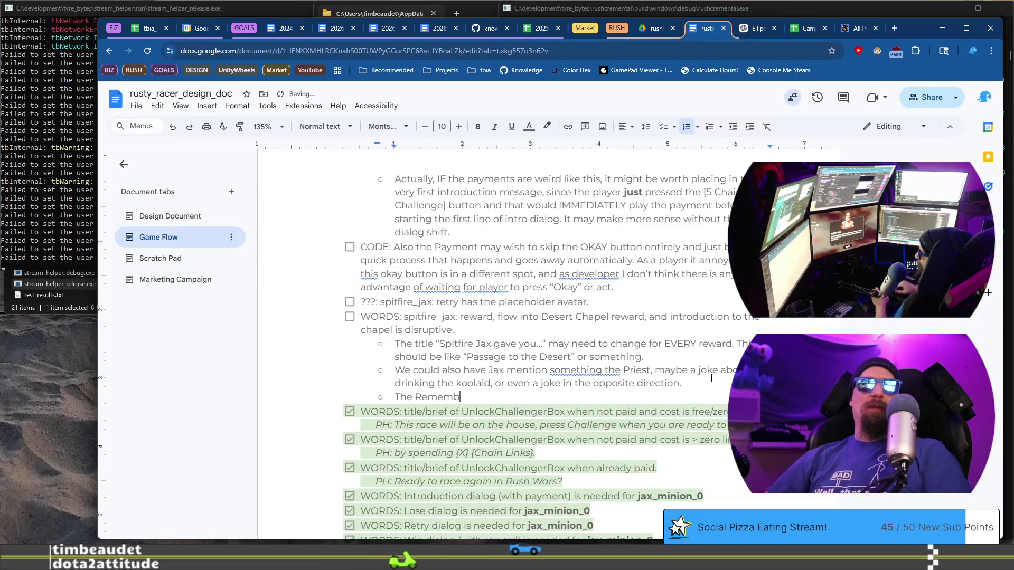
text(eels li)
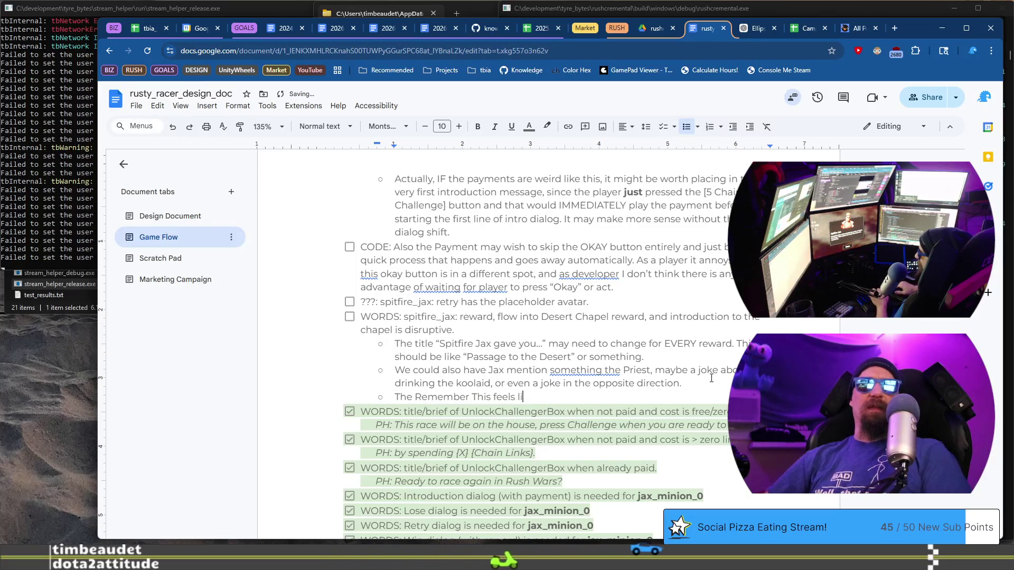
text(ke it should bome before the )
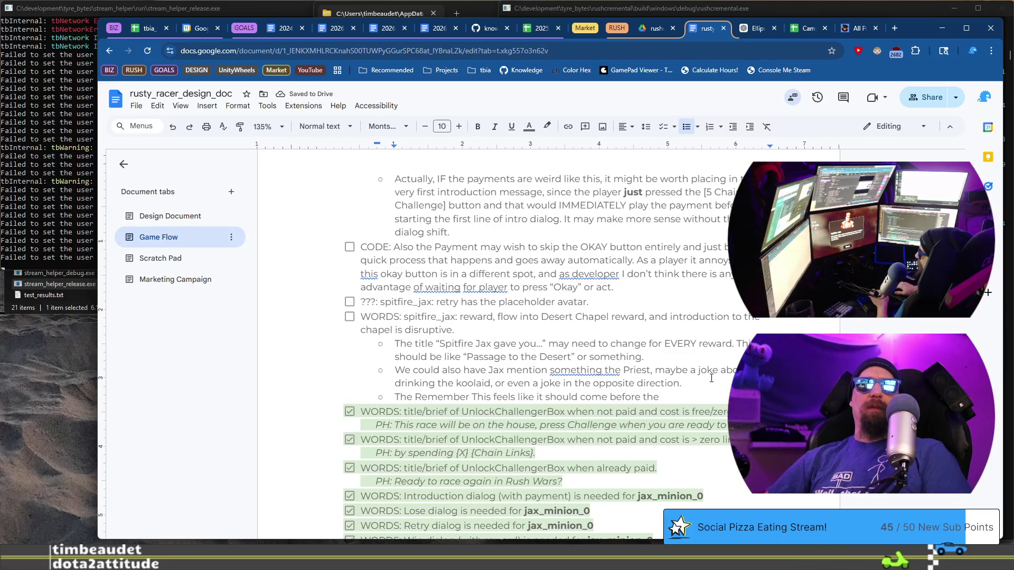
text(ward, but al)
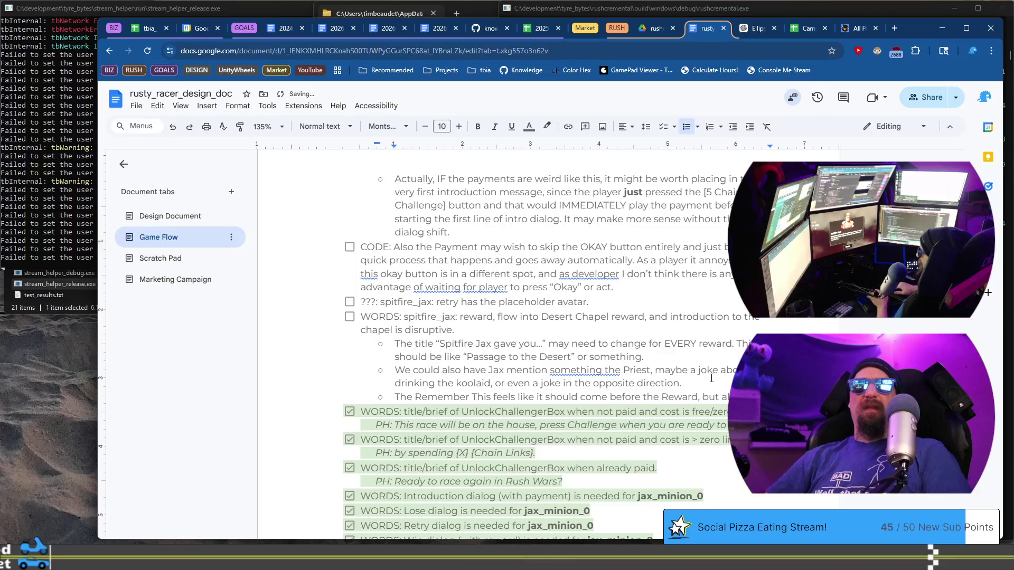
text(quite tricky )
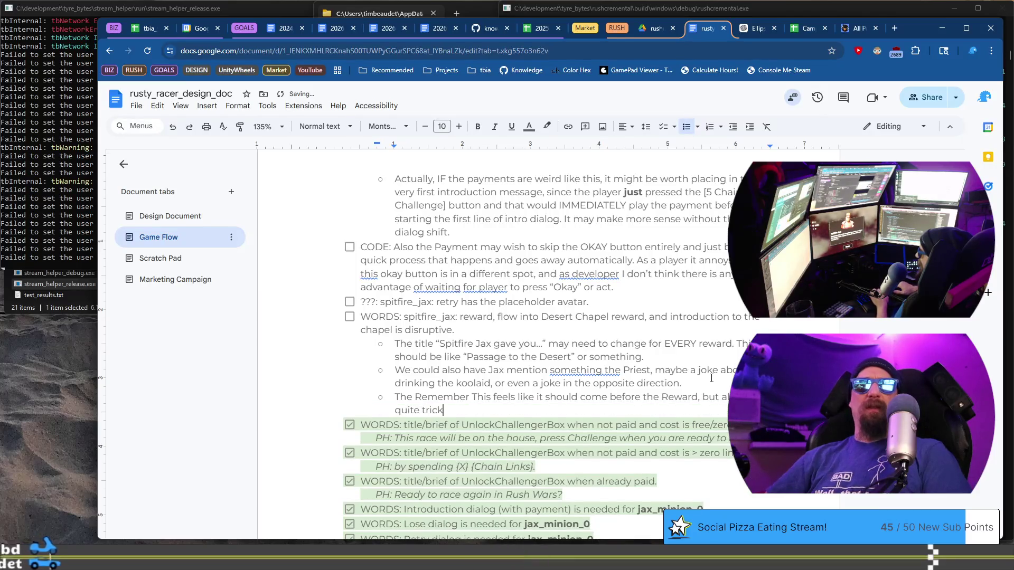
text(to lea)
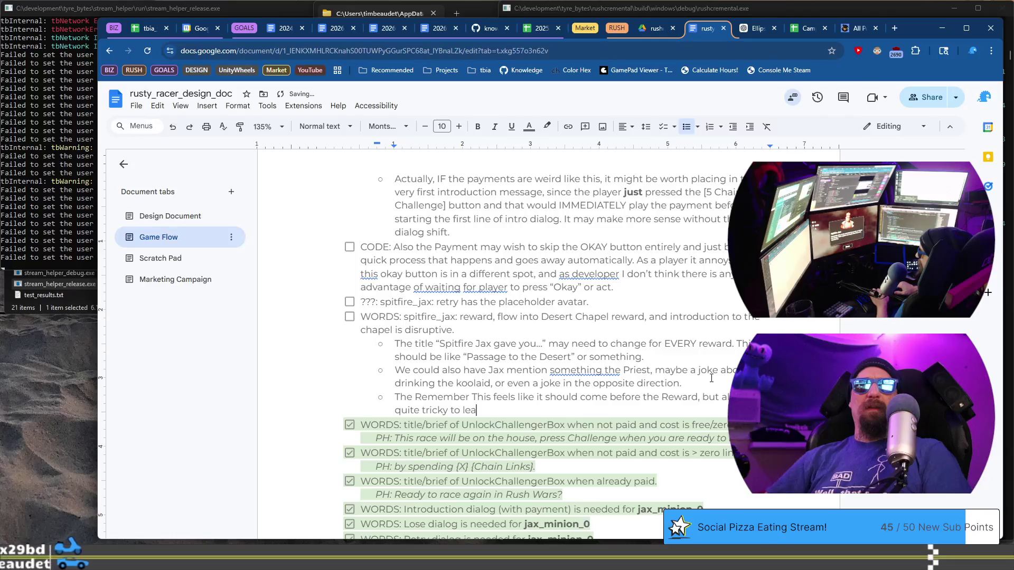
text(d into i)
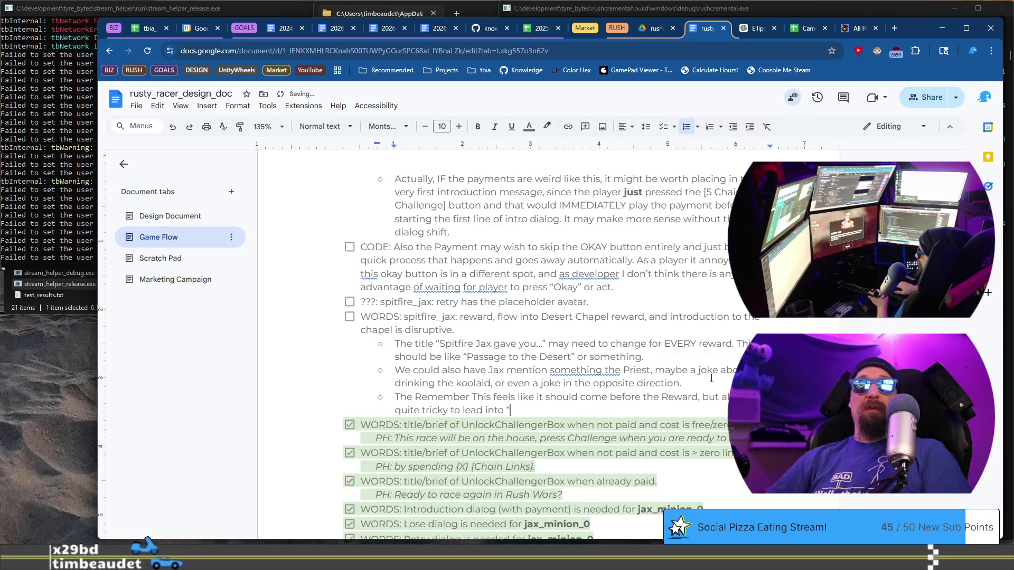
key(BackSpace)
text("Hey you)
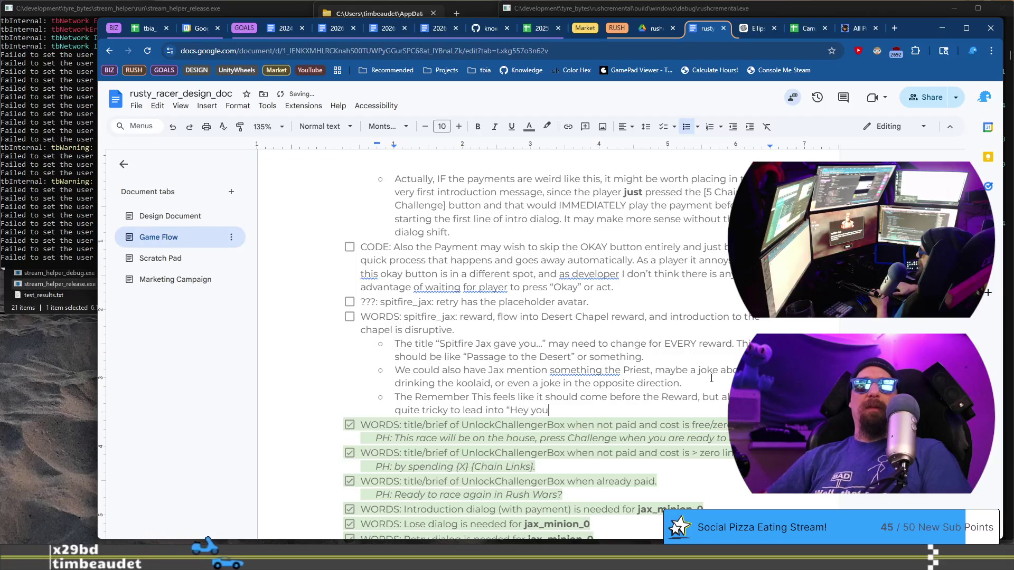
text( get...)
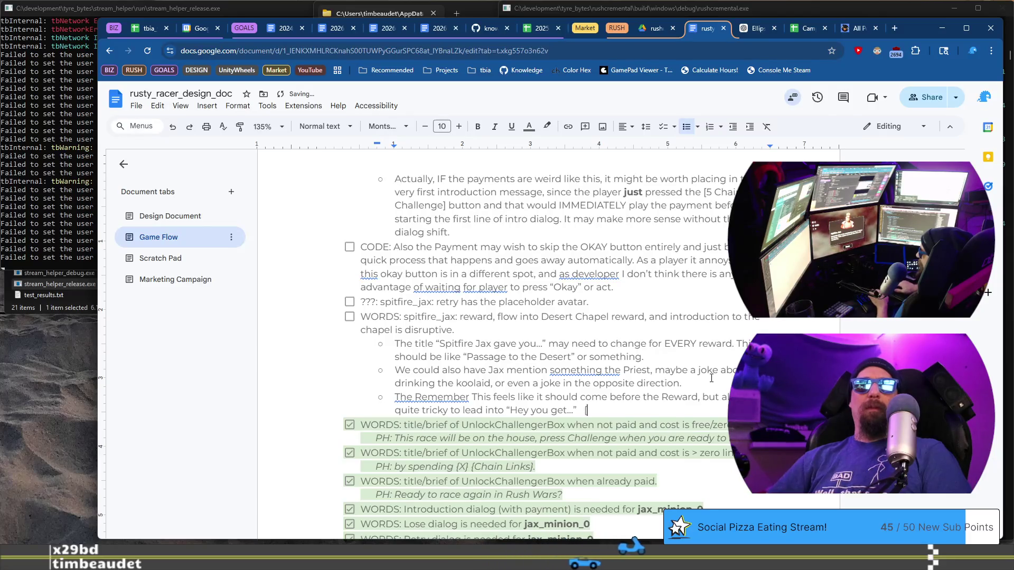
text(ass)
text(age to)
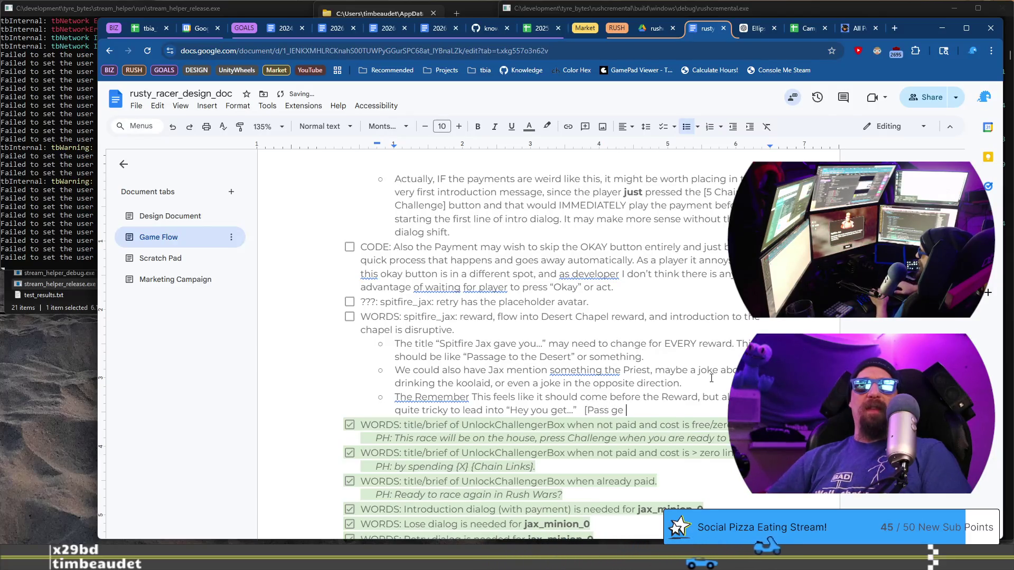
text( Desert)
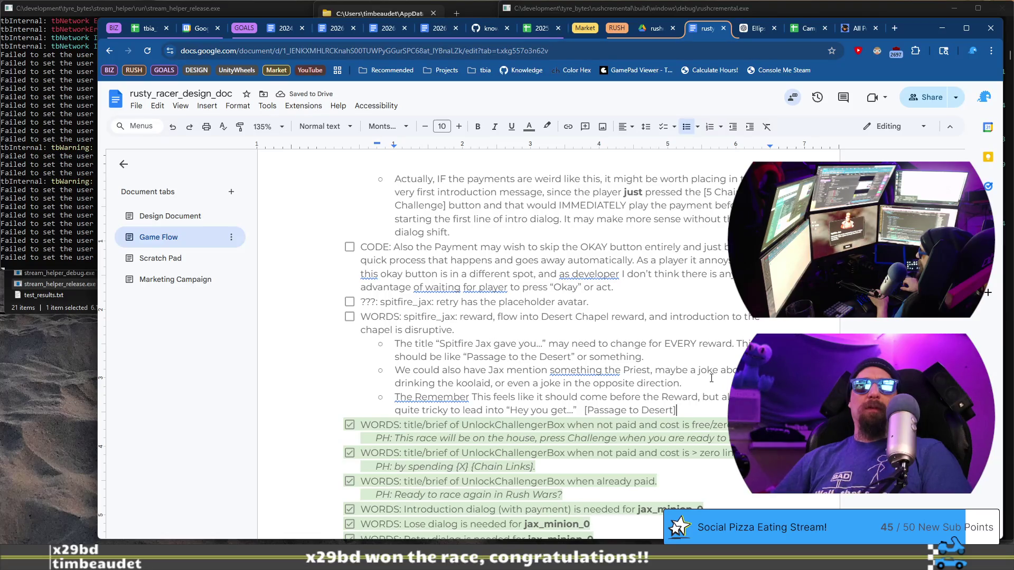
Put quotes around 'Remember this', lowercase 'this', and add '; ....." line'
key(ctrl+Right)
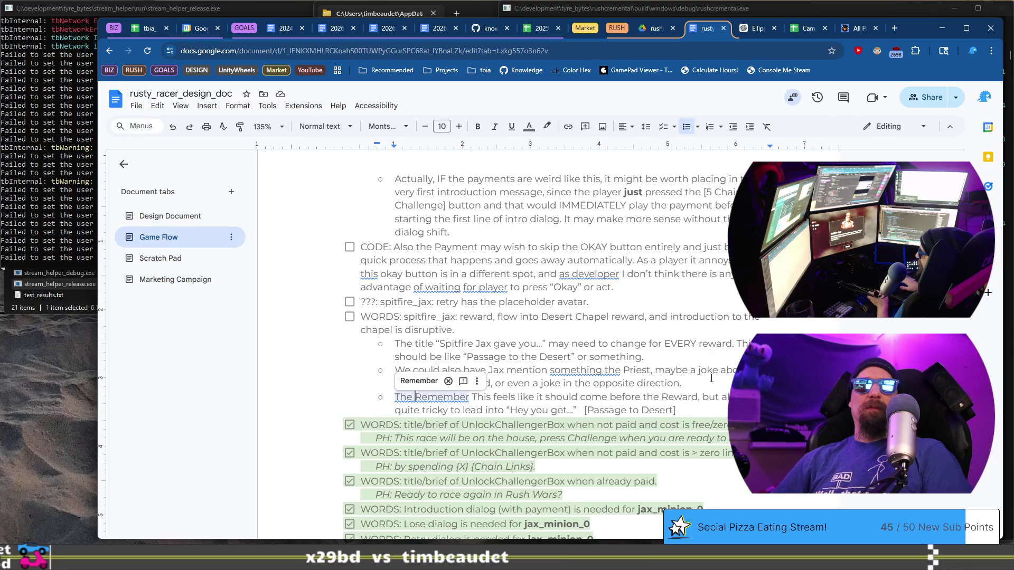
text(")
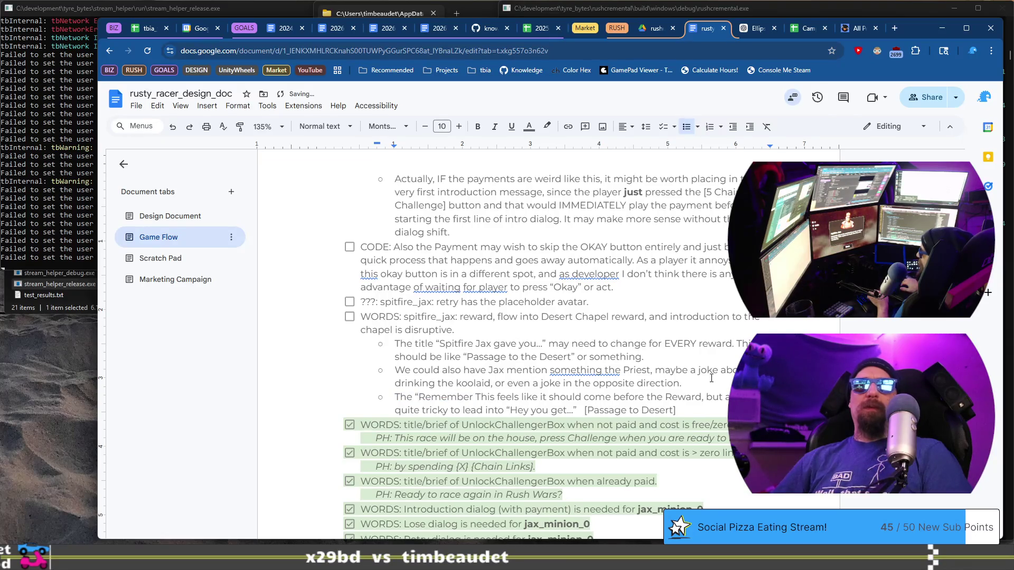
key(Delete)
text(t)
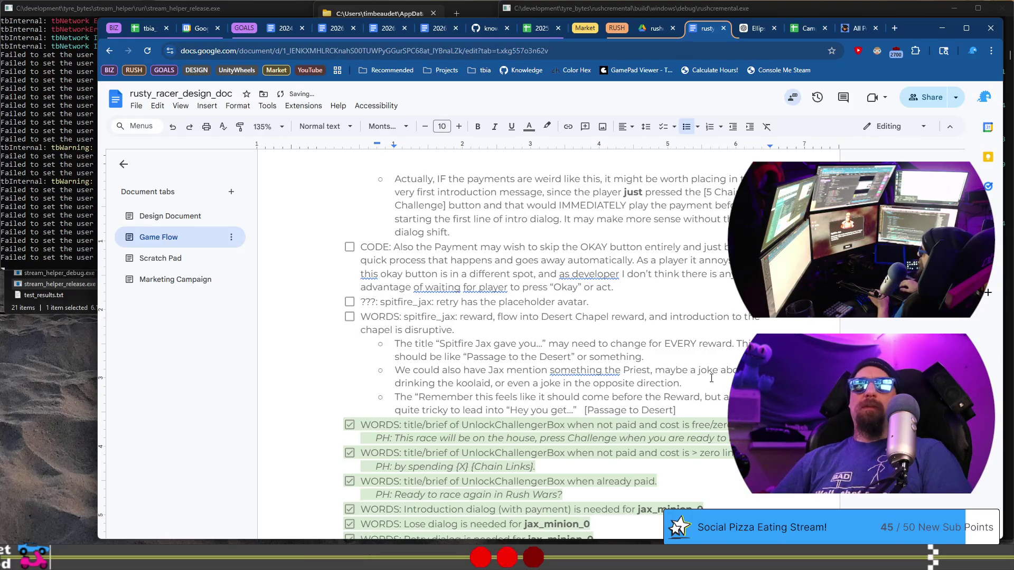
key(BackSpace)
text(; ...)
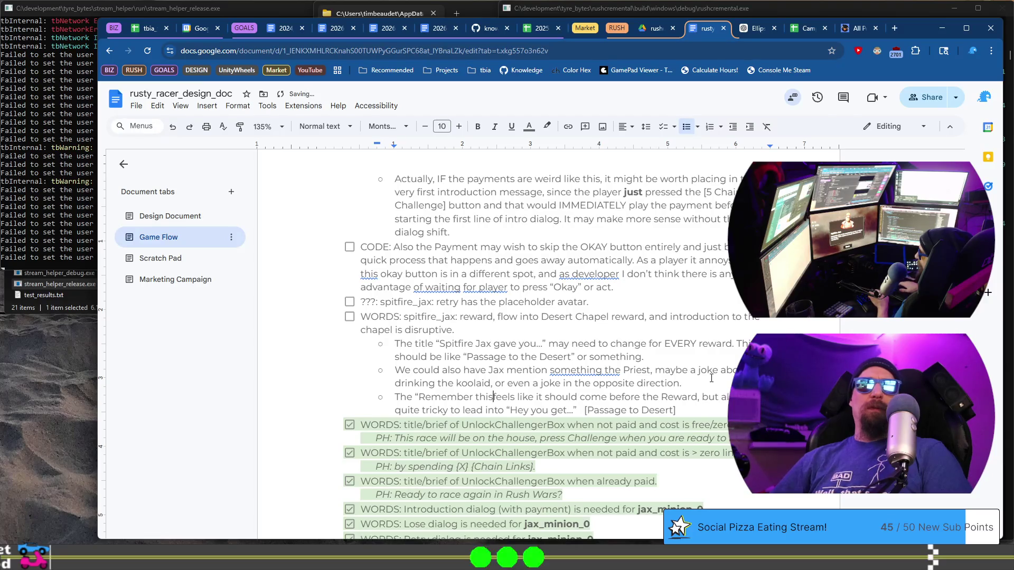
text(.." )
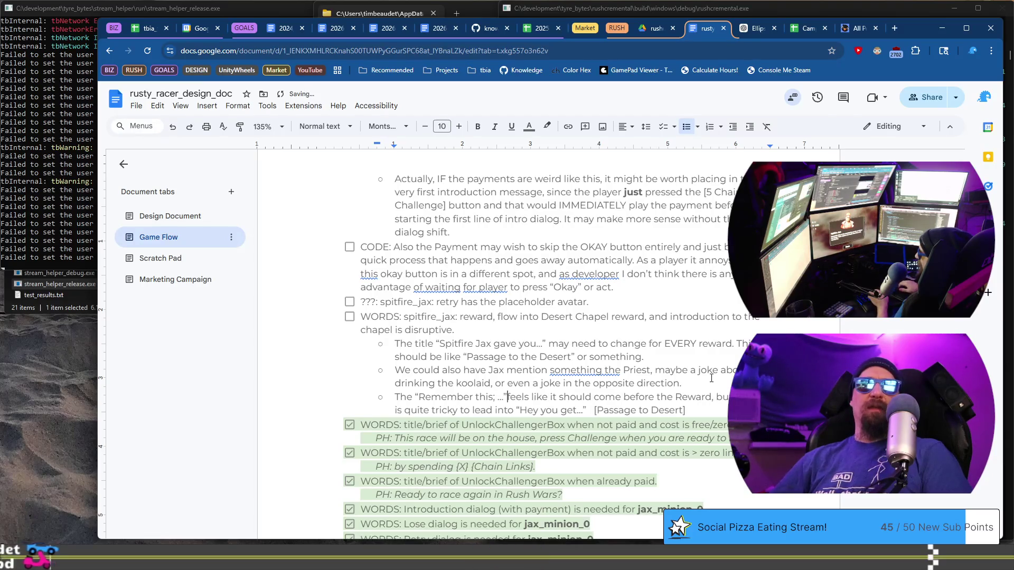
text(line)
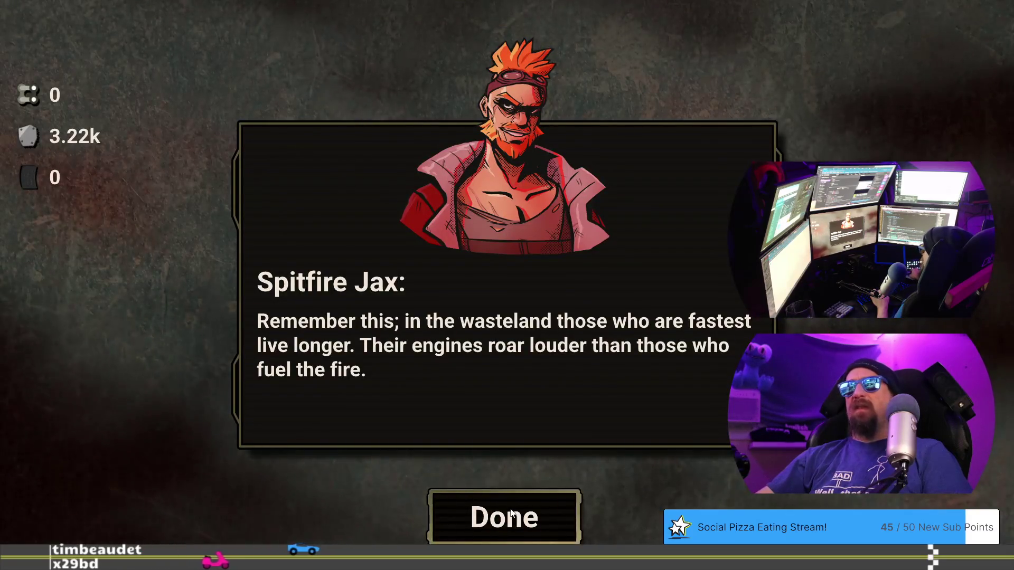
Close Spitfire Jax's 'Remember this' dialog to reveal the Disciple Simon challenge, then return to the doc
click(500, 509)
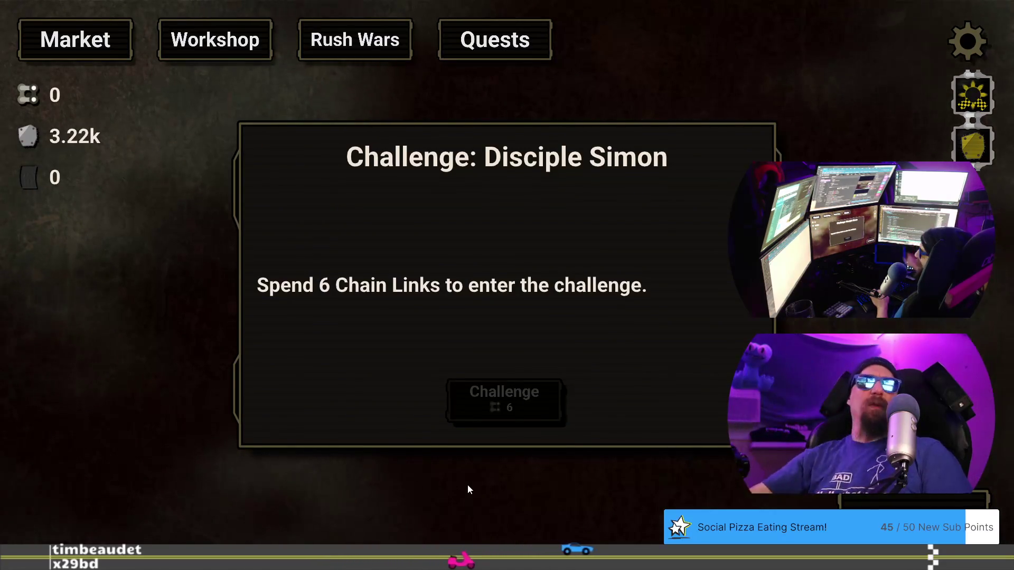
key(alt+Tab)
Scroll through the Game Flow notes and back to the fully checked Rust Point checklist
scroll(466, 366, up, 15)
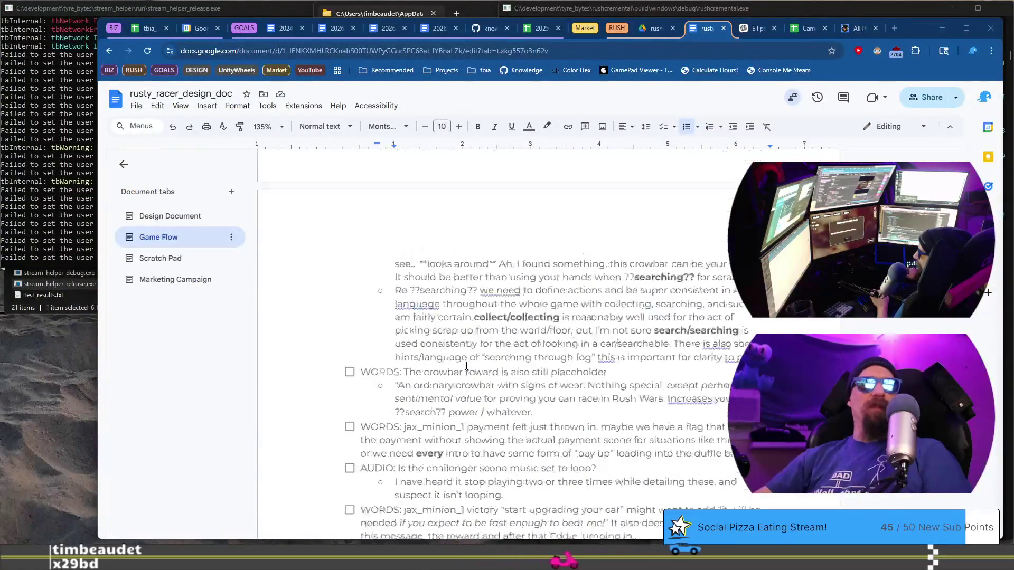
scroll(466, 366, down, 15)
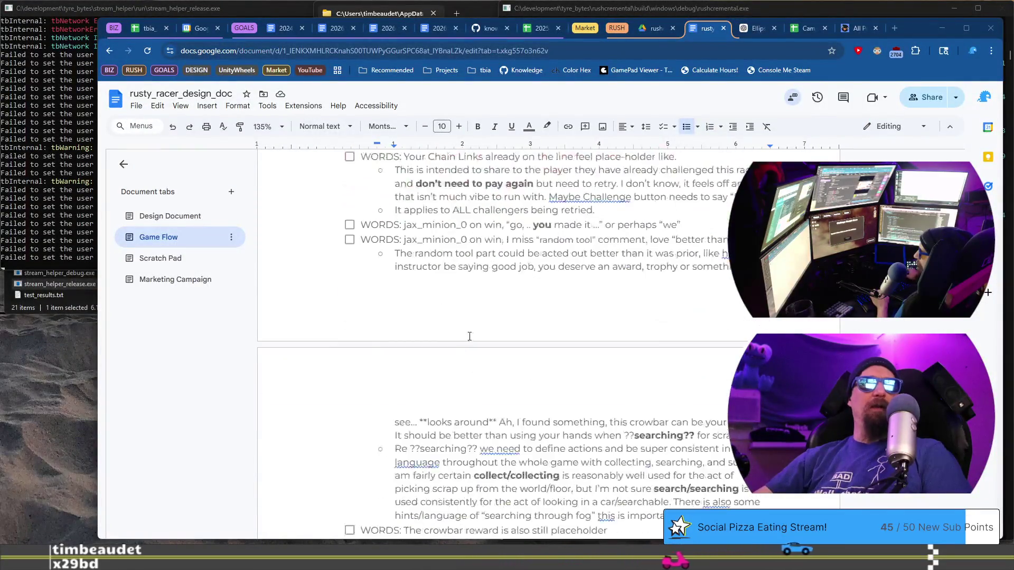
scroll(477, 321, down, 8)
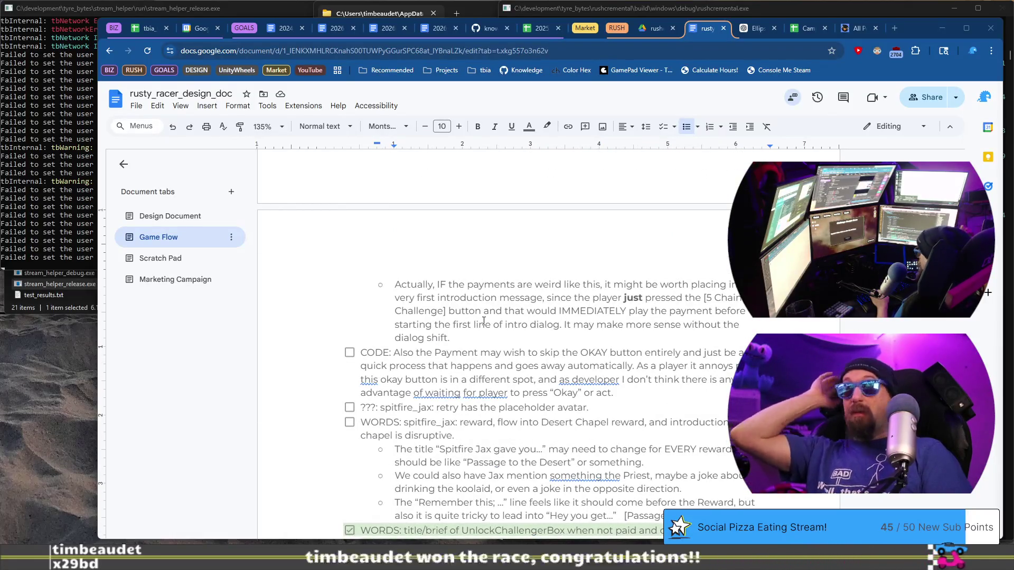
scroll(484, 321, down, 20)
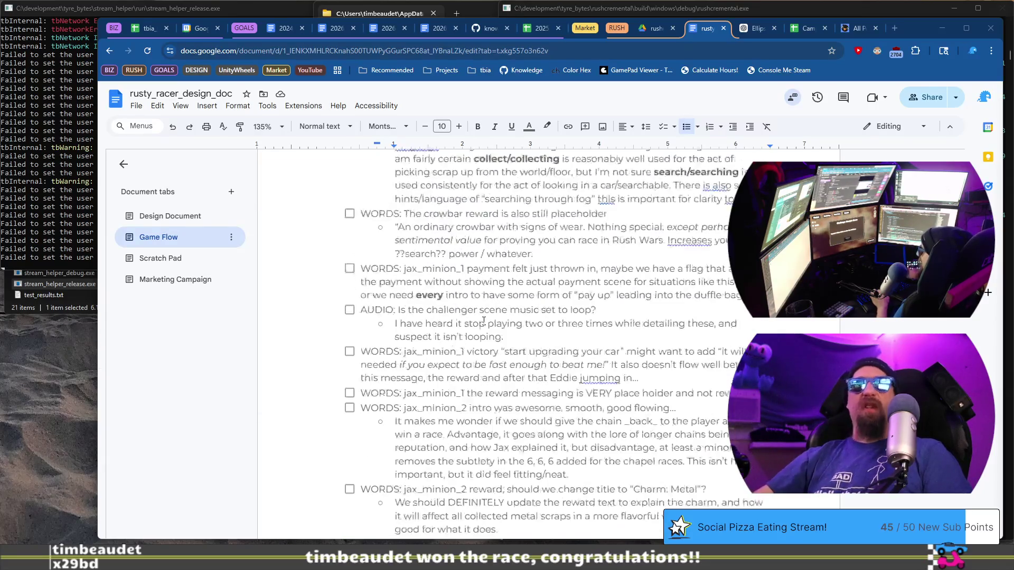
scroll(484, 321, up, 7)
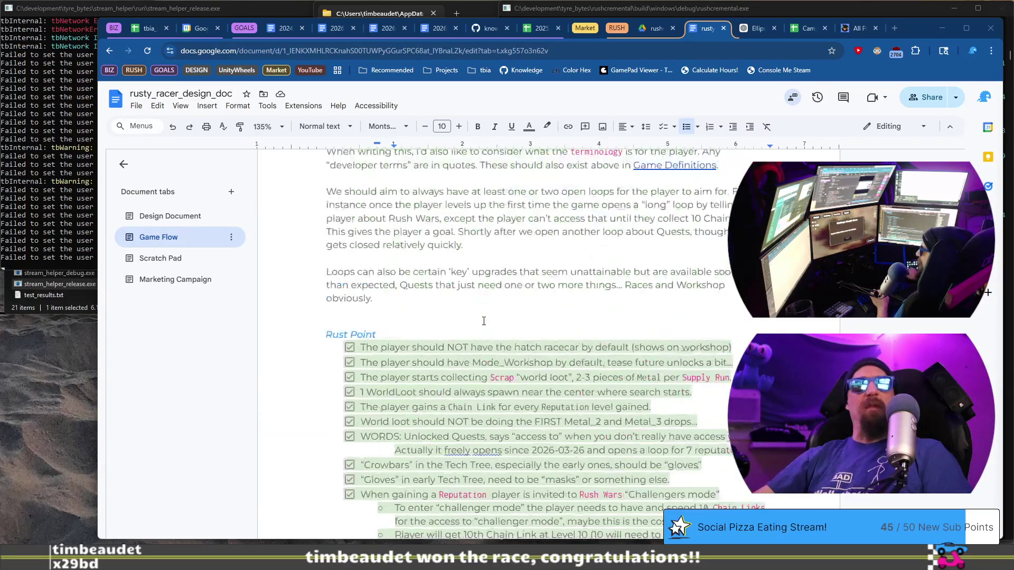
scroll(484, 321, up, 15)
scroll(484, 327, down, 8)
scroll(484, 329, down, 7)
scroll(489, 330, down, 5)
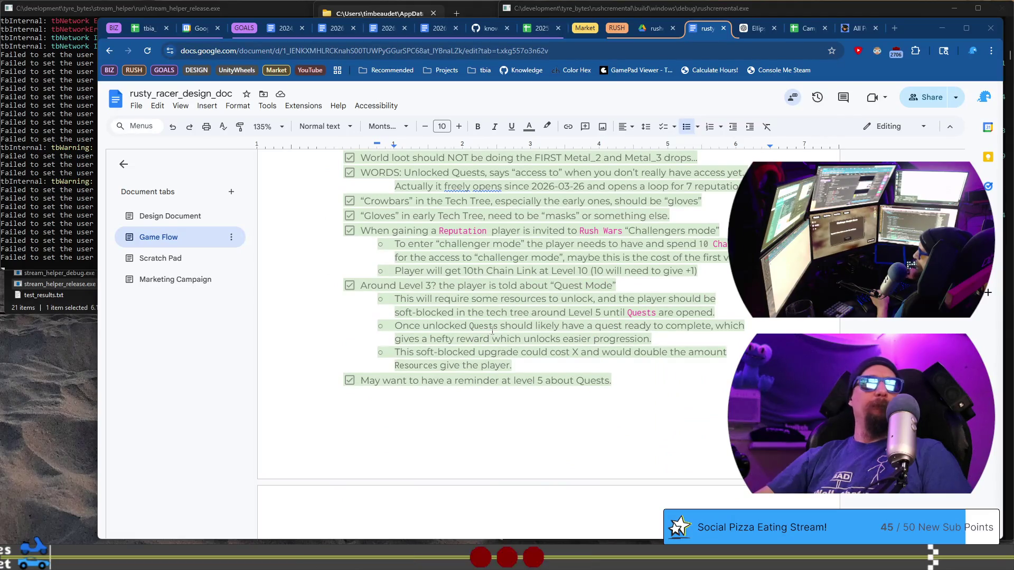
scroll(481, 346, up, 6)
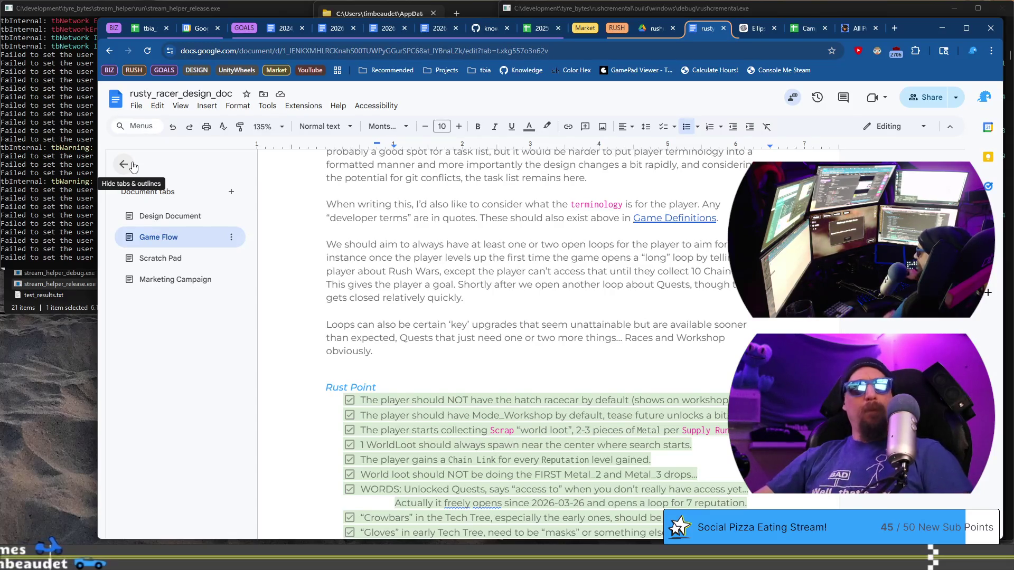
Add a fifth document tab named 'Archived Tasks' and go back to the Game Flow tab
mouse_move(908, 30)
mouse_down()
mouse_move(679, 62)
mouse_move(911, 1)
mouse_up()
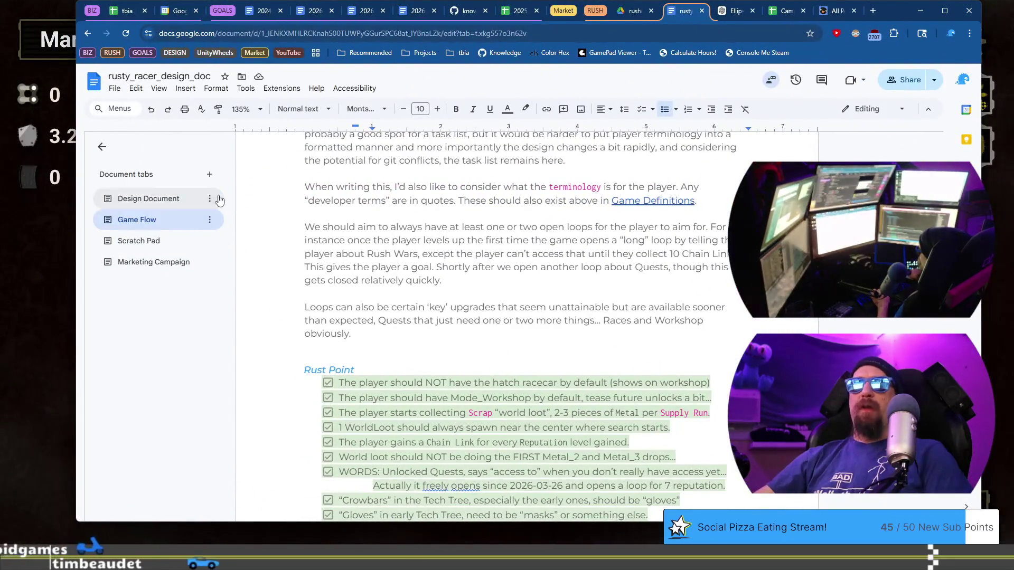
click(211, 174)
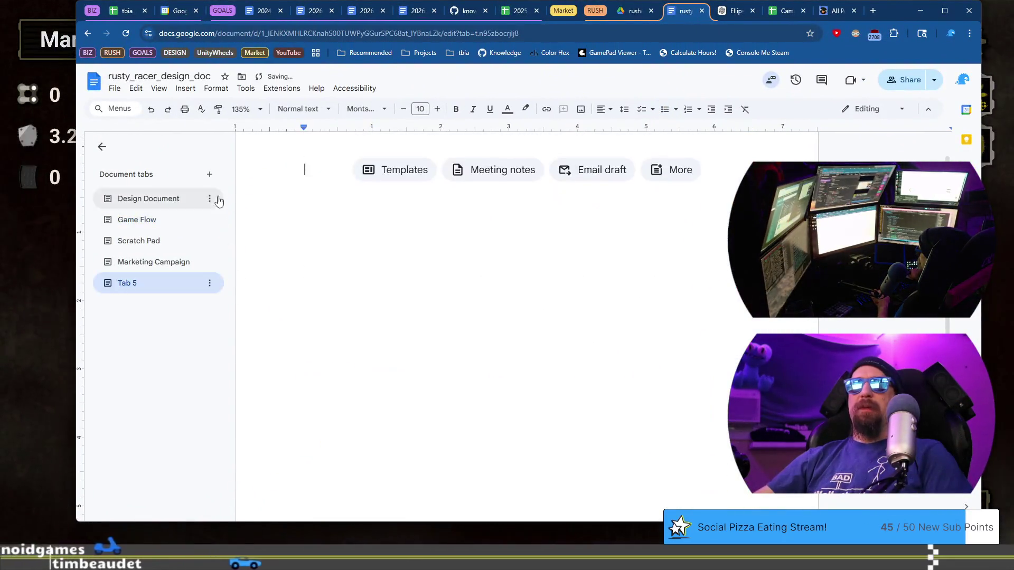
text(A)
double_click(158, 283)
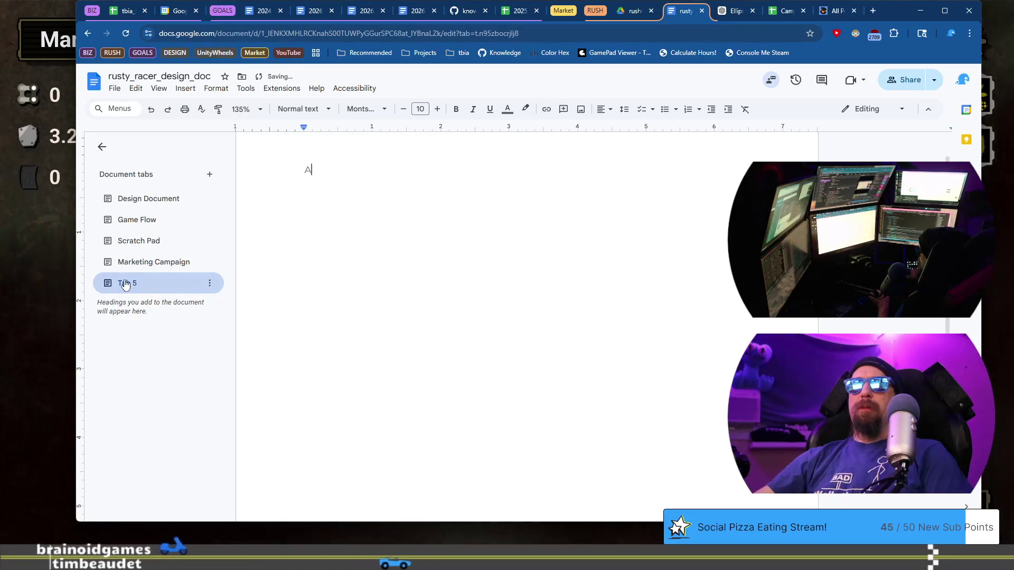
text(A)
text(Arch)
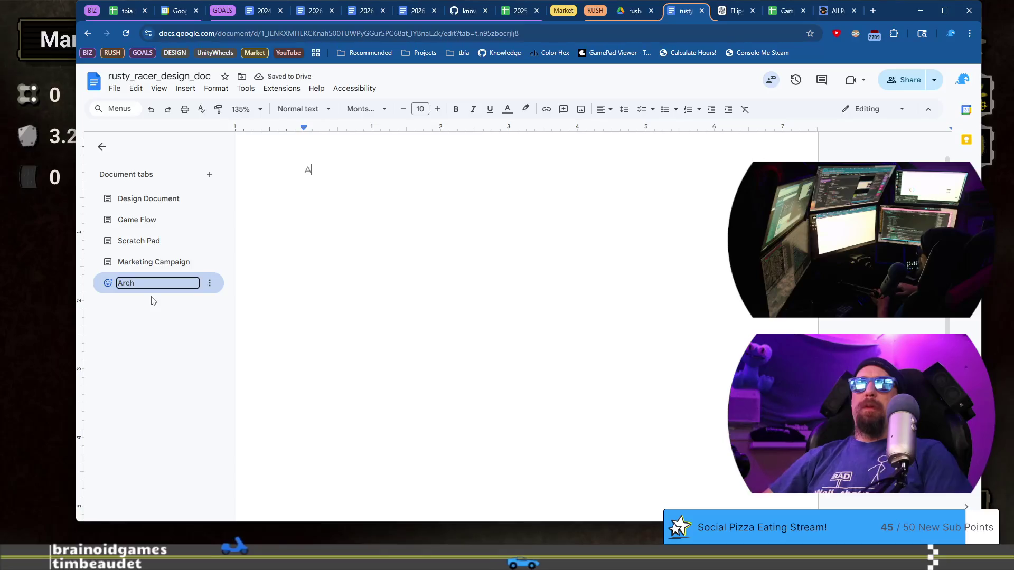
text(ived Tasks)
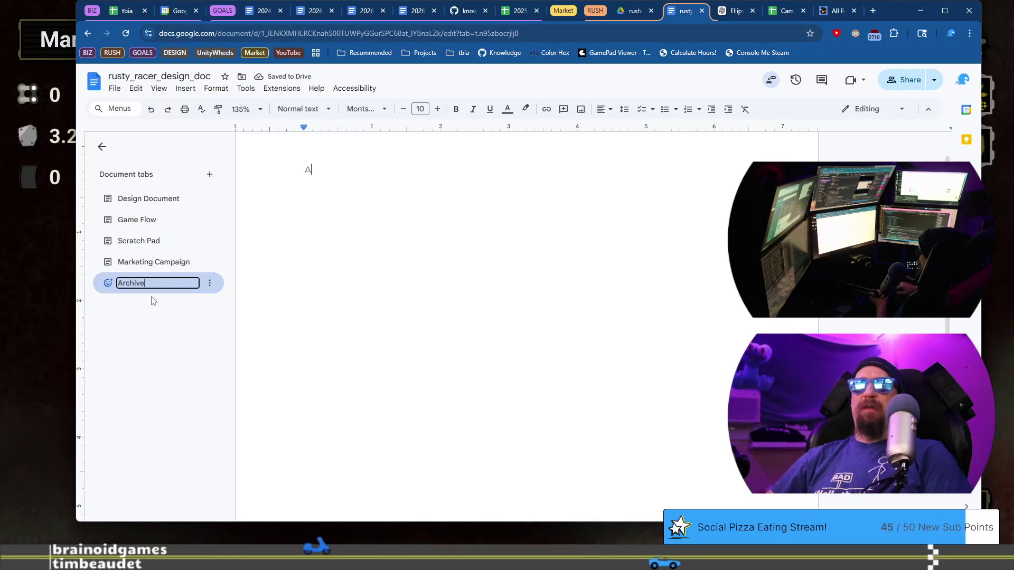
key(Return)
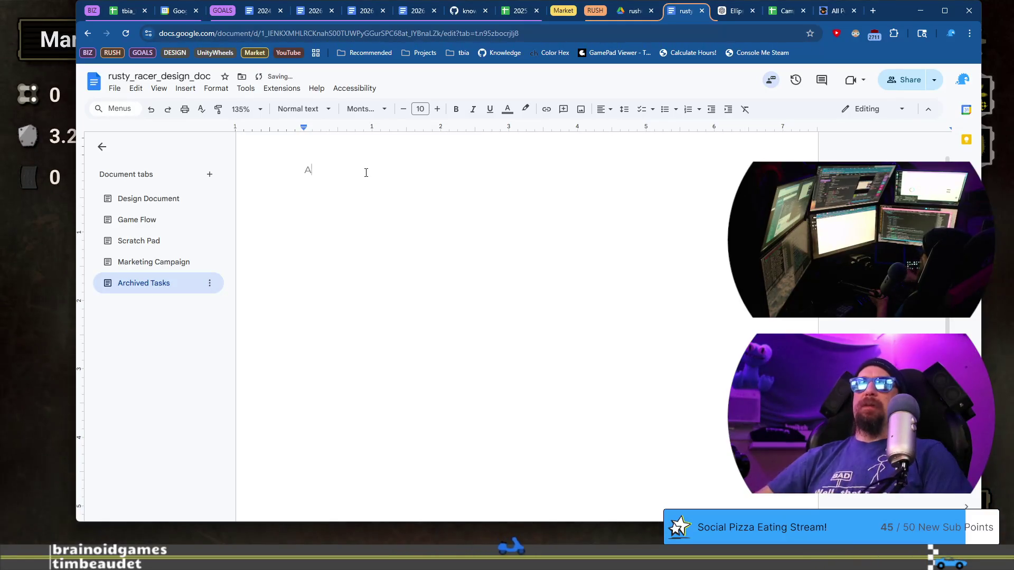
click(137, 220)
scroll(412, 275, up, 10)
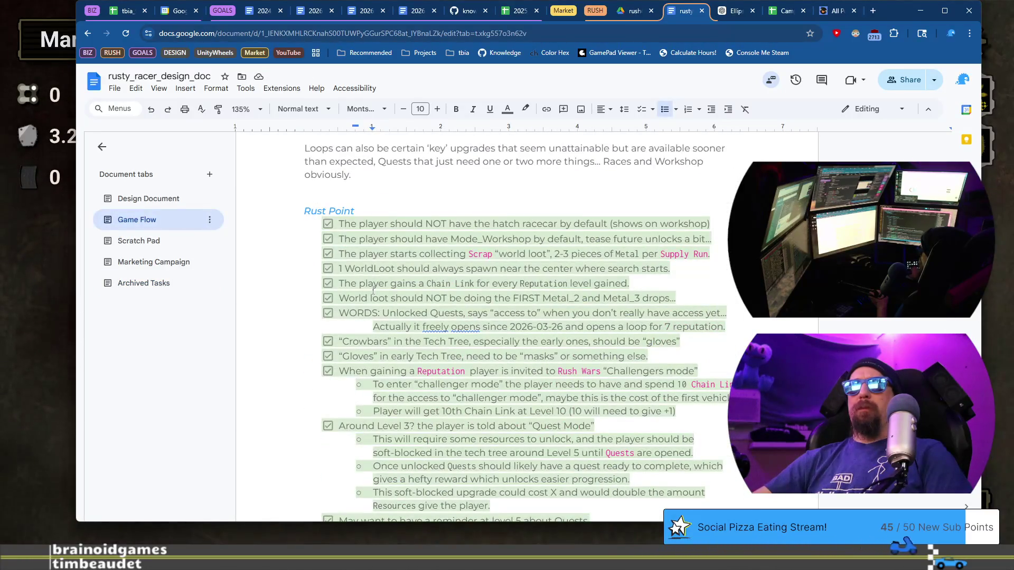
click(328, 213)
scroll(455, 292, down, 7)
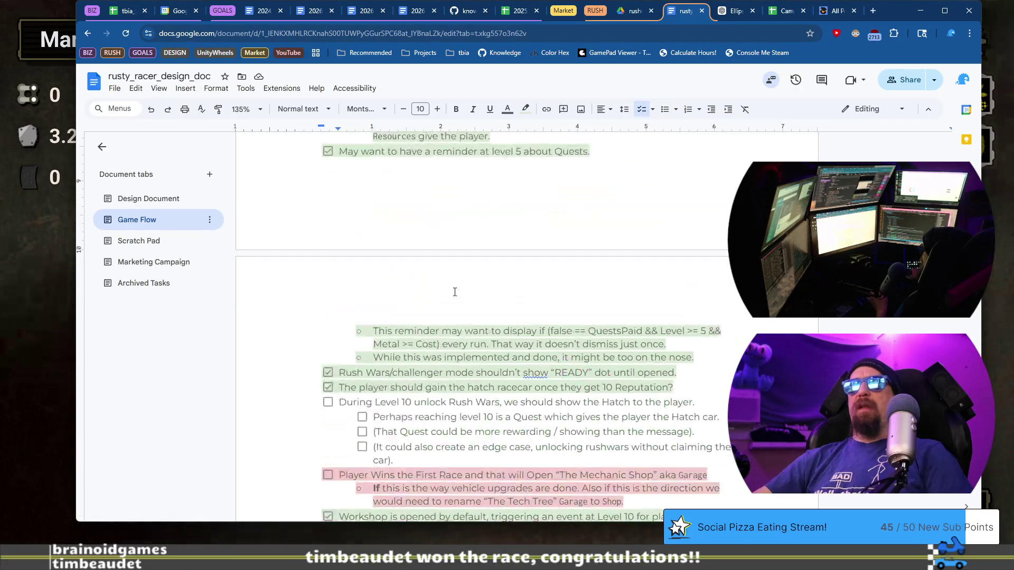
shift+click(688, 389)
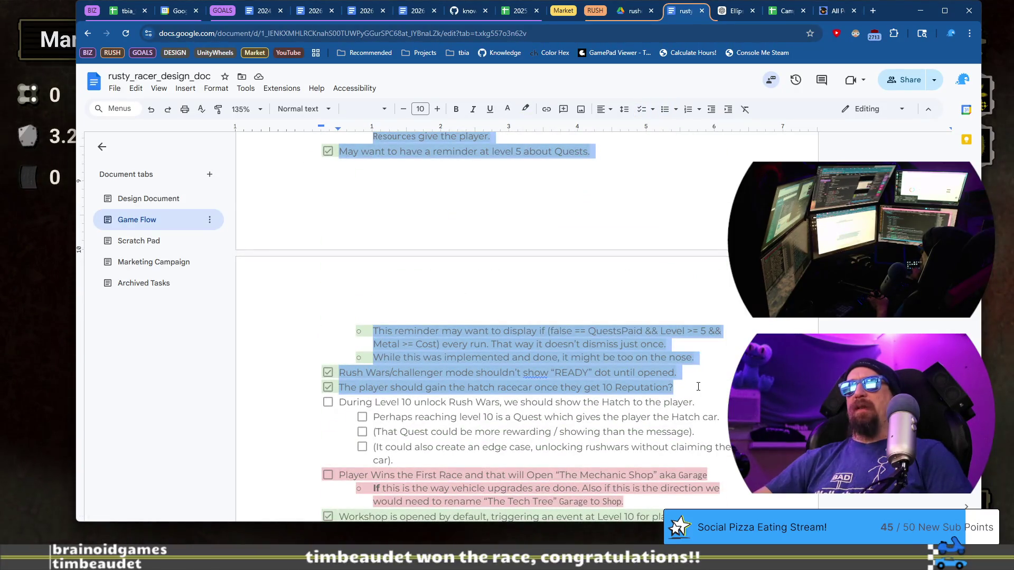
scroll(699, 387, up, 10)
click(521, 337)
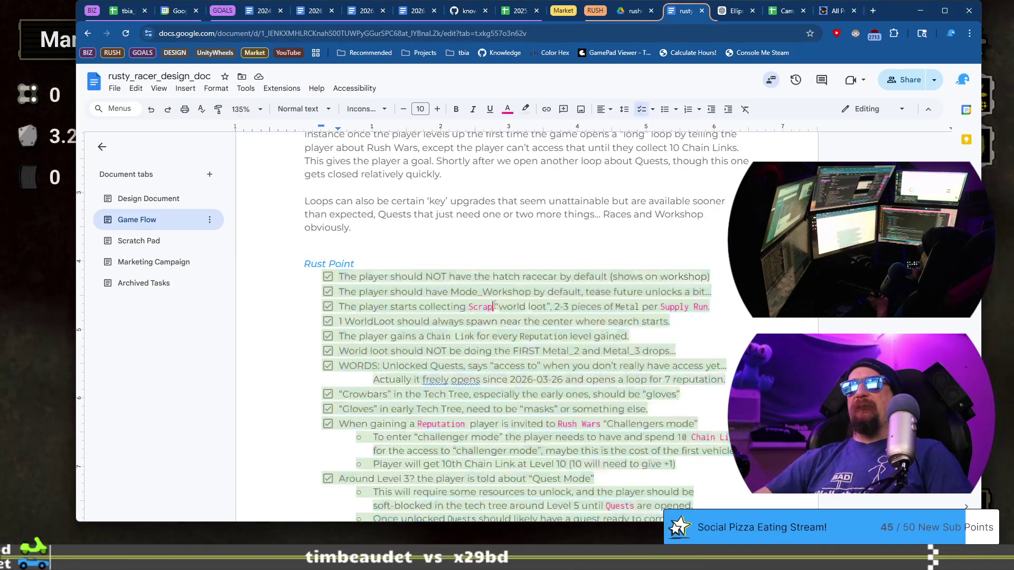
scroll(619, 360, down, 6)
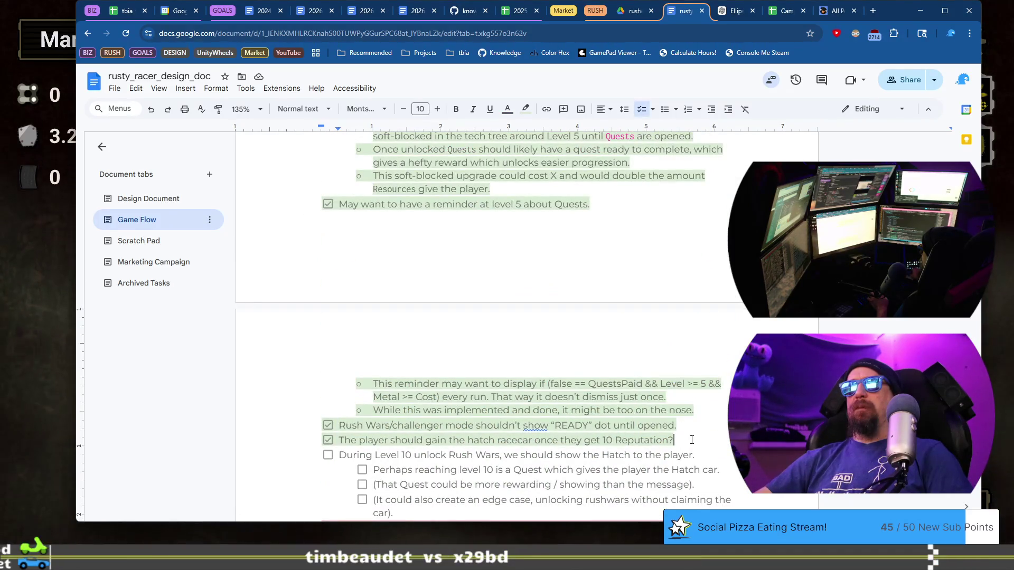
scroll(688, 432, up, 6)
shift+click(339, 275)
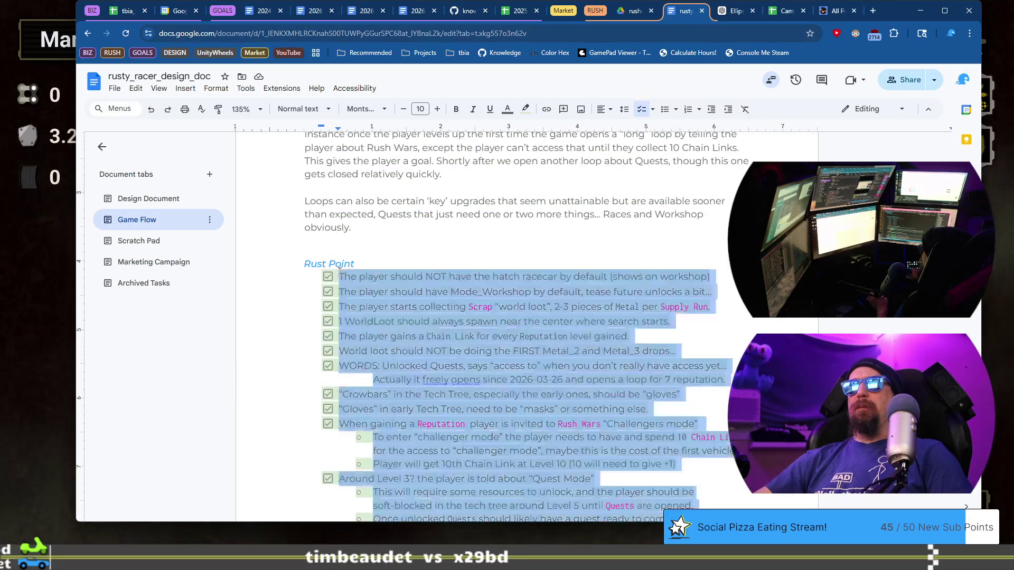
key(Delete)
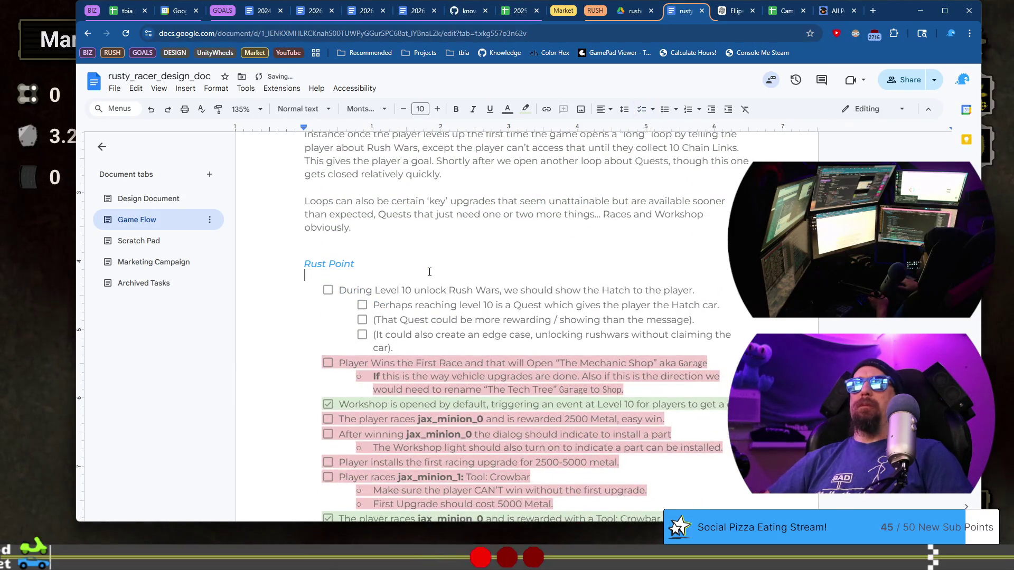
click(210, 284)
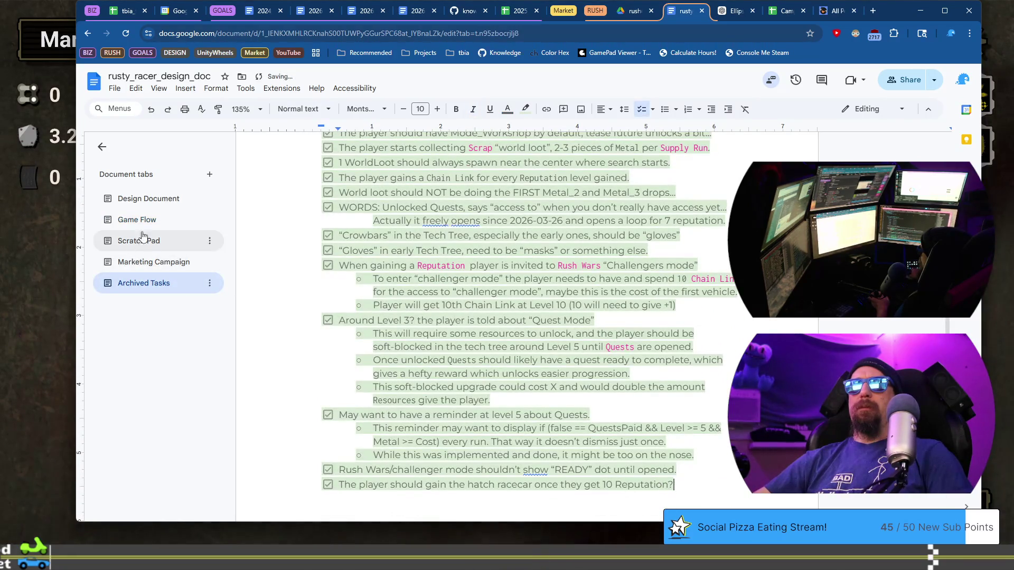
click(137, 220)
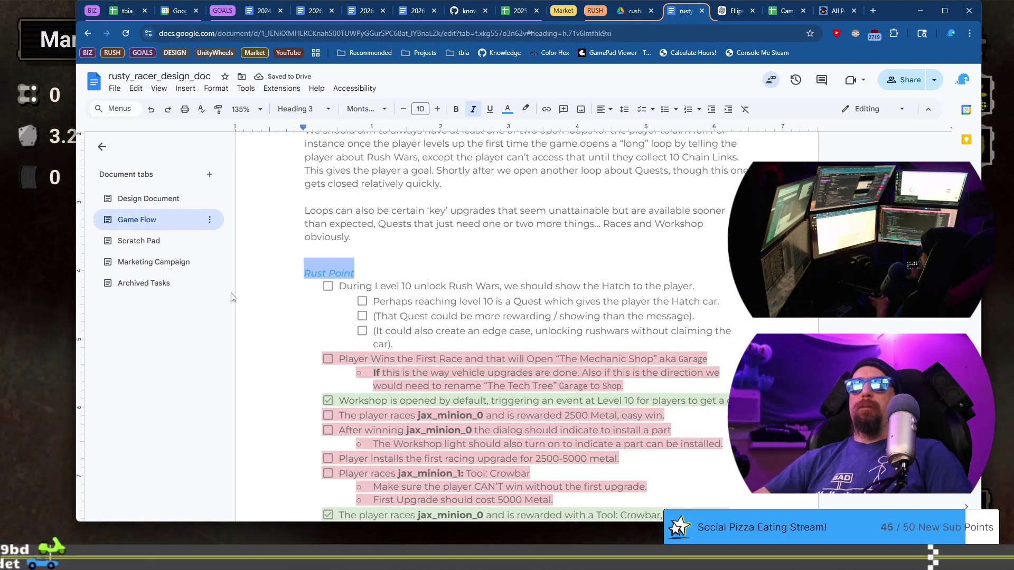
click(198, 284)
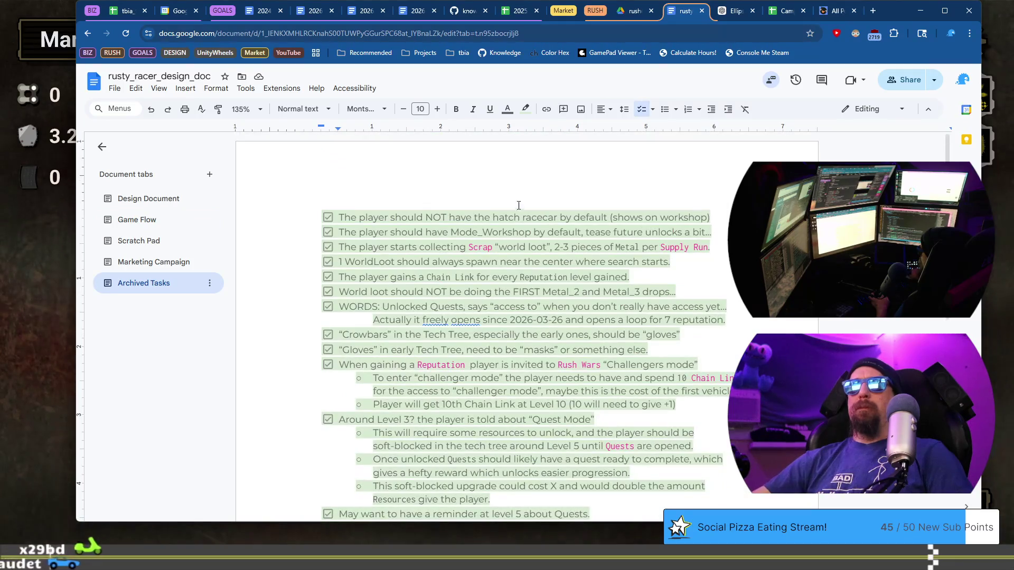
key(Return)
key(Up)
text(Rust Point)
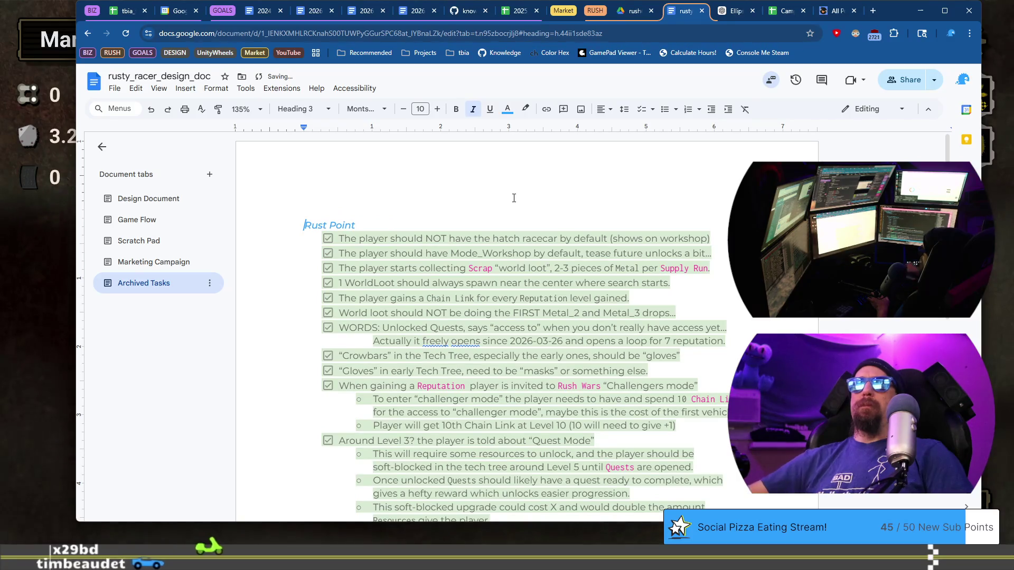
click(181, 220)
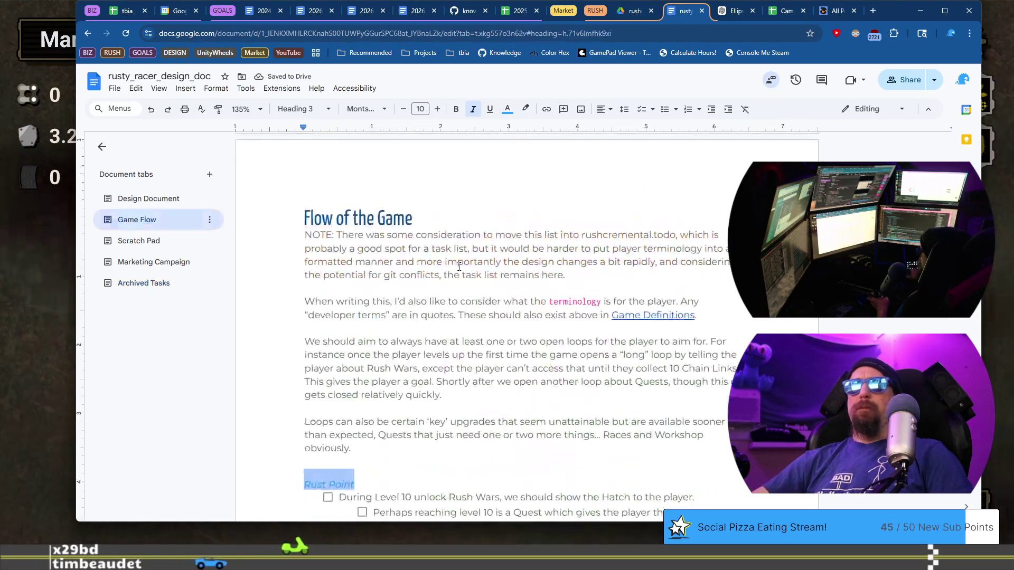
scroll(411, 316, down, 15)
scroll(411, 315, down, 15)
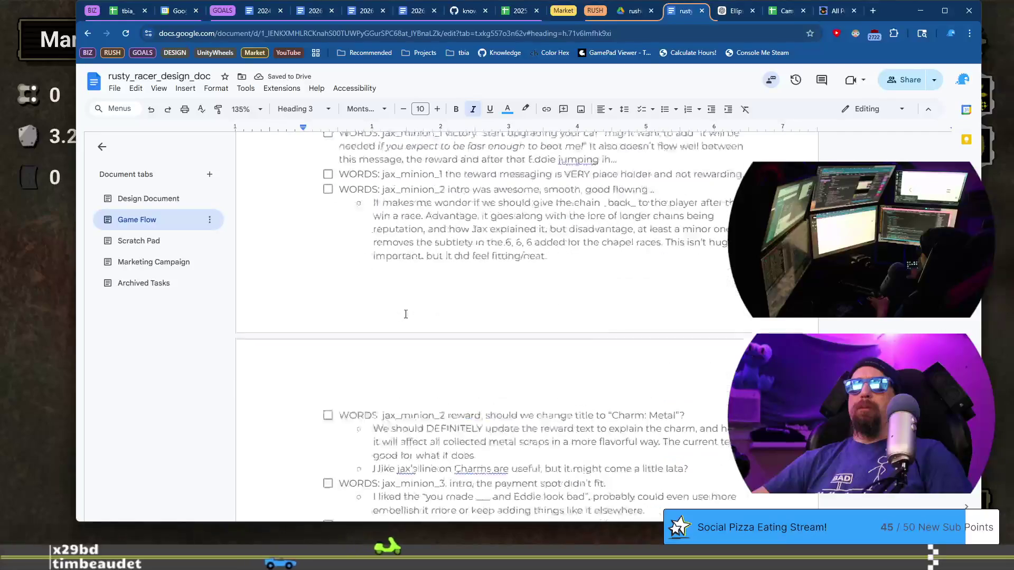
scroll(466, 306, down, 20)
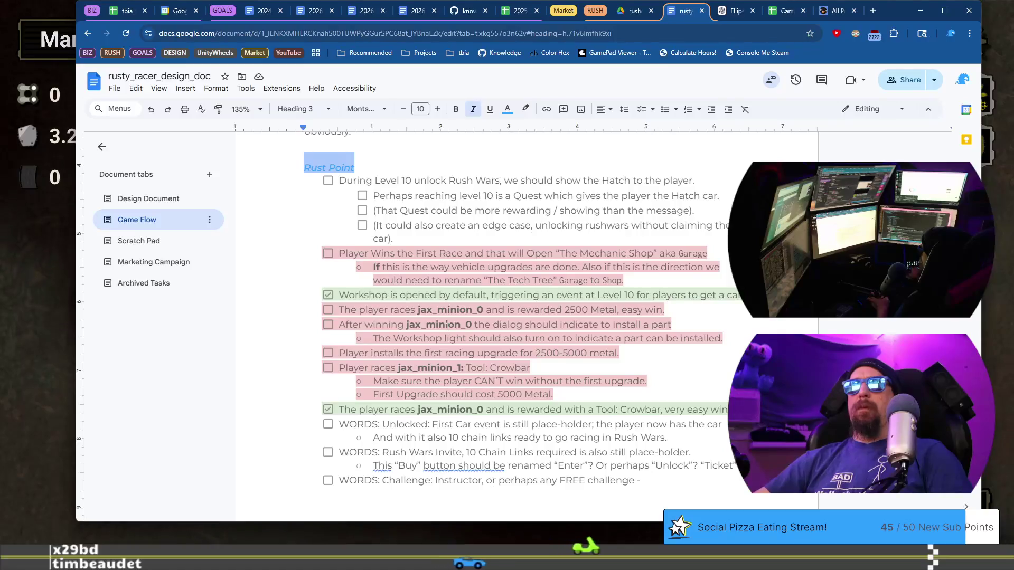
click(340, 253)
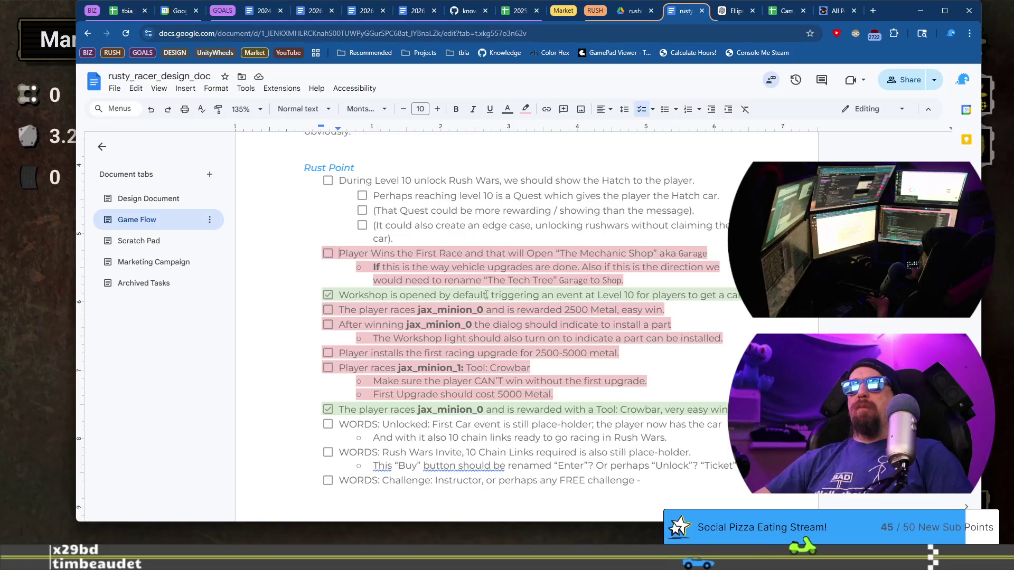
key(shift+Down)
key(shift+Down)
key(shift+Down)
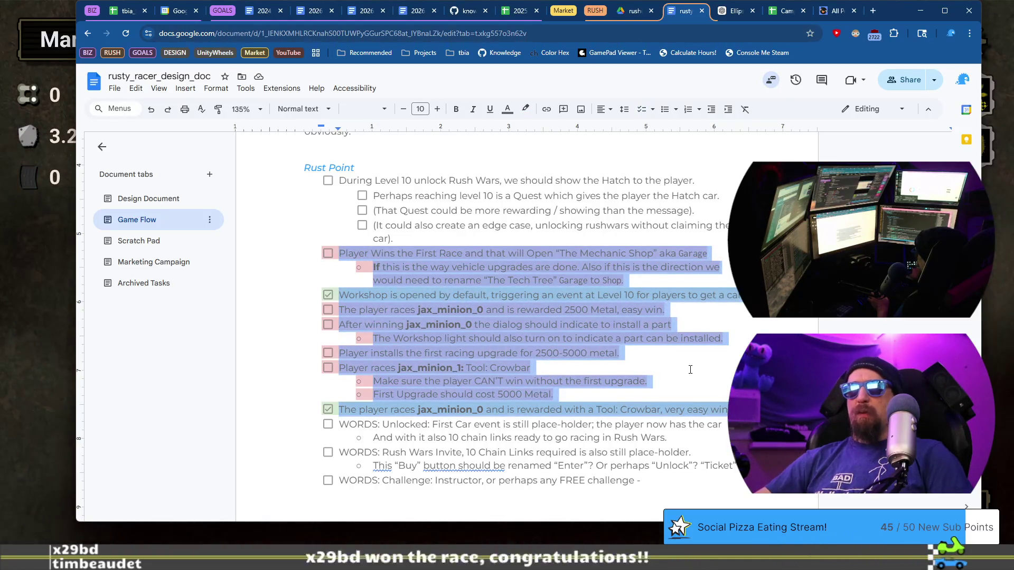
scroll(690, 370, down, 20)
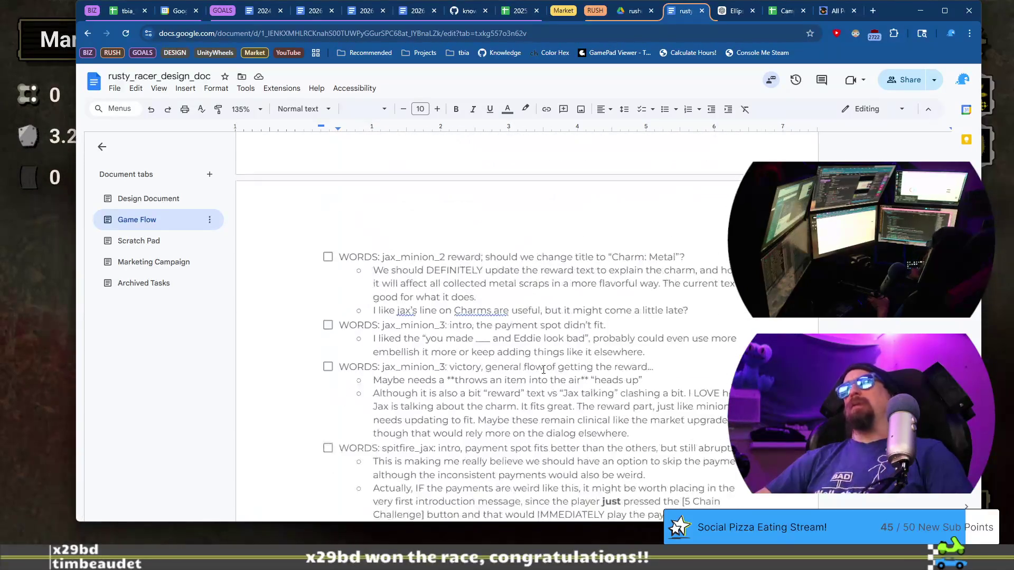
scroll(550, 371, down, 20)
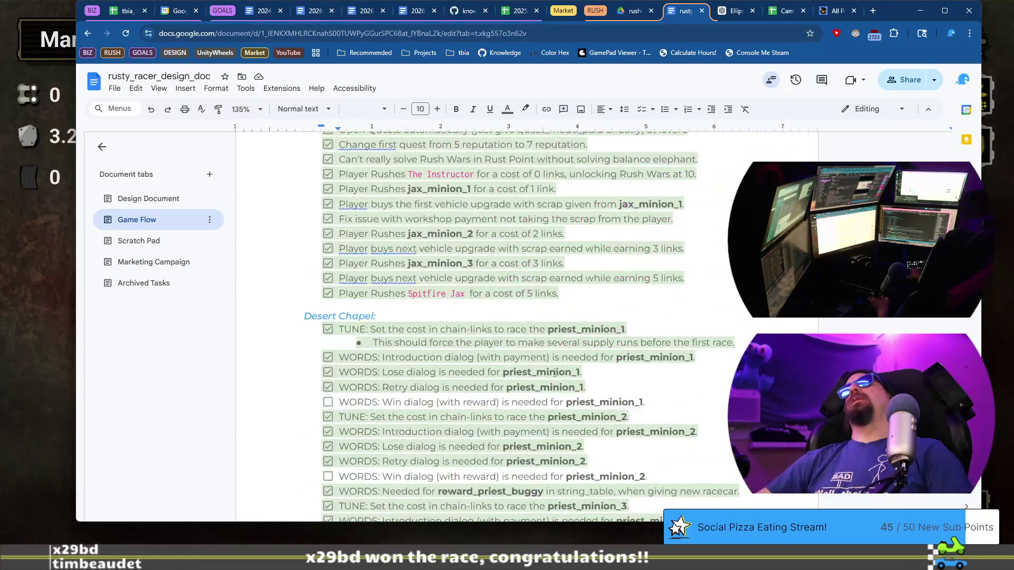
click(158, 283)
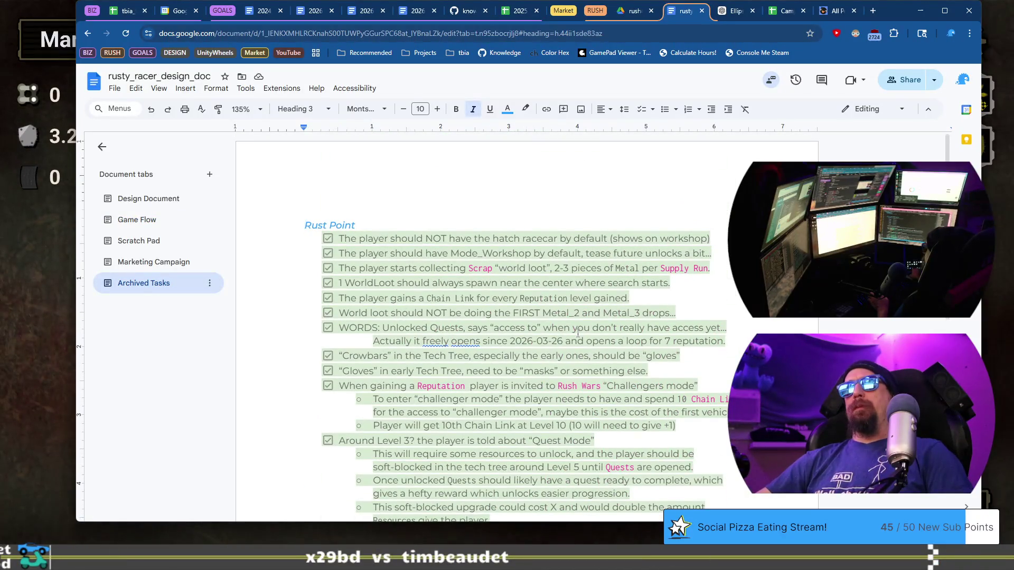
click(137, 220)
click(144, 283)
scroll(490, 338, up, 2)
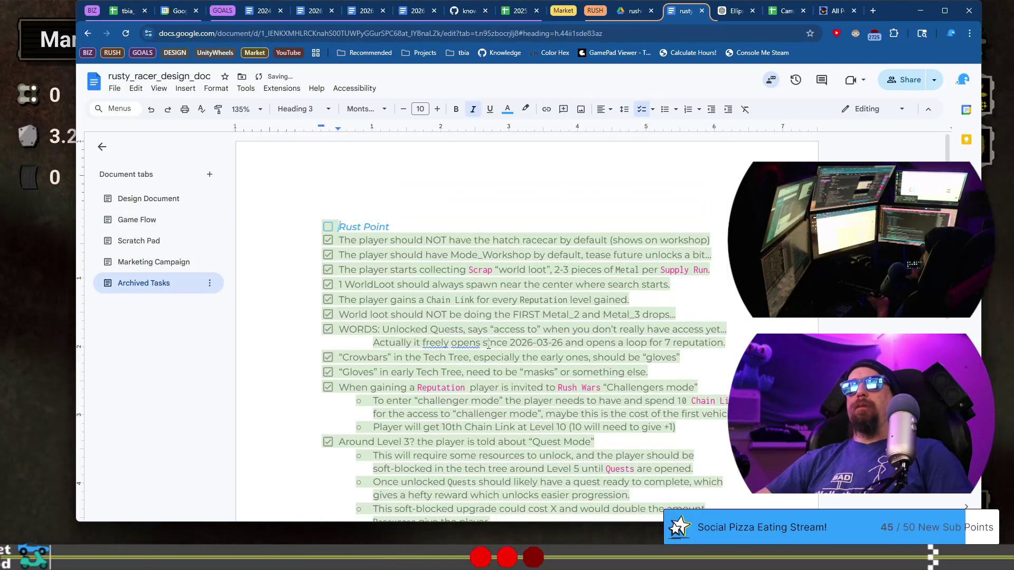
key(ctrl+z)
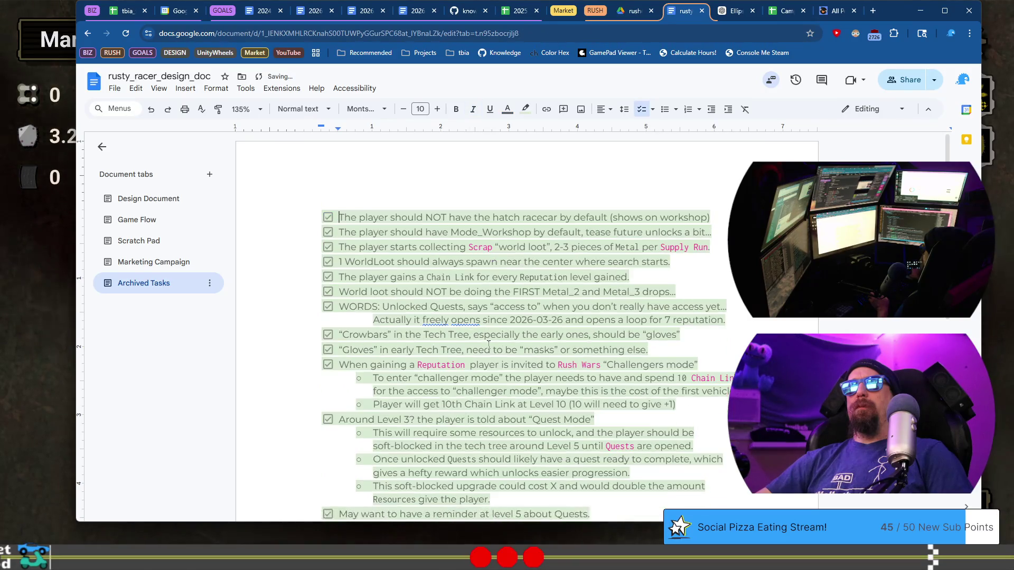
key(BackSpace)
key(ctrl+z)
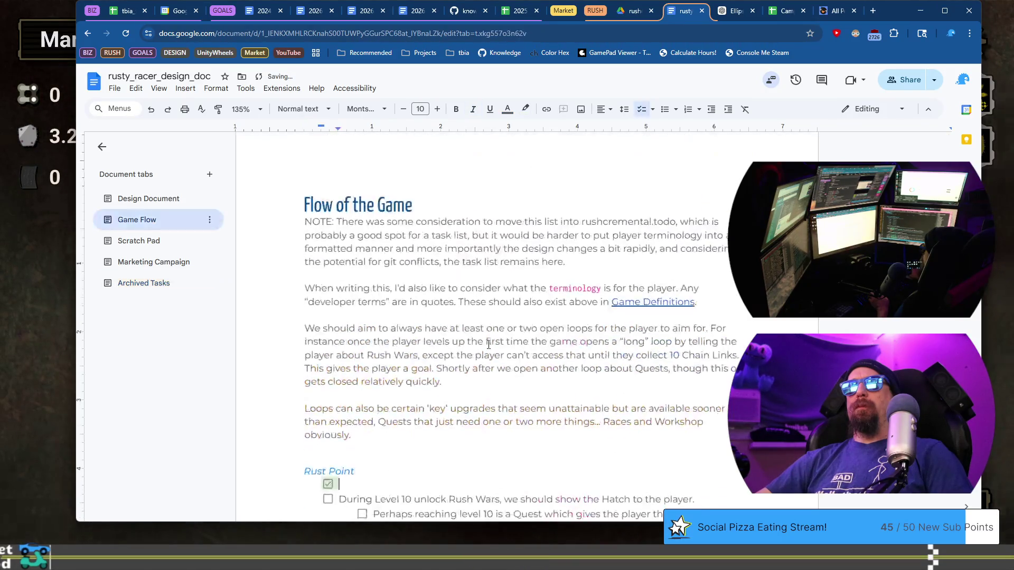
key(ctrl+z)
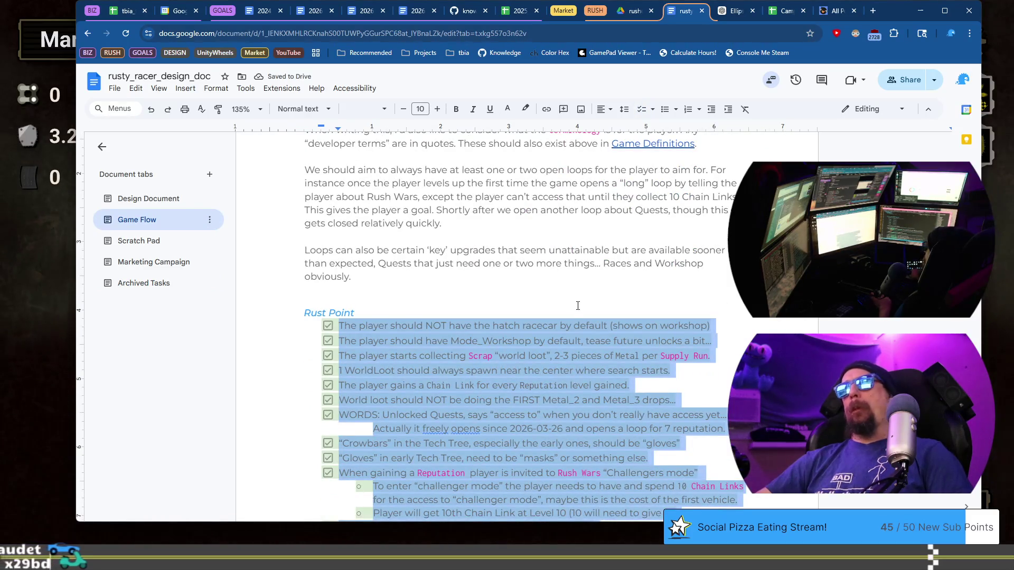
scroll(579, 311, down, 7)
key(ctrl+z)
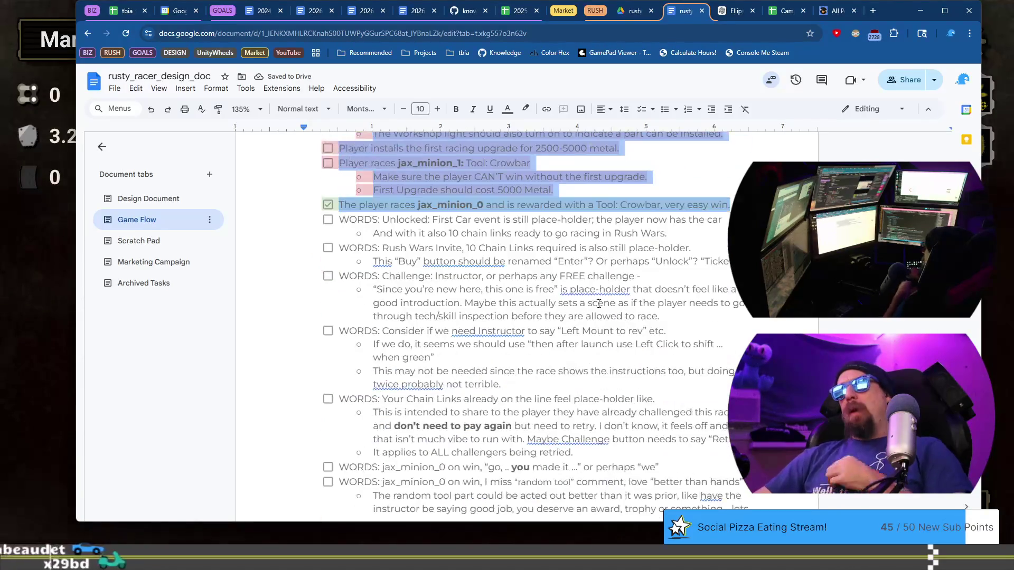
scroll(608, 302, down, 15)
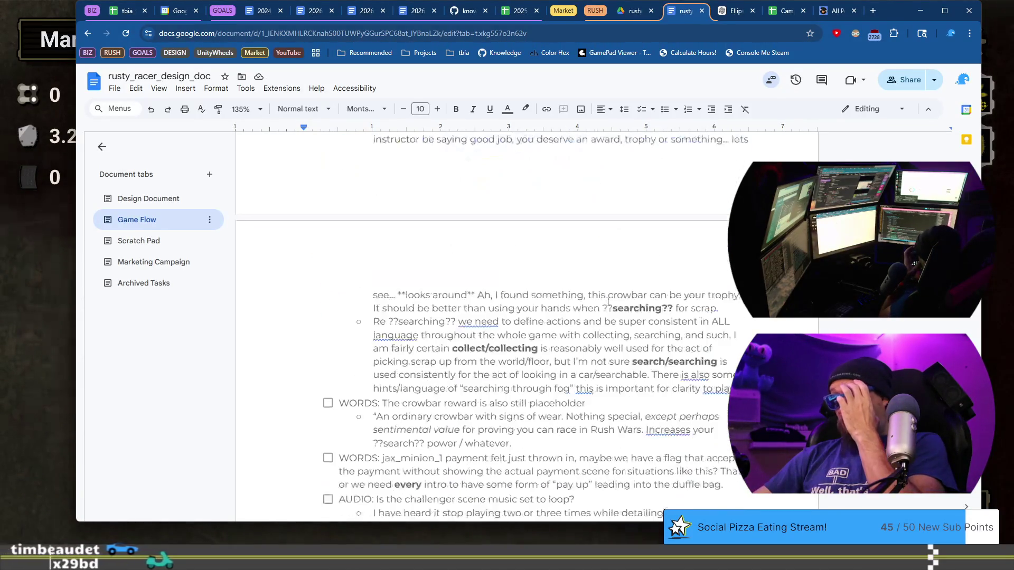
Delete the 'Rust Point:' heading line so its completed tasks merge into the list above
scroll(698, 267, down, 6)
key(ctrl+z)
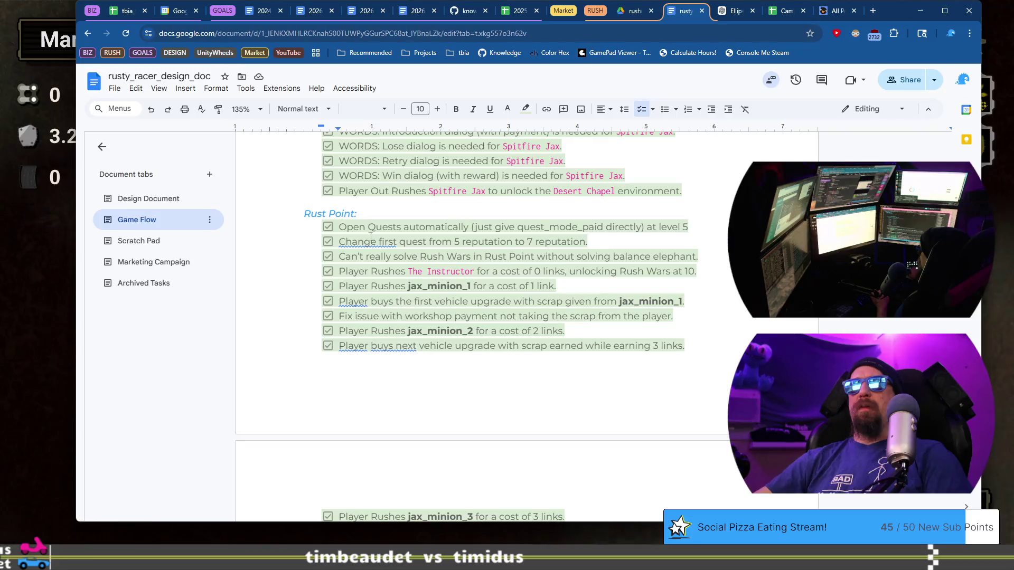
scroll(454, 284, up, 5)
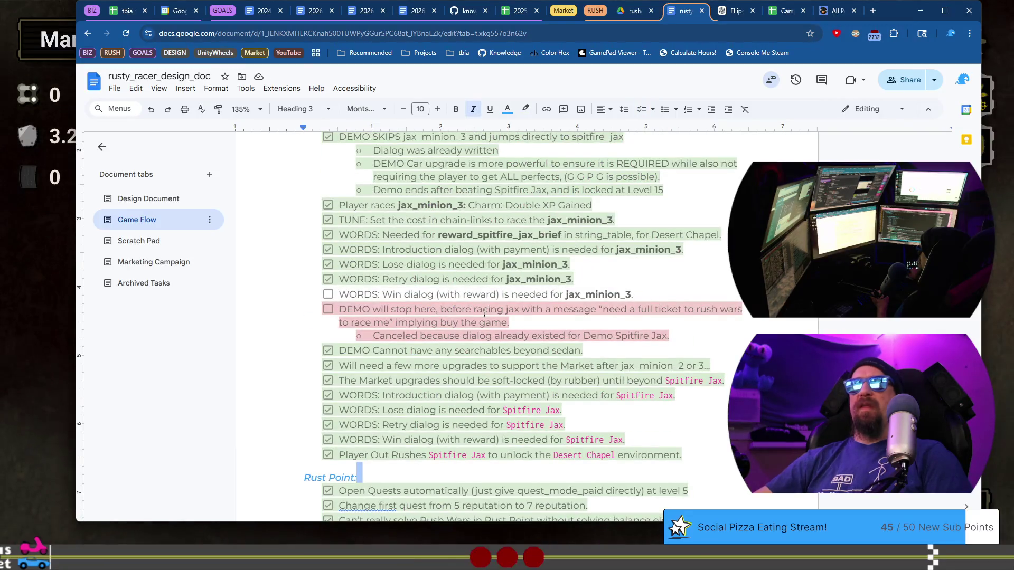
scroll(465, 296, up, 2)
scroll(483, 317, down, 6)
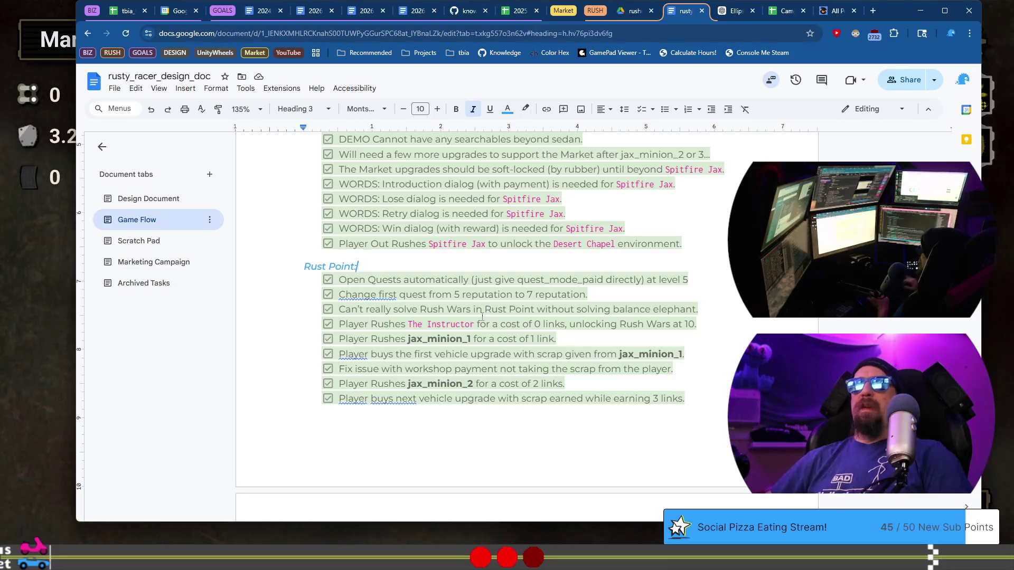
key(shift+Home)
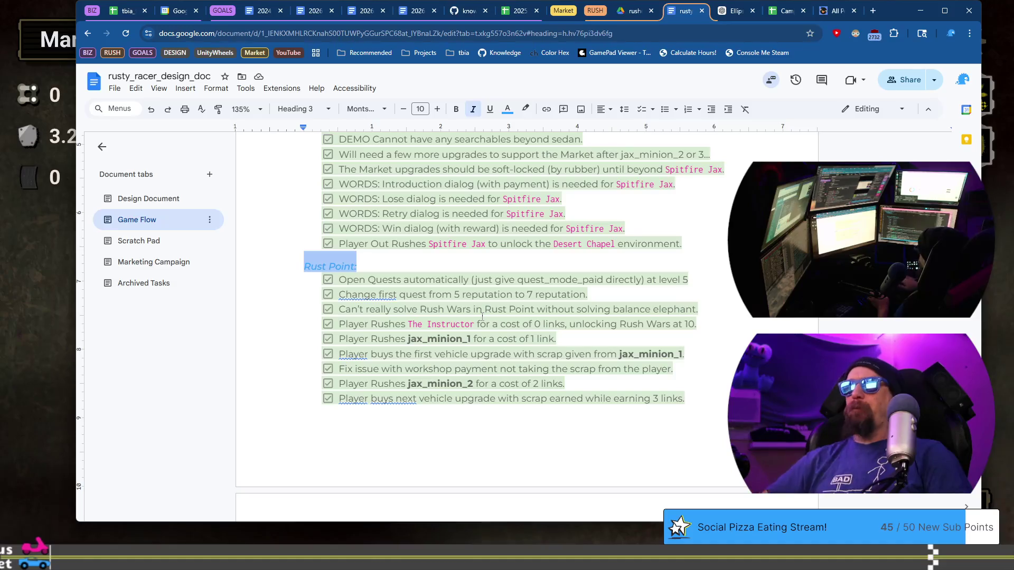
key(BackSpace)
key(BackSpace)
Check the merged checklist, then bring the game with the 6 Chain Links challenge to the front
scroll(483, 317, down, 5)
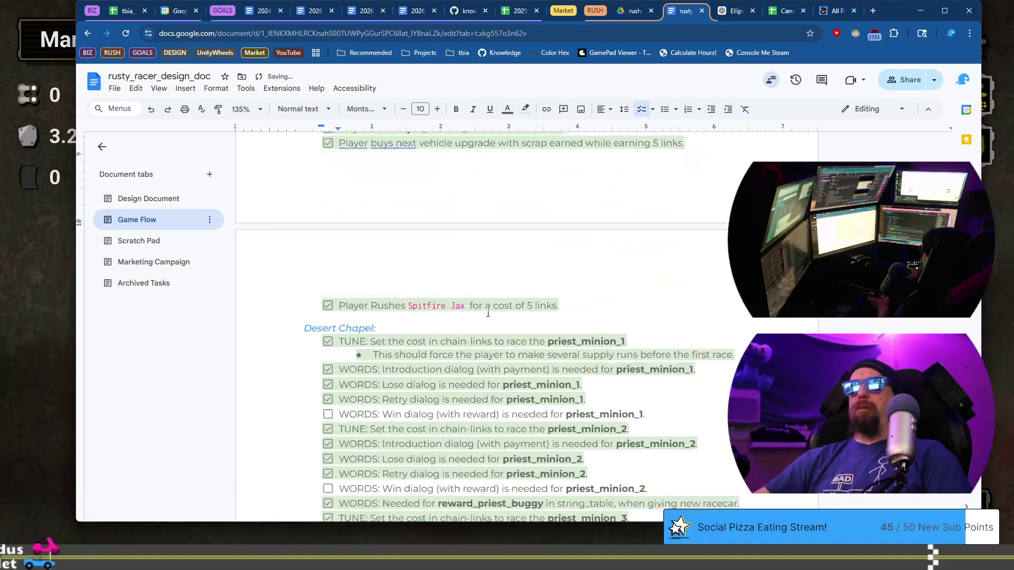
scroll(415, 332, up, 3)
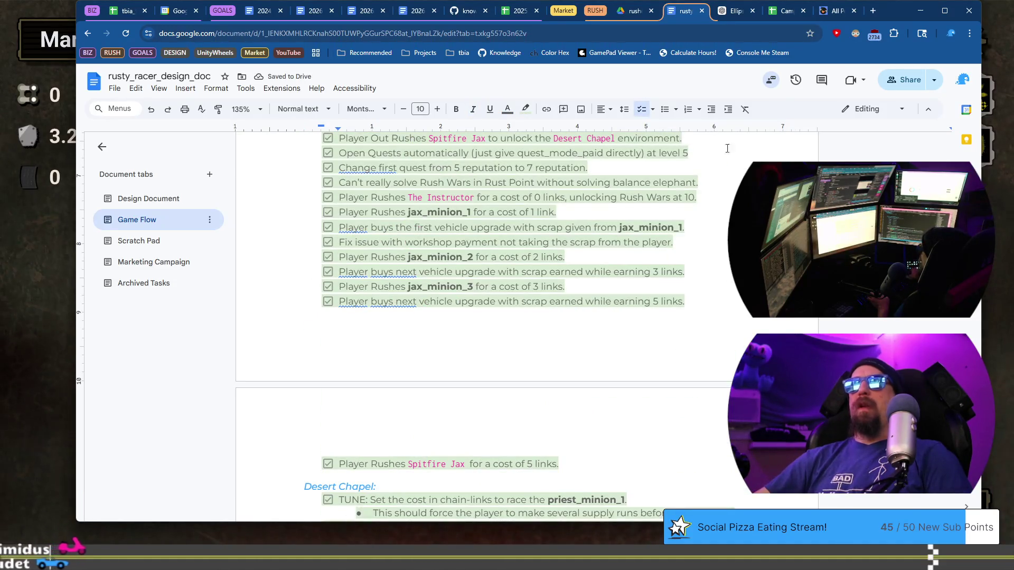
mouse_move(891, 14)
mouse_down()
mouse_move(758, 77)
mouse_move(898, 22)
mouse_up()
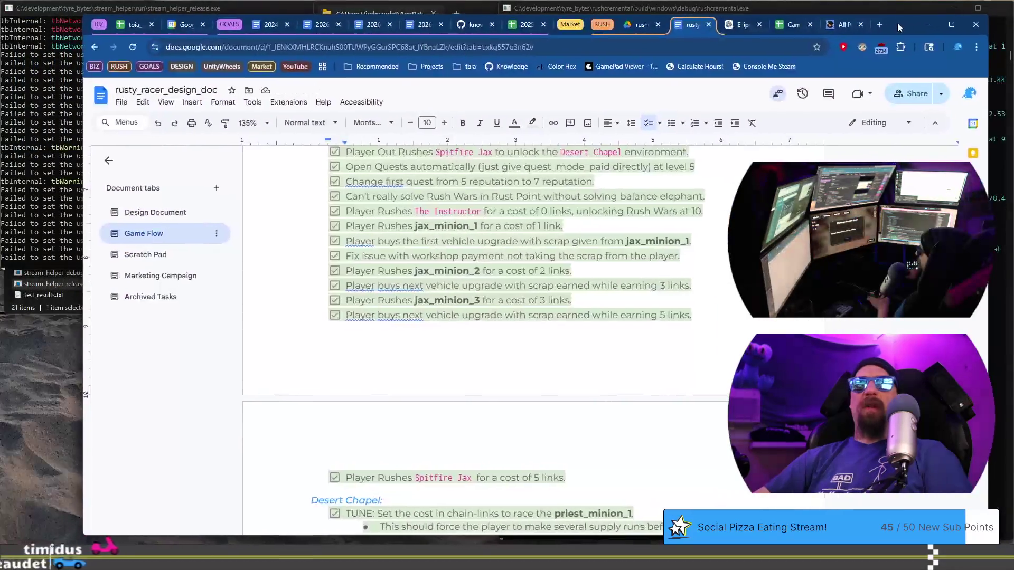
scroll(684, 297, down, 5)
scroll(684, 297, down, 5)
scroll(690, 298, up, 4)
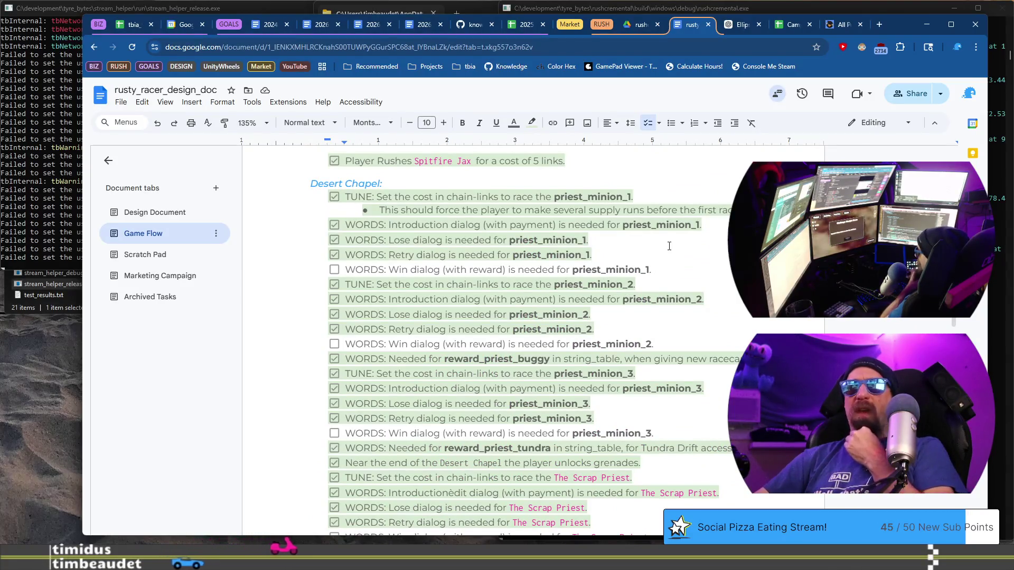
key(alt+Tab)
key(grave)
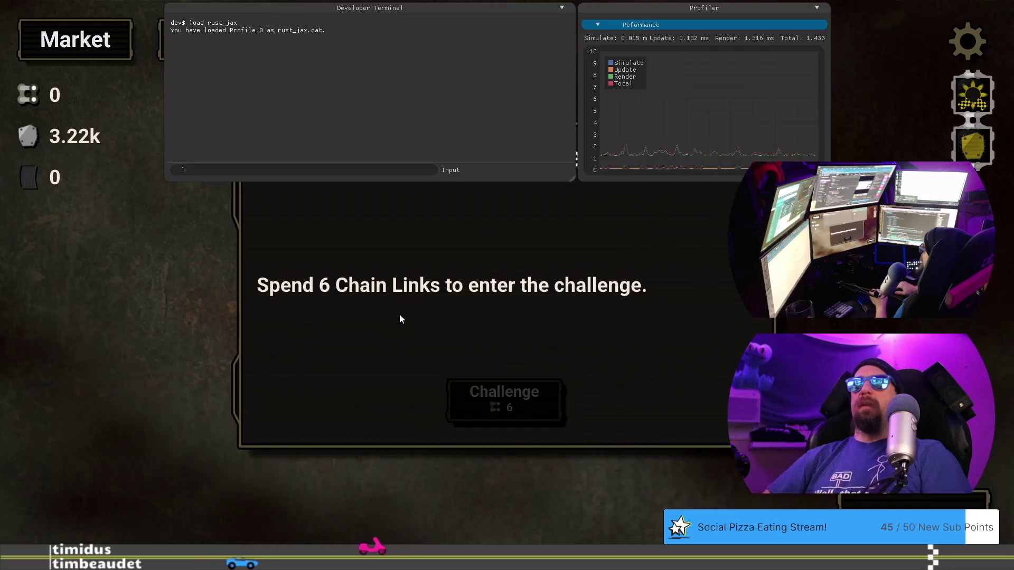
Load the desert_pm1 profile from the developer terminal and close the terminal
text(oad desert_p)
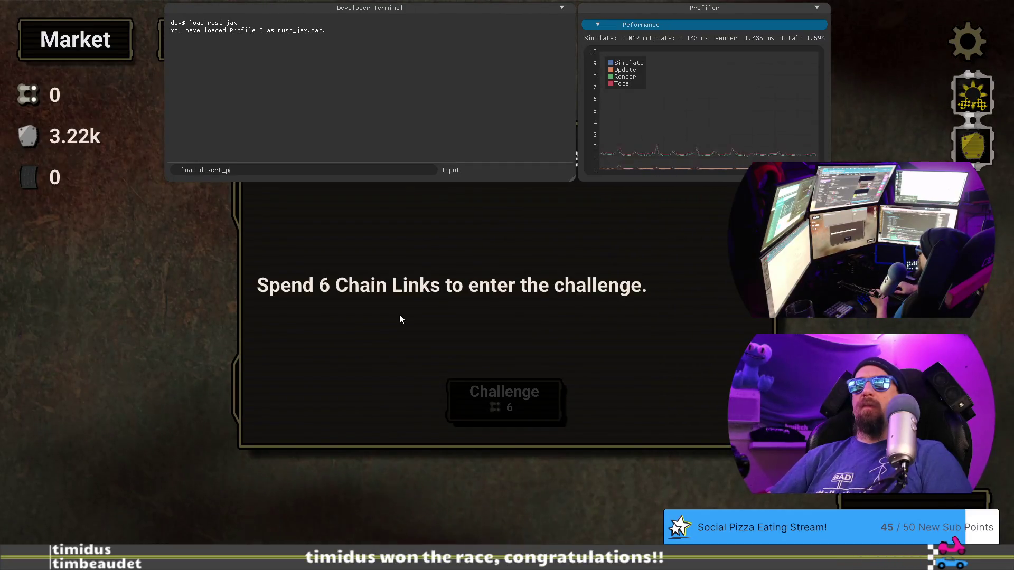
text(m1)
key(Return)
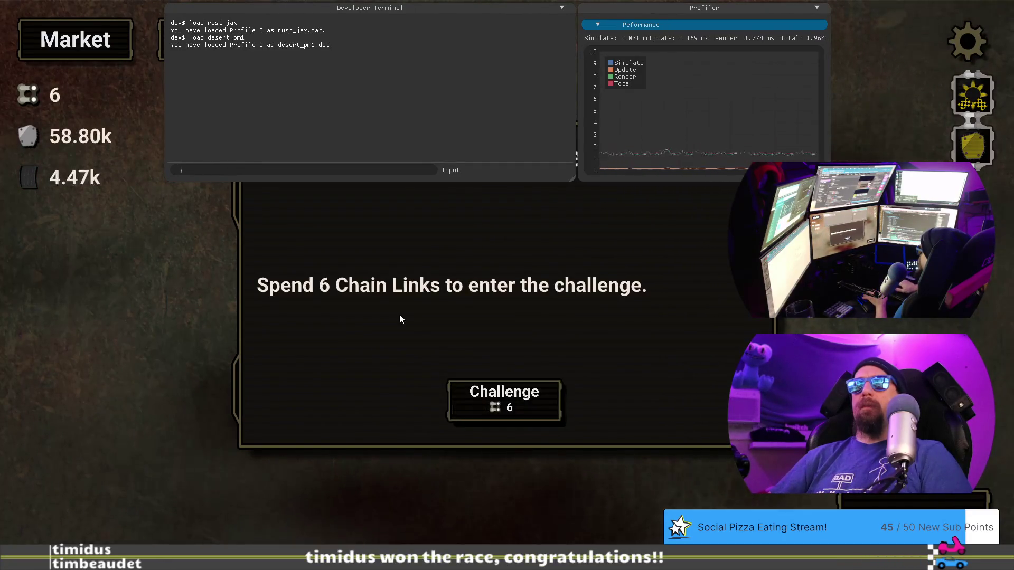
key(grave)
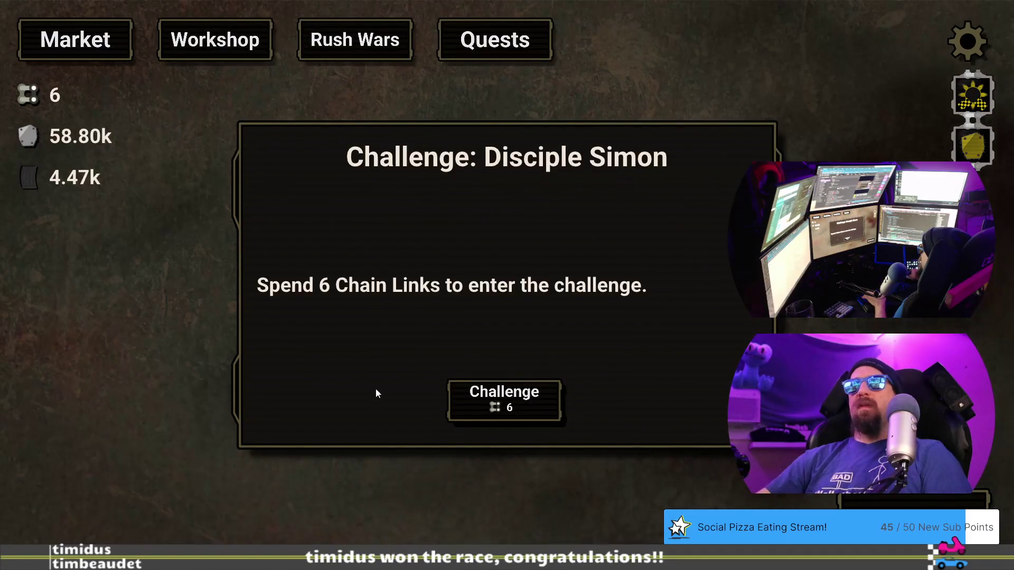
Spend 6 Chain Links on the Disciple Simon challenge and read the Scrap Priest's opening lines
click(480, 395)
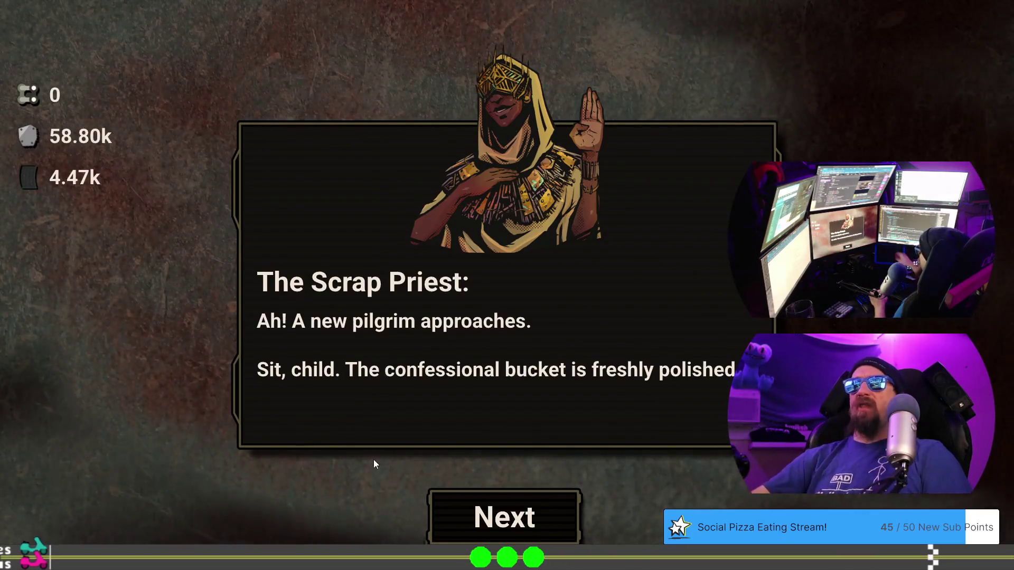
click(466, 520)
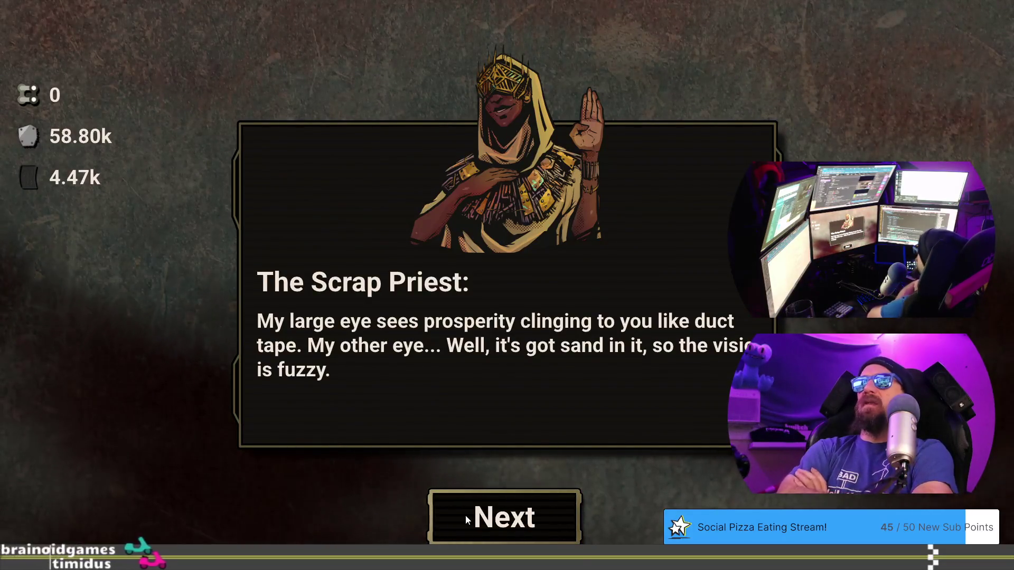
click(465, 515)
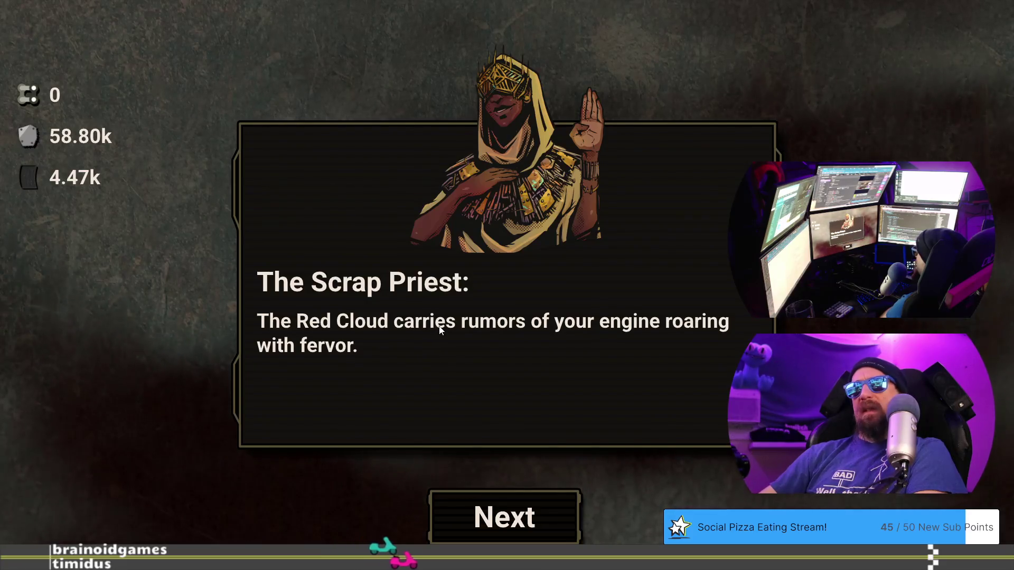
key(alt+Tab)
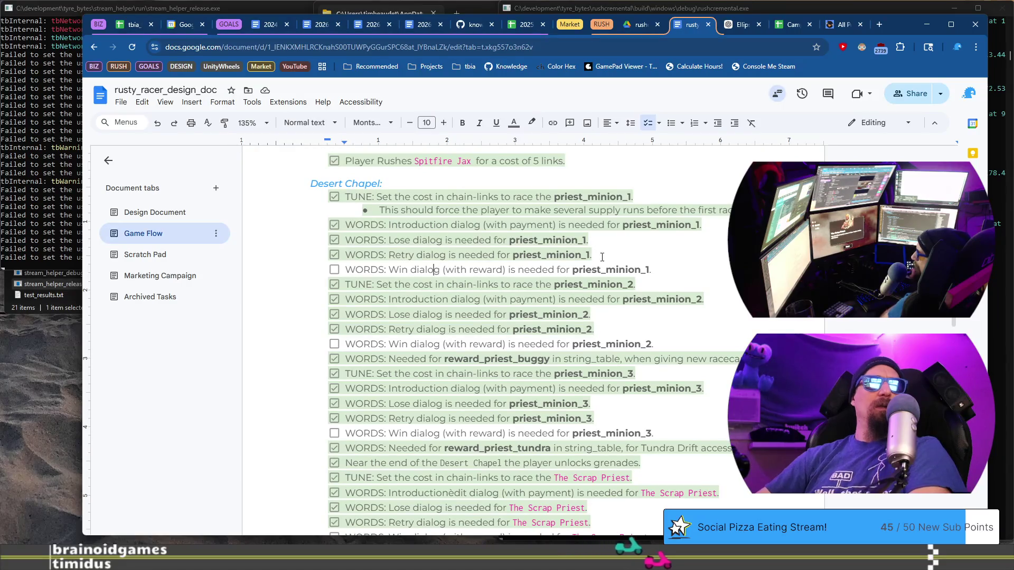
Add a checklist item proposing priest_minion_1's intro read "The Red Cloud carried", with 'carried' bolded
key(Return)
key(Up)
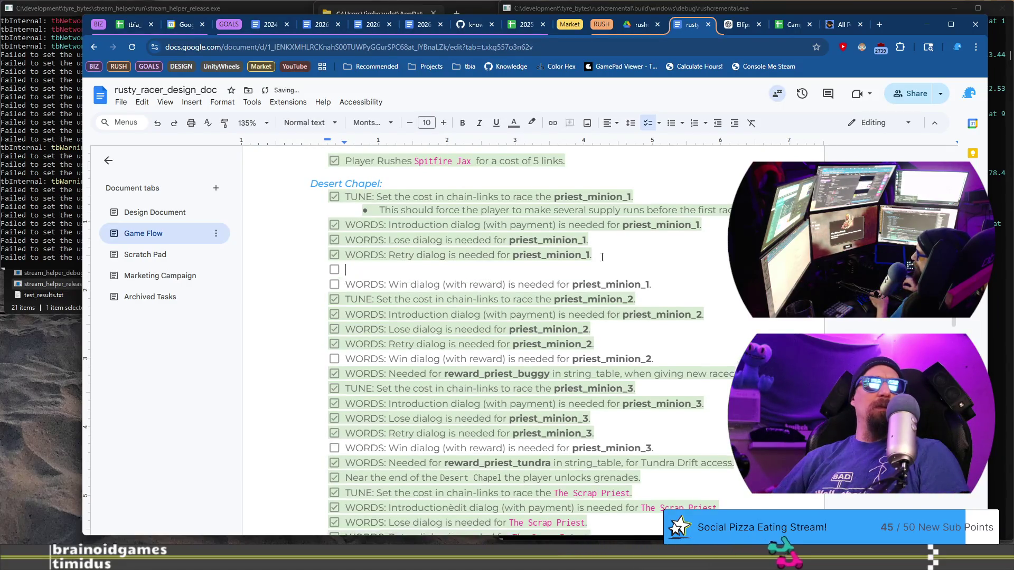
text(WORDS: priest)
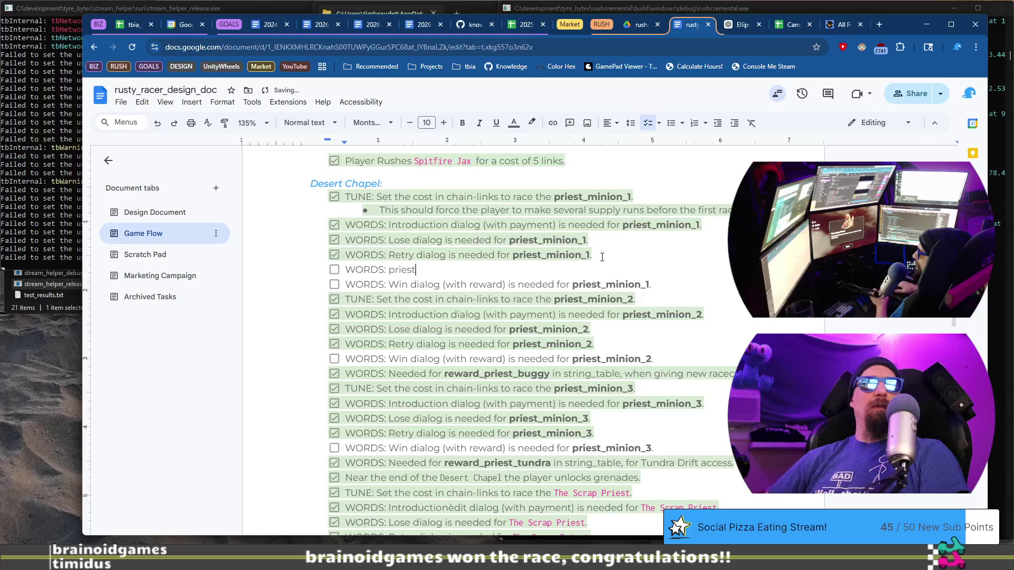
text(_minion_1: Intro,)
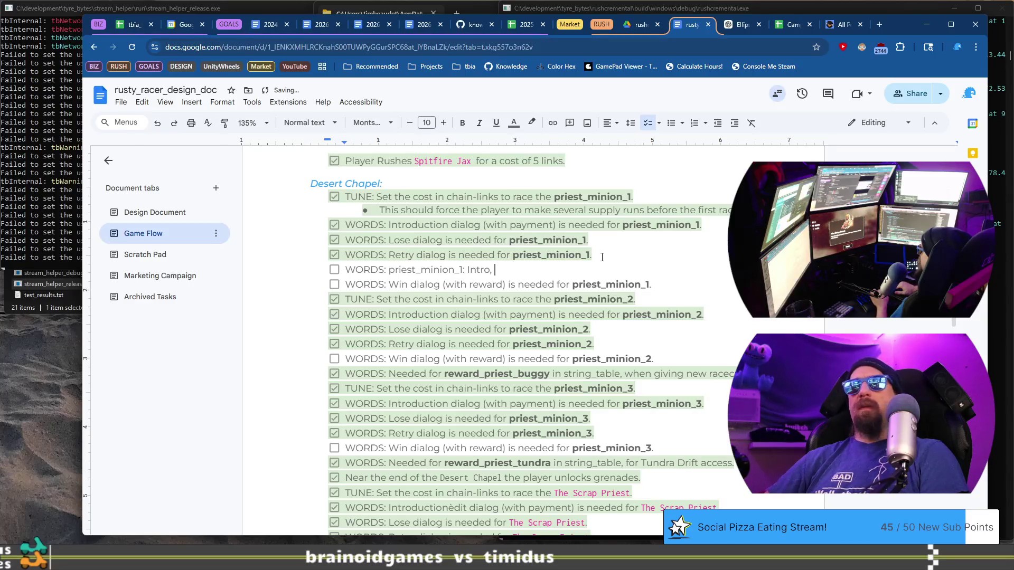
text(")
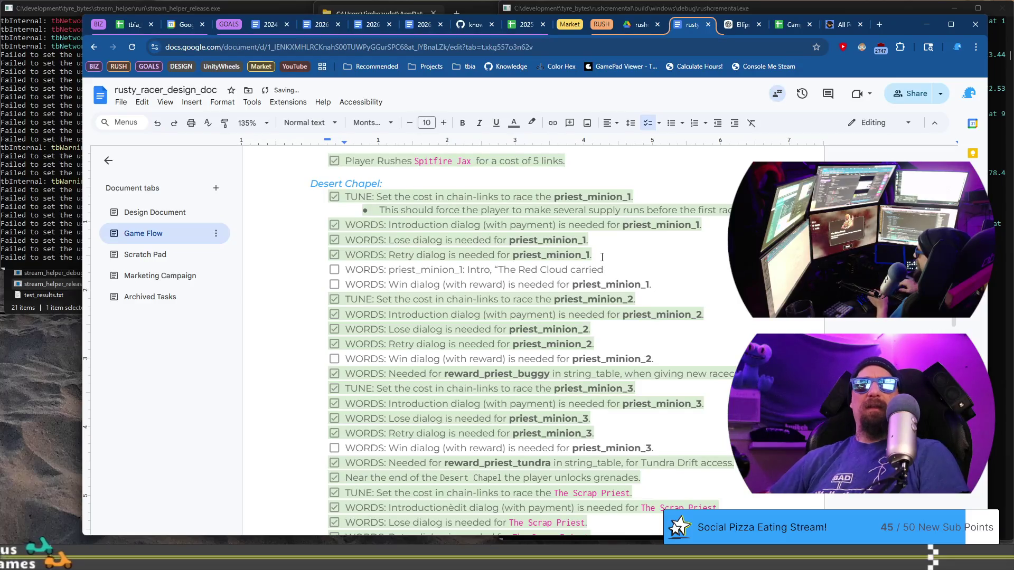
key(ctrl+shift+Left)
key(ctrl+b)
key(End)
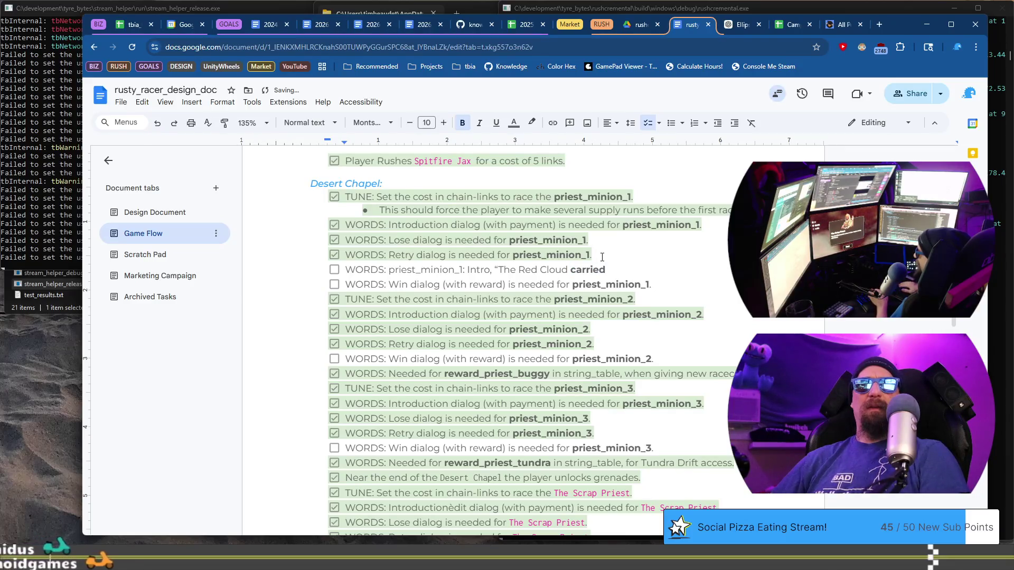
key(ctrl+b)
text(" ?)
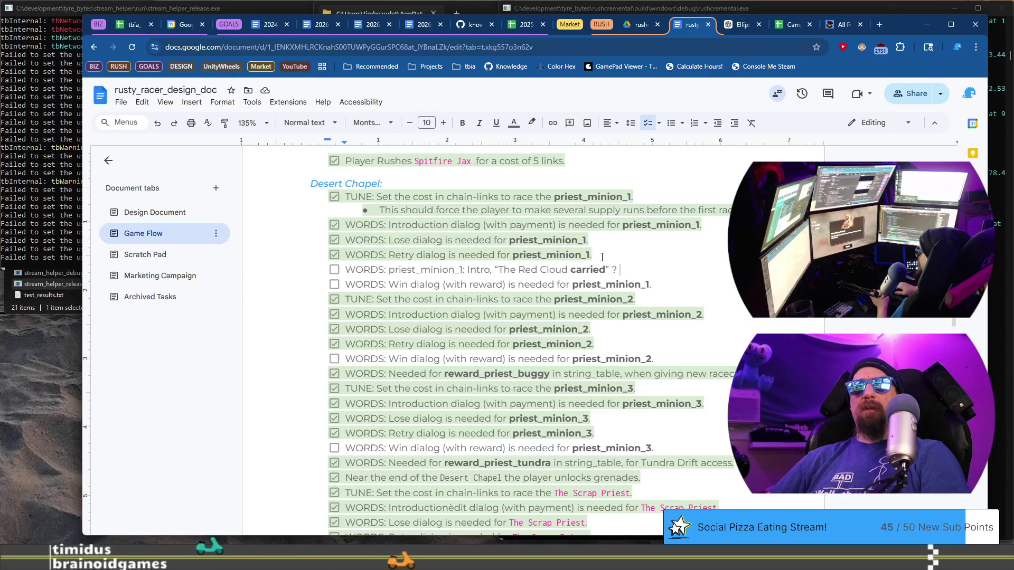
Add an indented sub-bullet under it explaining why the past tense is suggested
key(Return)
key(Tab)
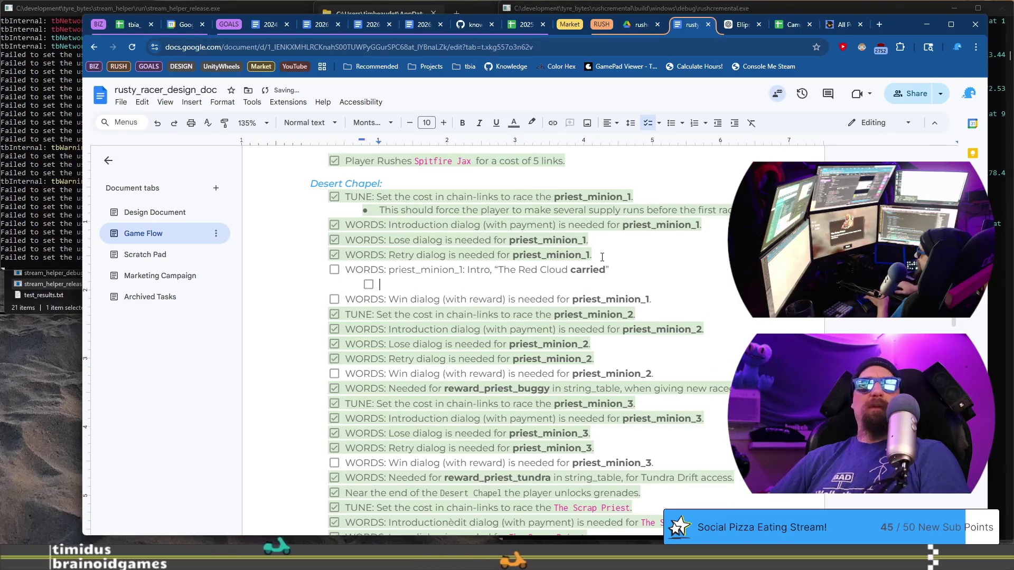
key(BackSpace)
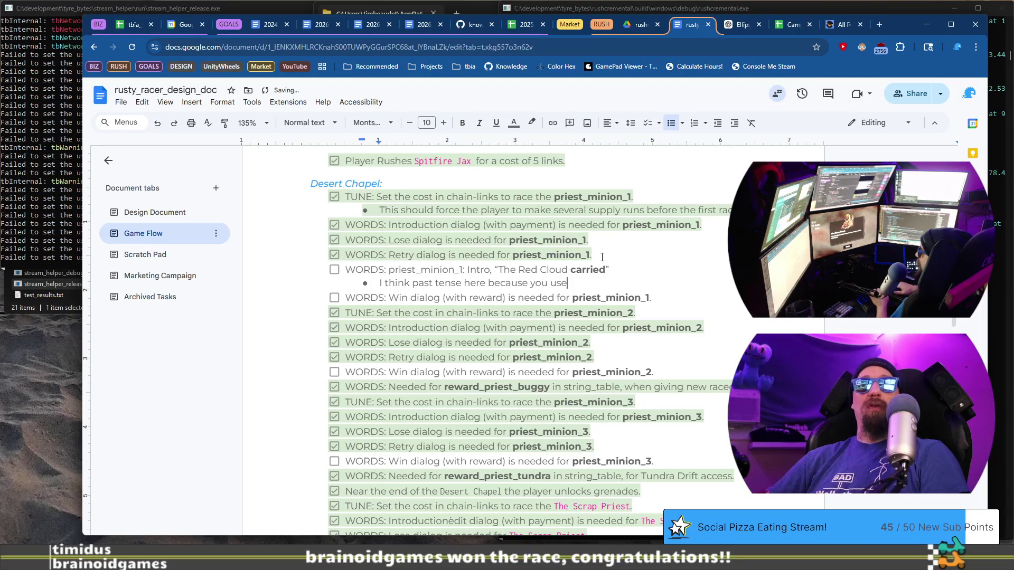
text(ust Point, I)
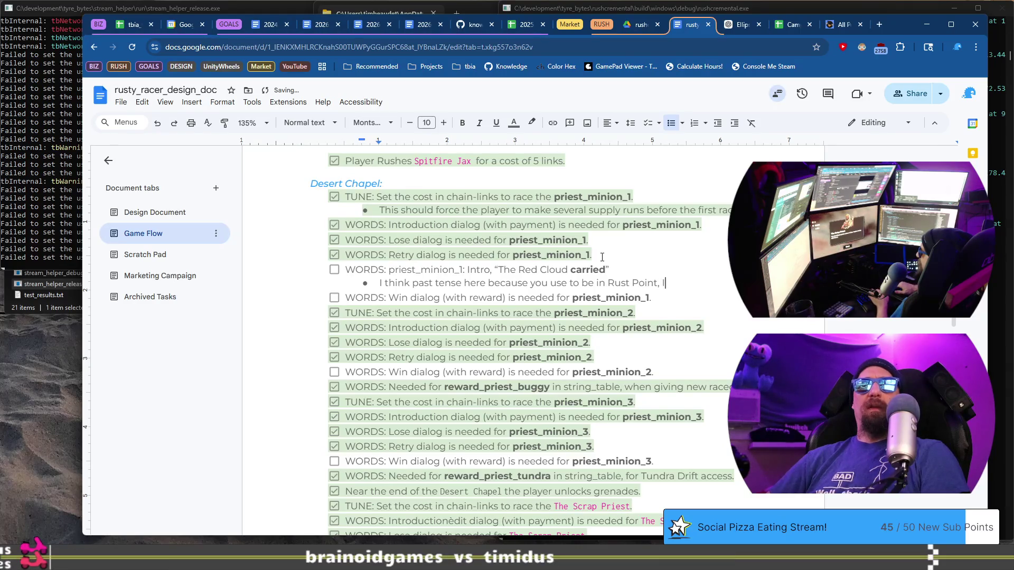
key(Return)
text(M)
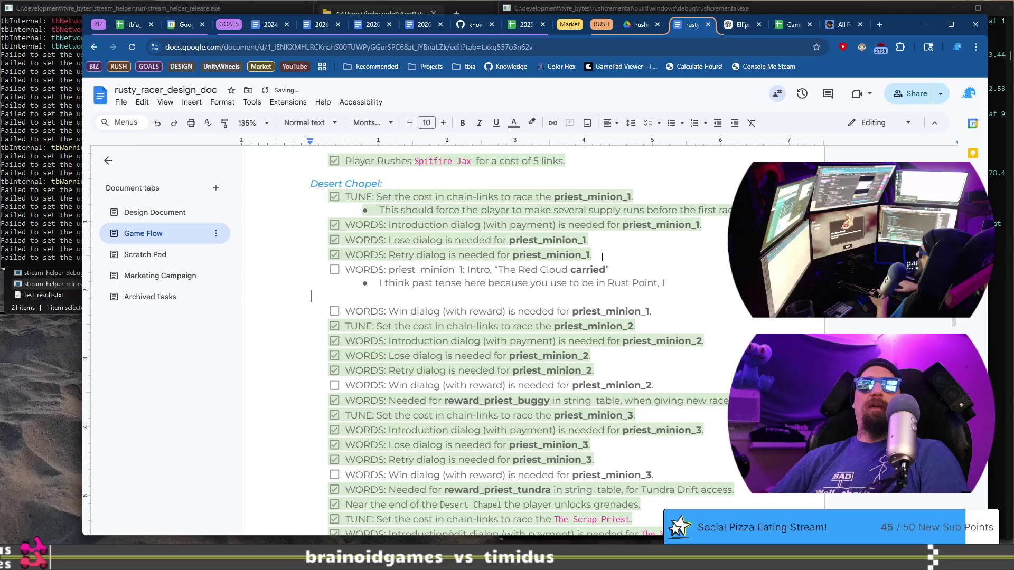
key(BackSpace)
text('m assuming t)
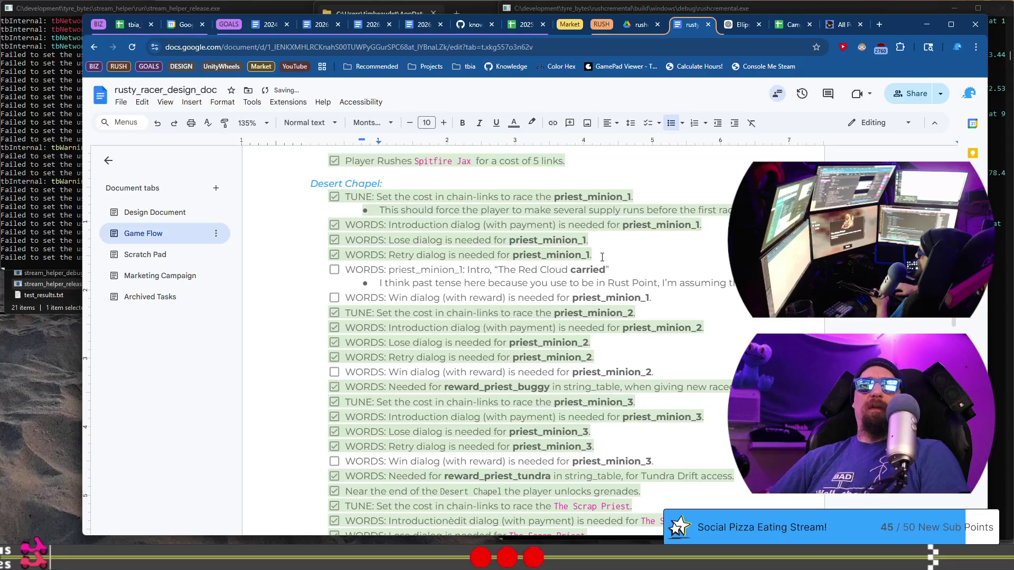
text(is the)
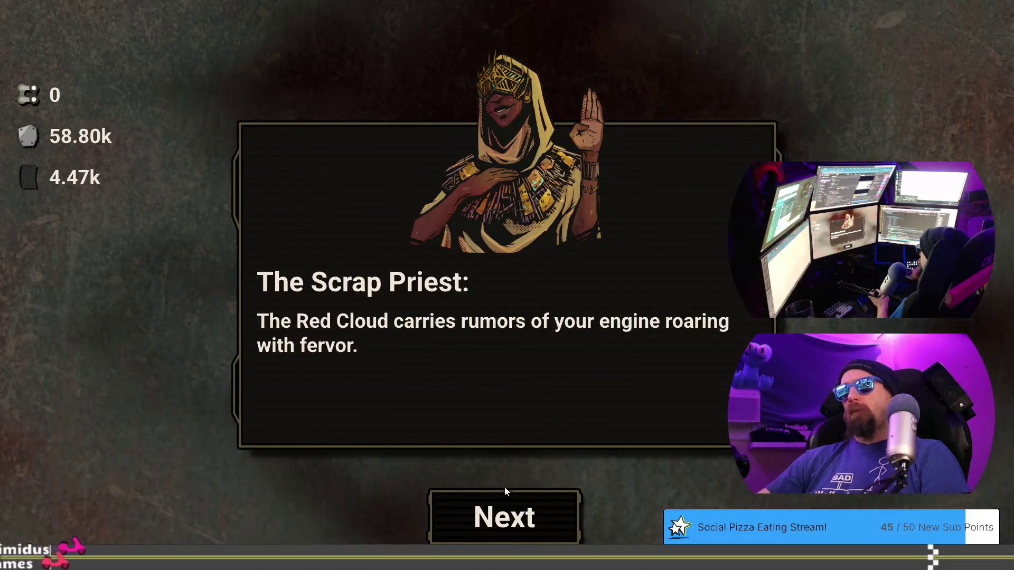
Advance the Scrap Priest's dialog to 'Gather enough links, and the Scraps will recognize you', then return to the doc
click(505, 493)
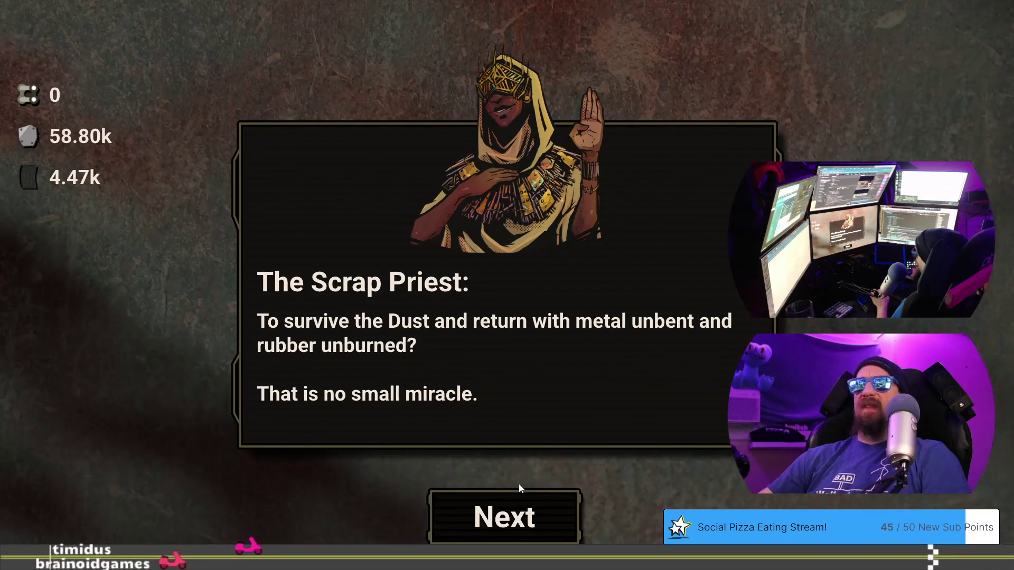
click(514, 509)
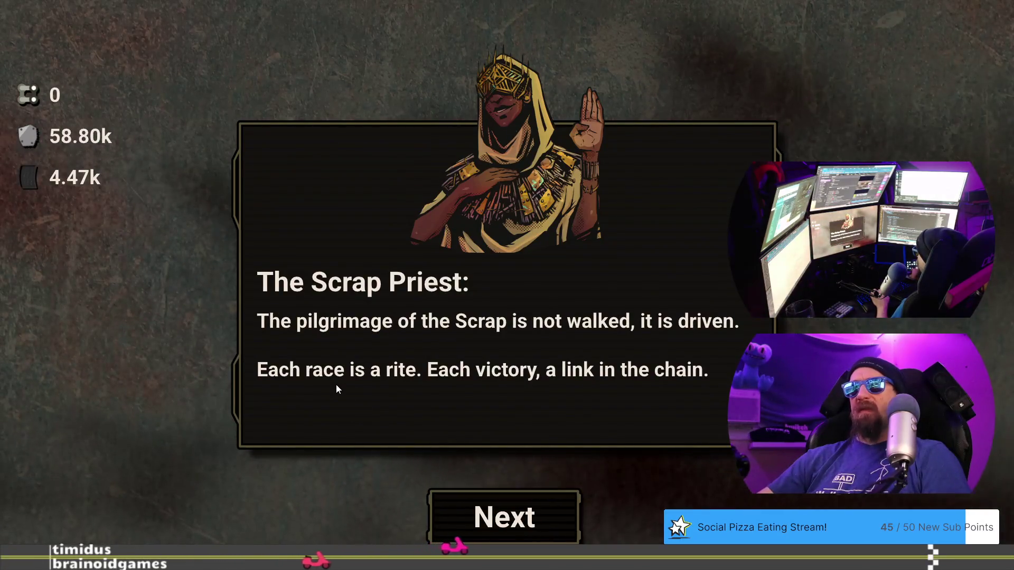
click(527, 514)
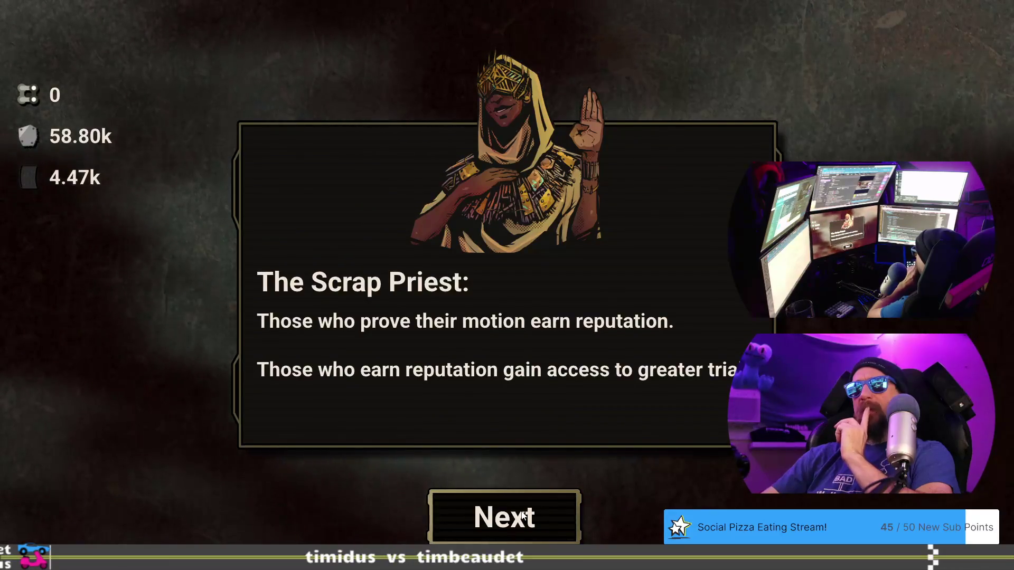
click(512, 511)
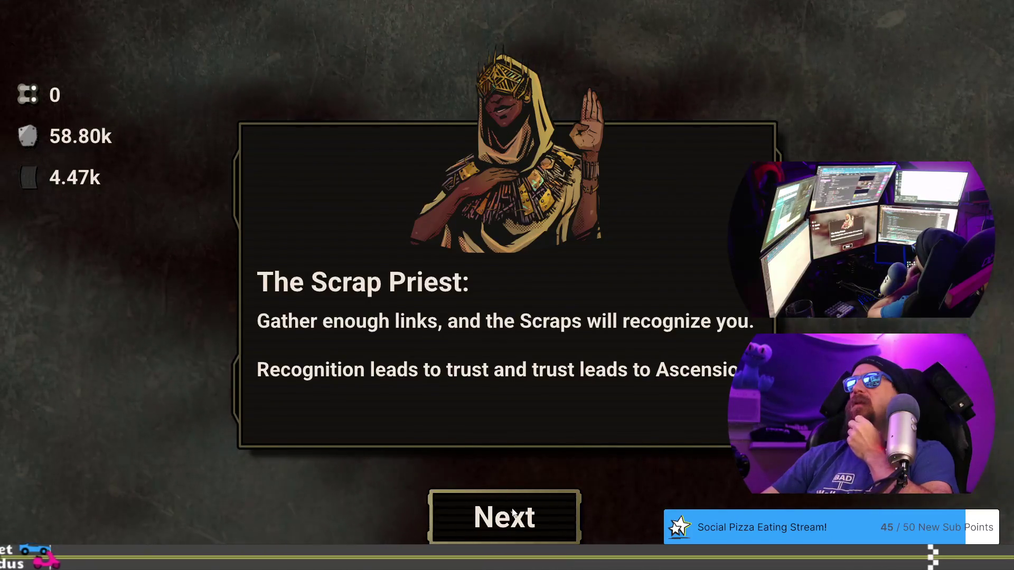
key(alt+Tab)
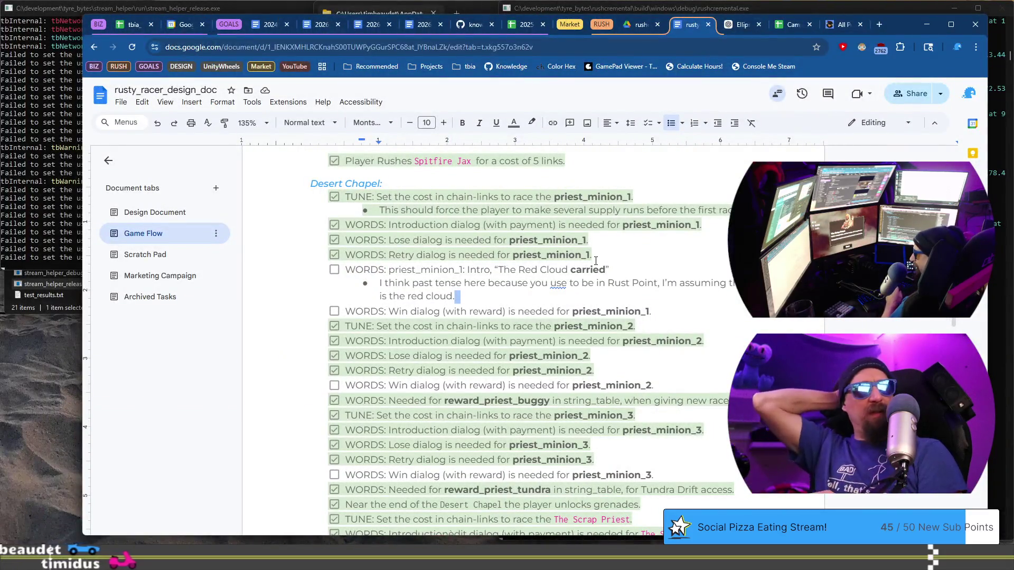
Add a sub-bullet: 'The bit about Reputation to Chain feels late, Jax may wish to introduce this concept earlier in the game.'
key(Return)
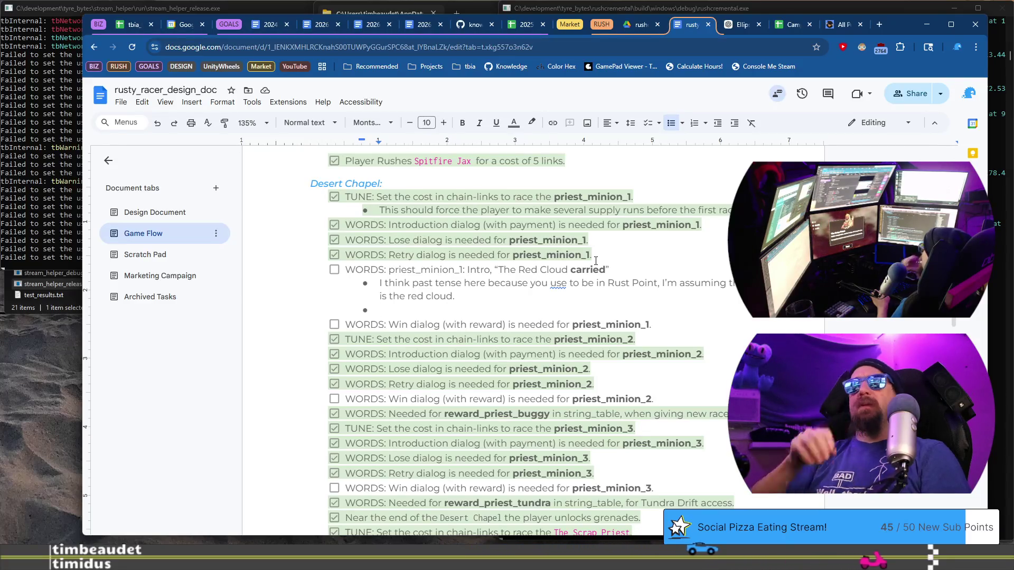
text(The bit about Reputation toe C)
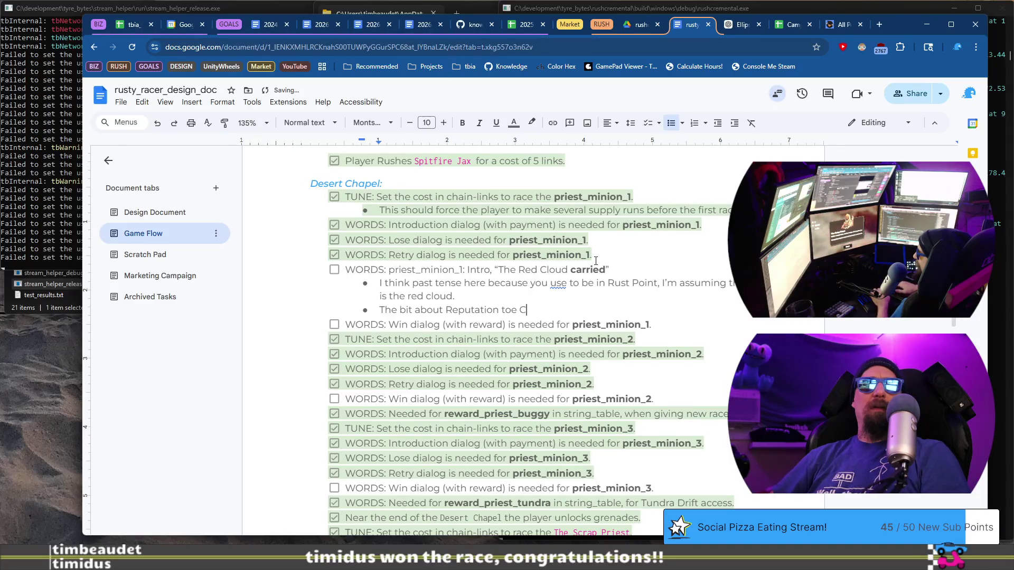
key(BackSpace)
key(BackSpace)
key(BackSpace)
text( Chain, )
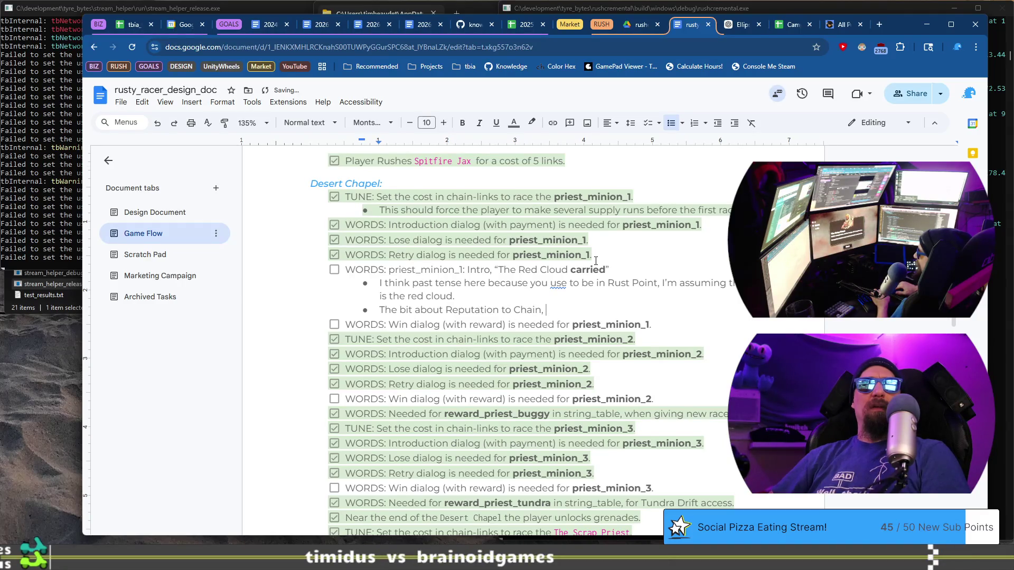
text(feels li)
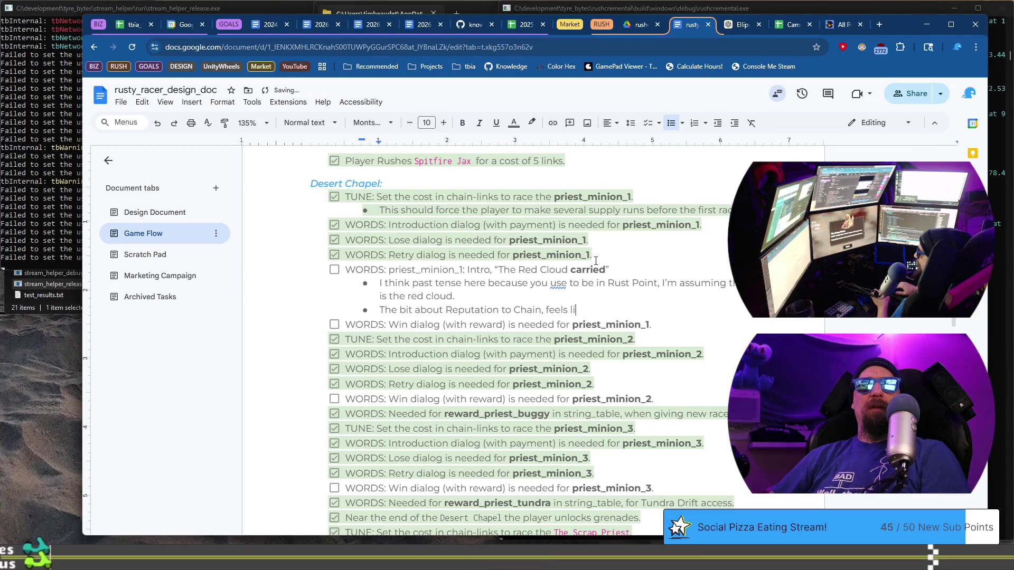
key(BackSpace)
text(at)
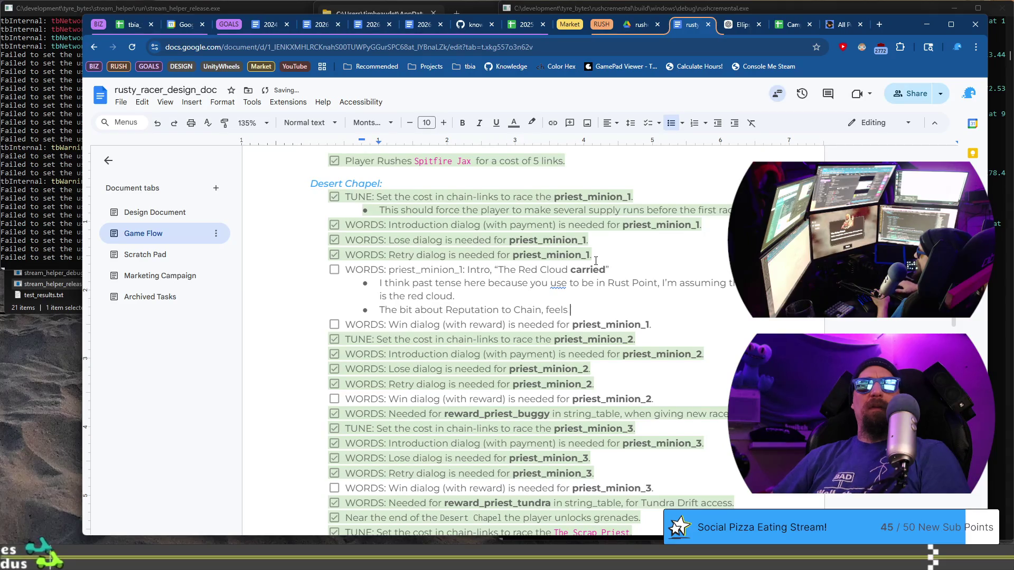
text(e)
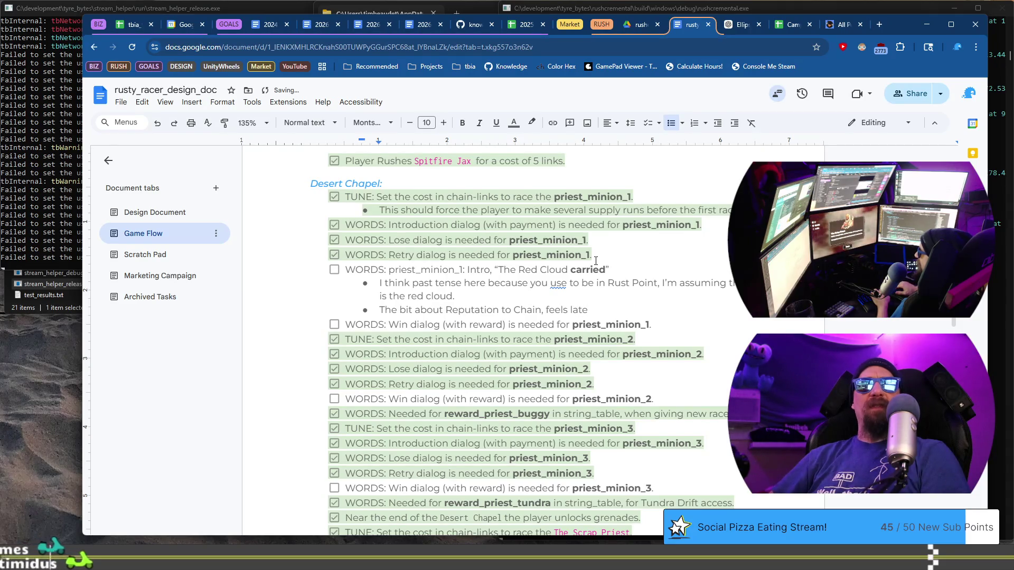
text(, should)
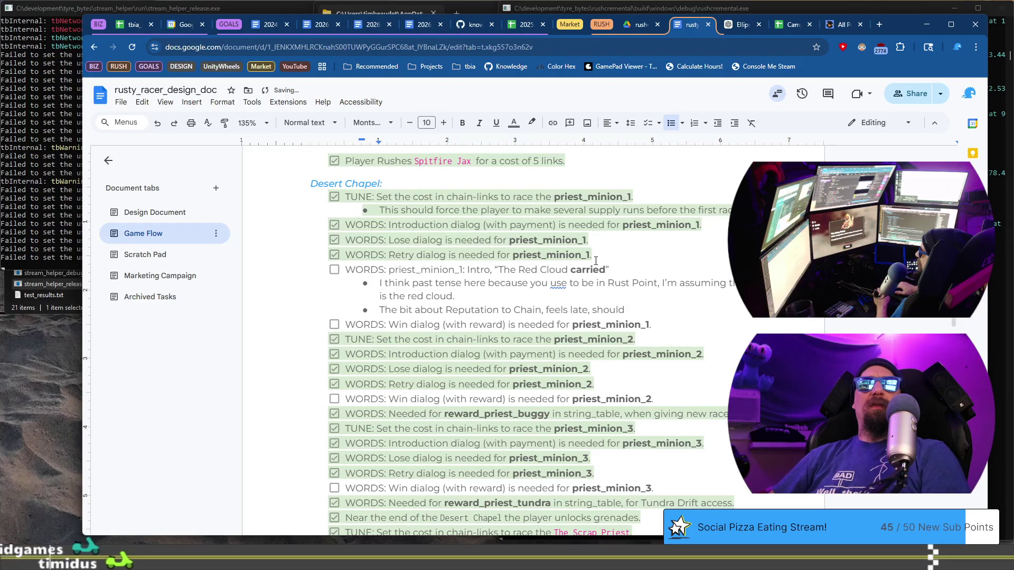
key(BackSpace)
key(BackSpace)
key(BackSpace)
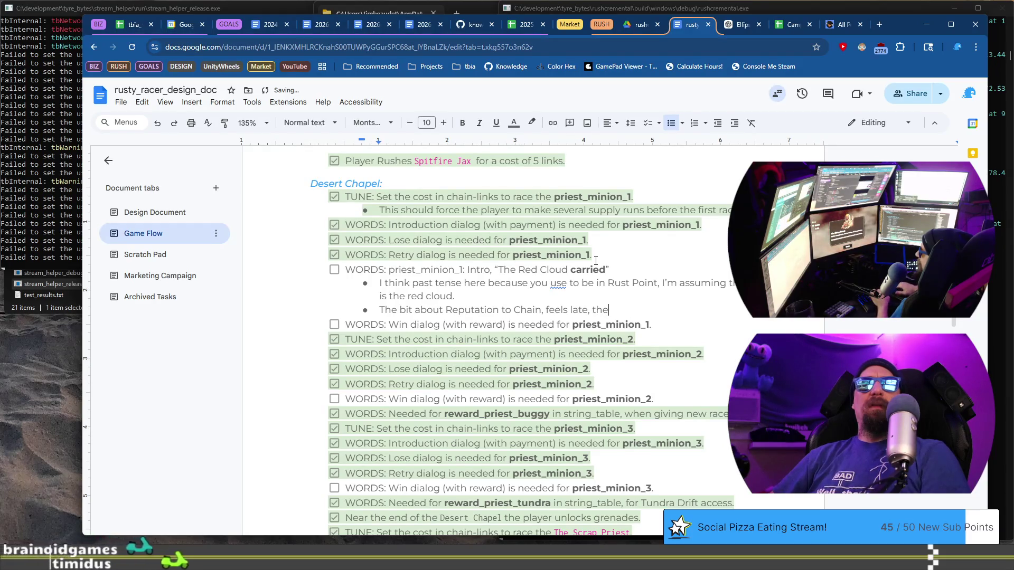
text(Jax m)
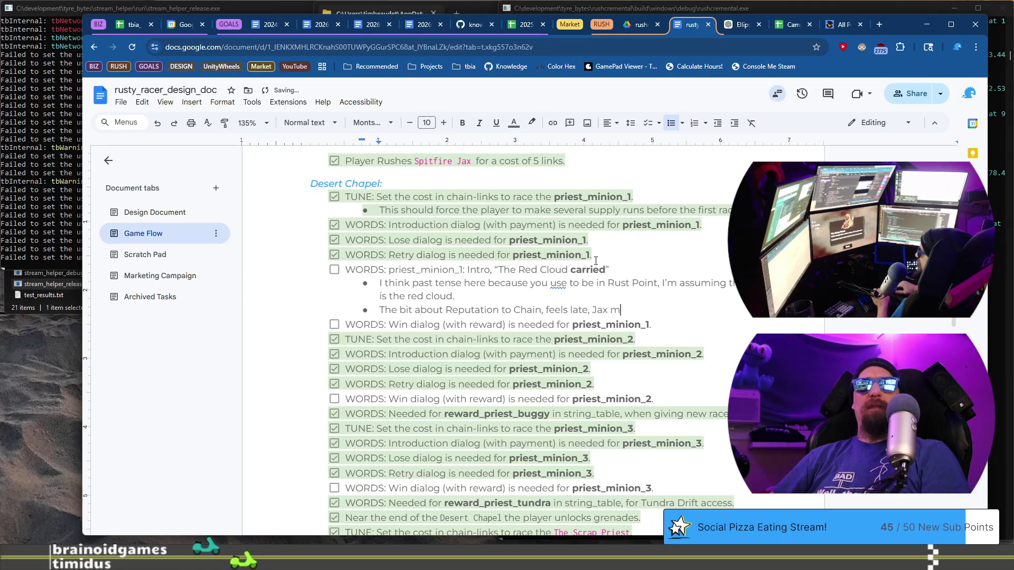
text(ay wish to )
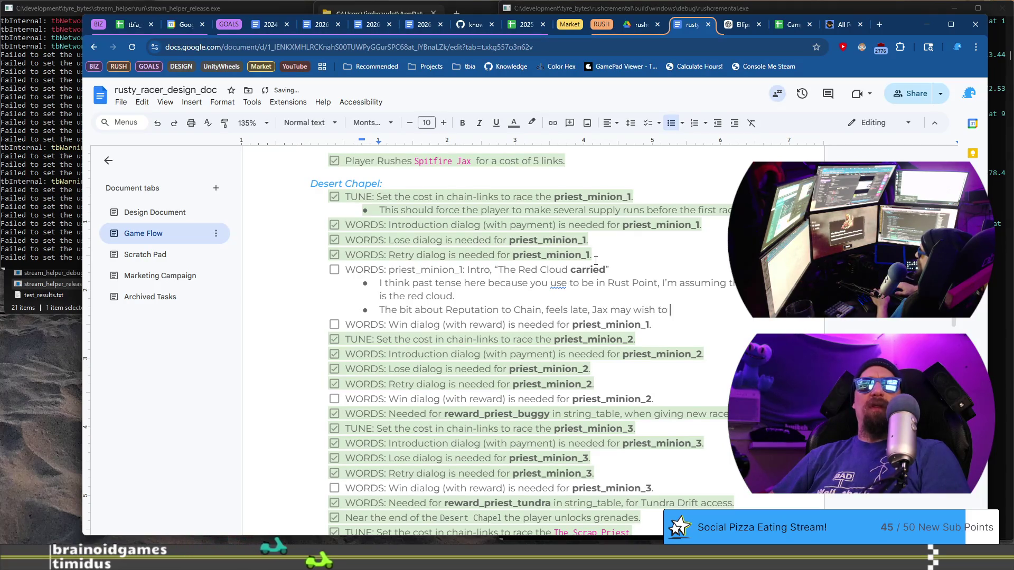
text(introduce)
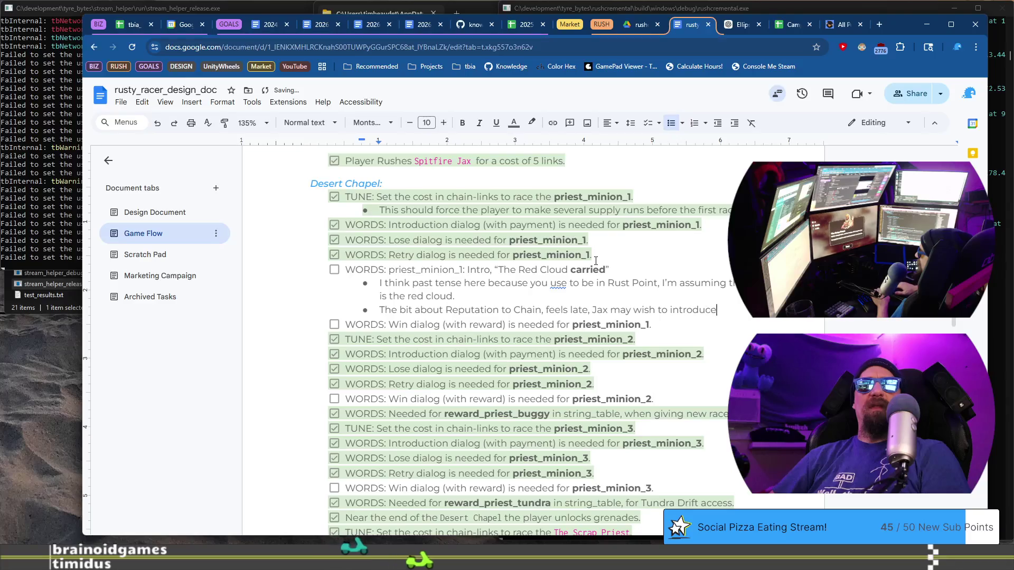
text( thisconcept)
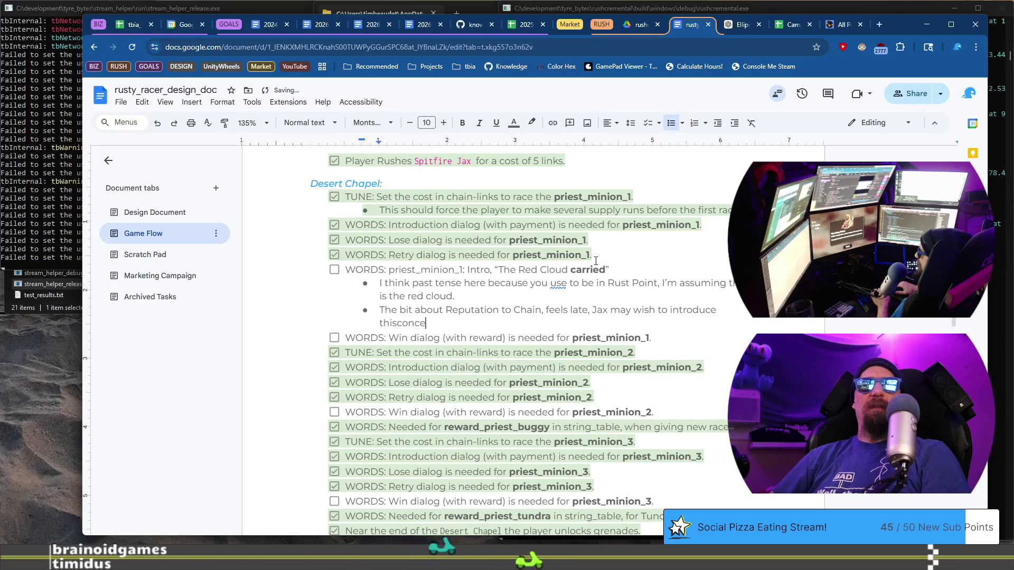
key(Left)
key(Left)
key(Left)
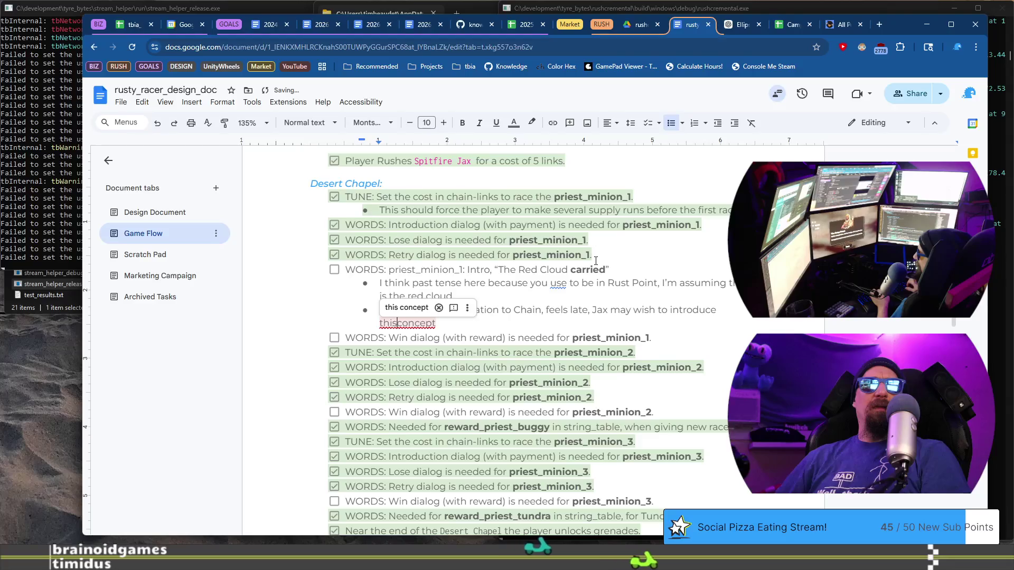
key(End)
text(earlier )
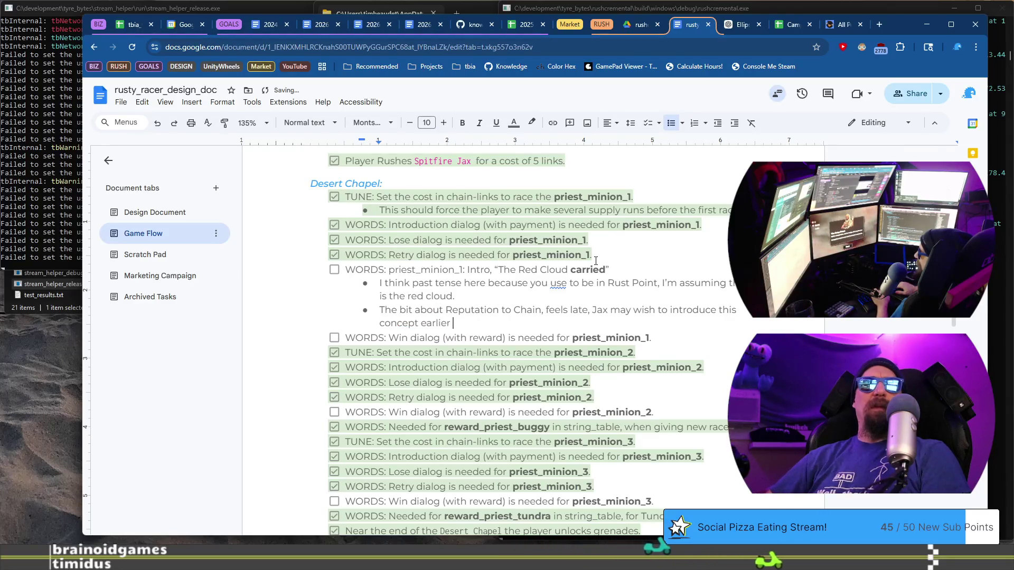
text(in the game. The player probably kn)
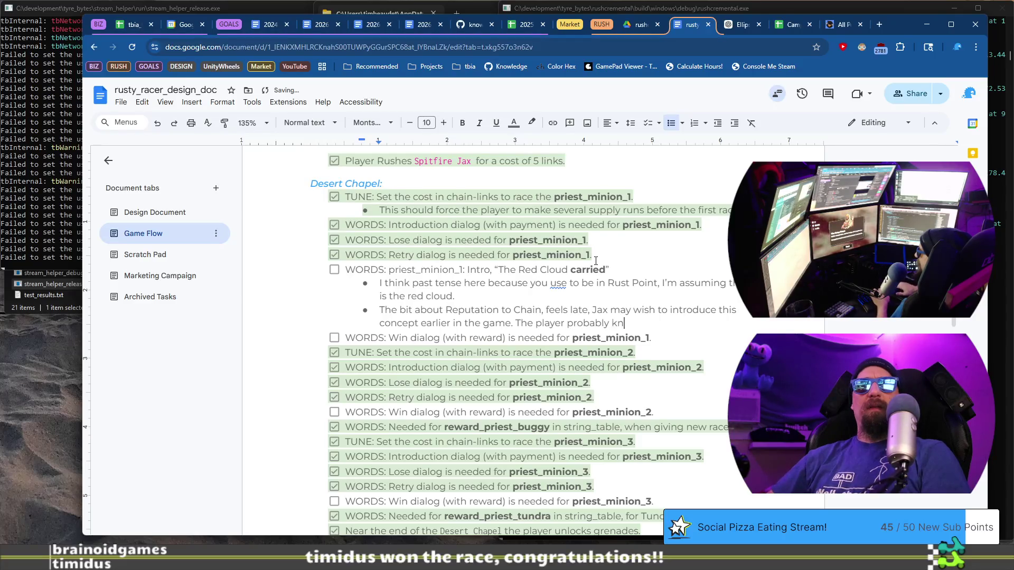
Continue the note comparing it to the Scraps' line 'will recognize you as I foresee'
text(ows Reputation is)
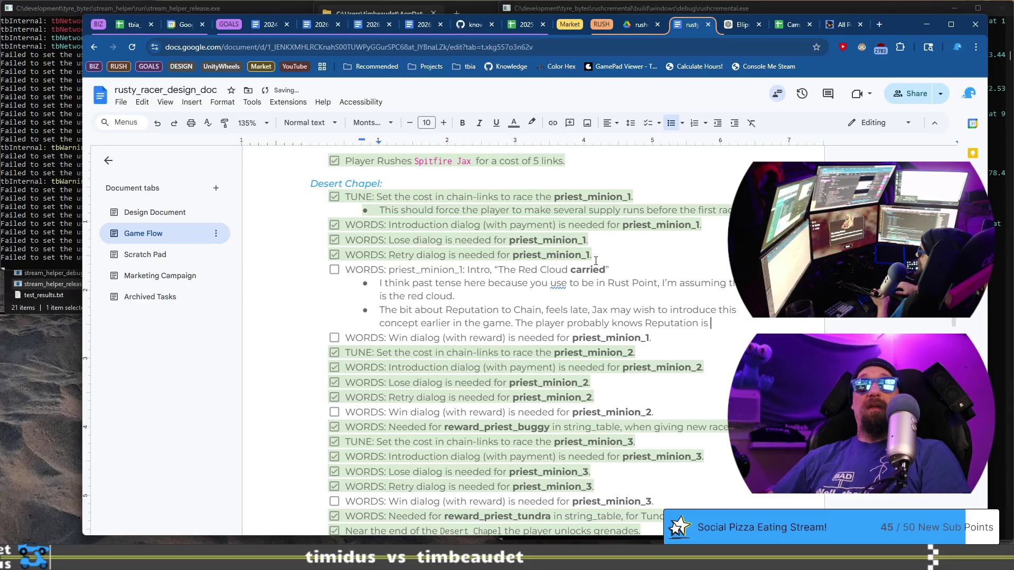
key(BackSpace)
text(gains C)
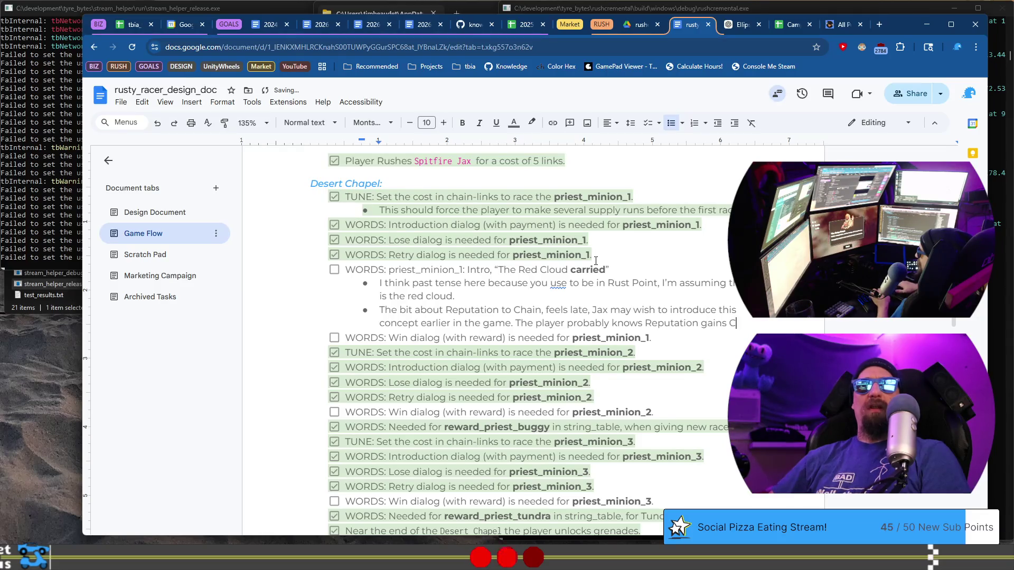
text(hain)
text( by now.)
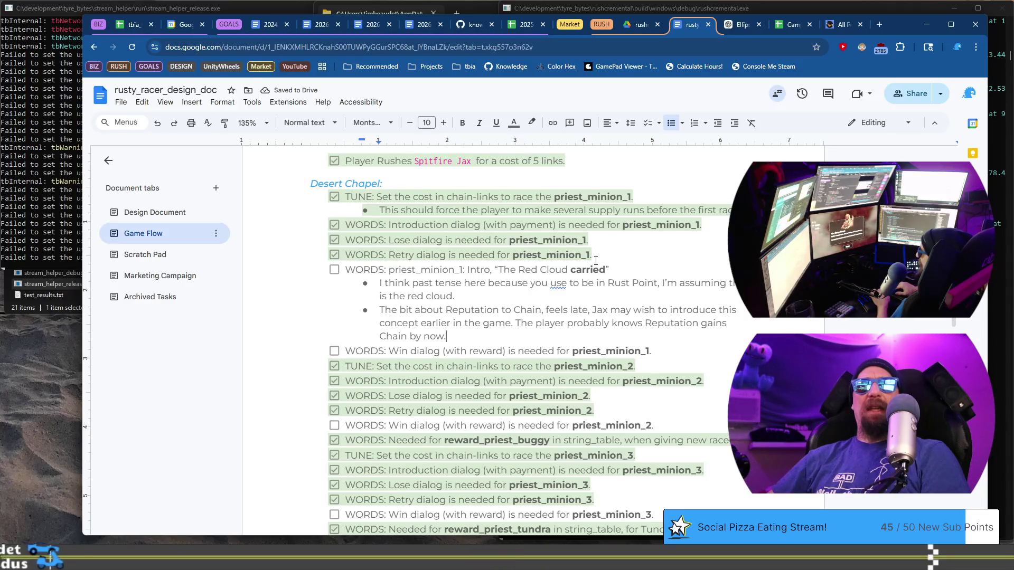
text( This)
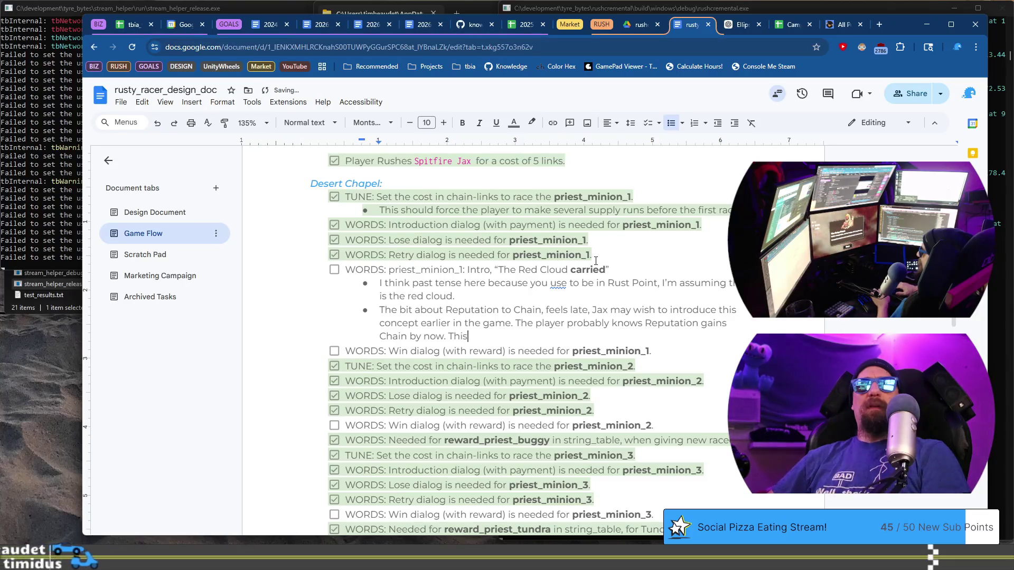
text( is )
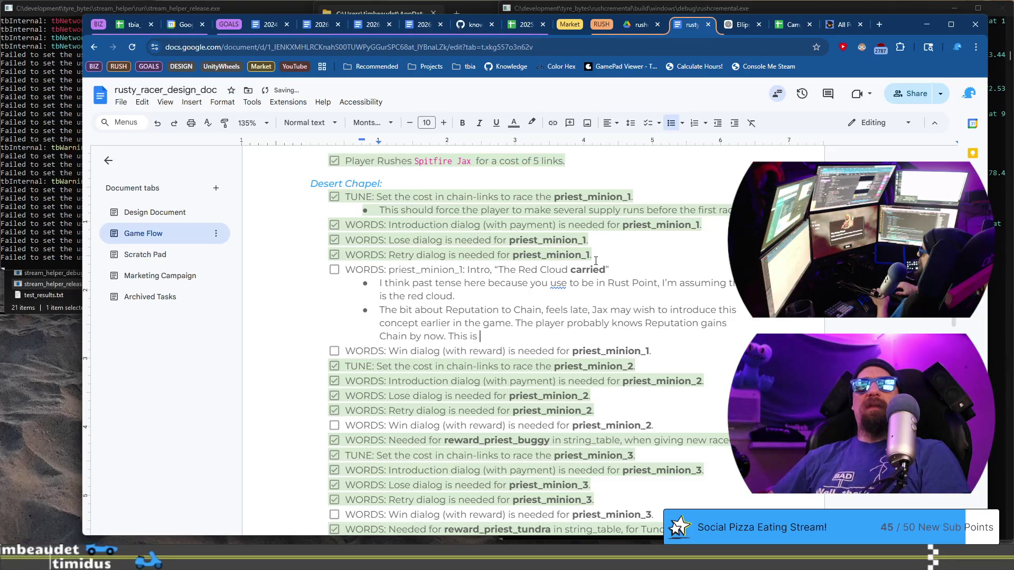
text(sort of the )
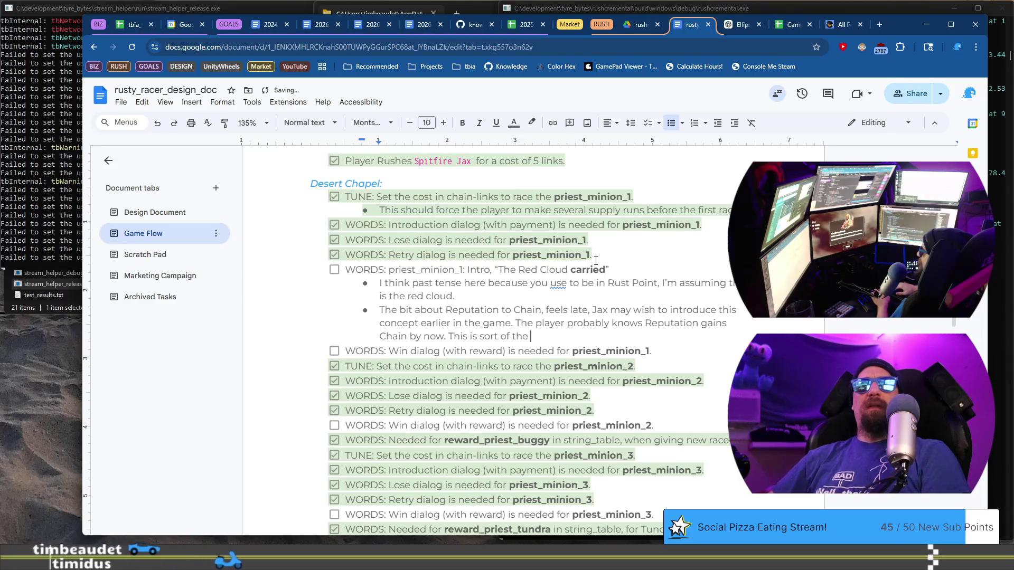
text(same with)
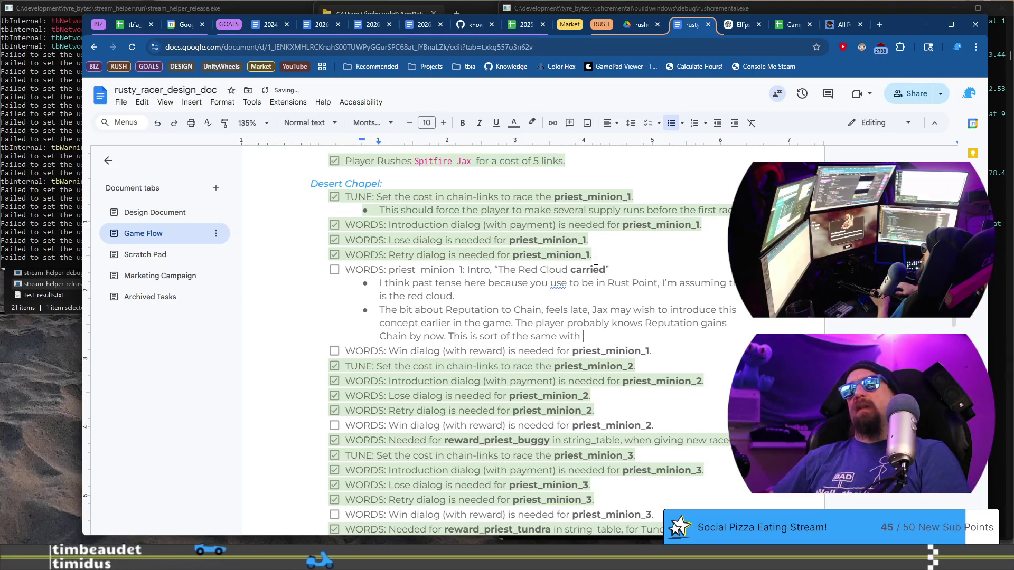
text( T)
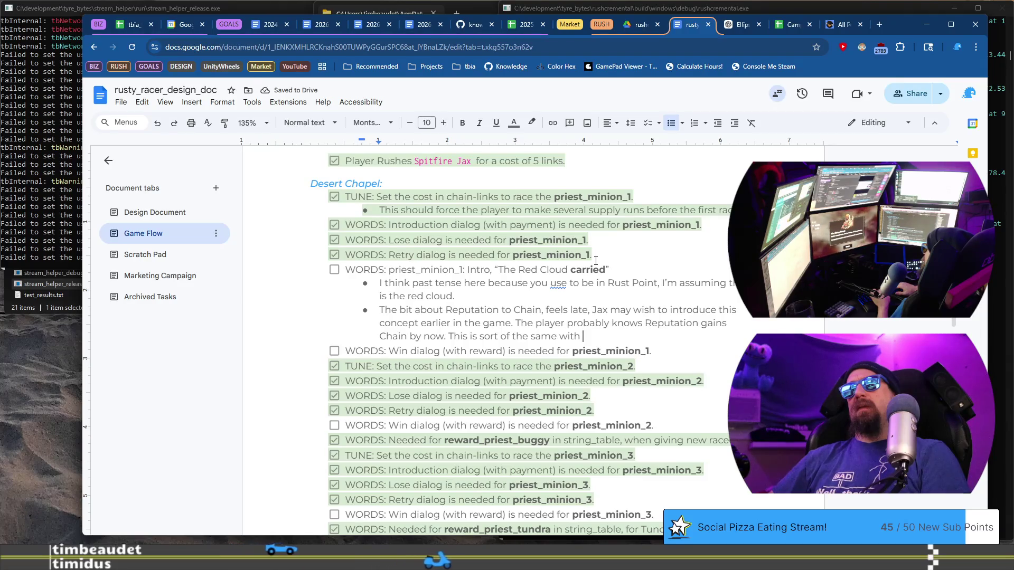
text(he Sc)
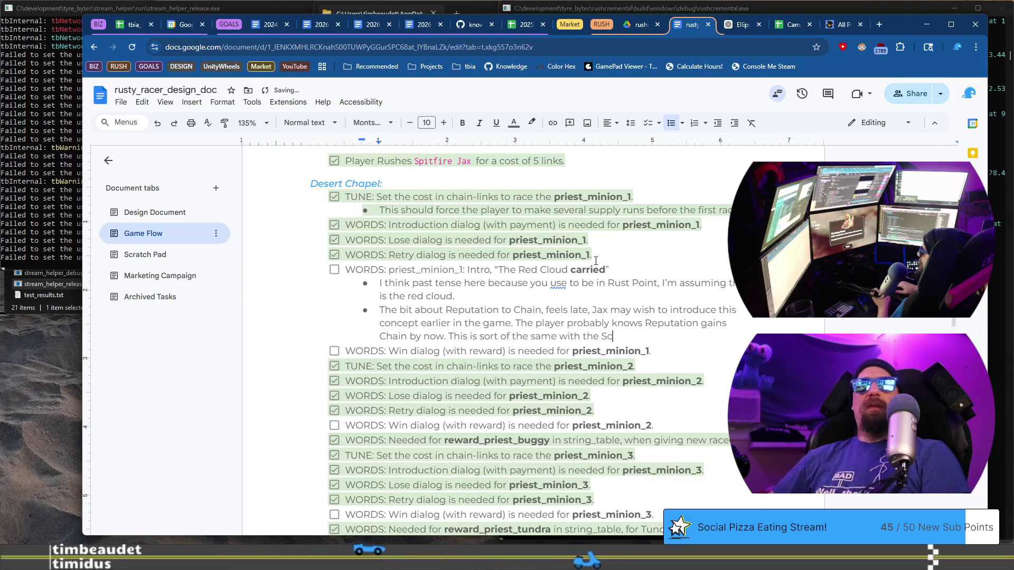
text(raps will re)
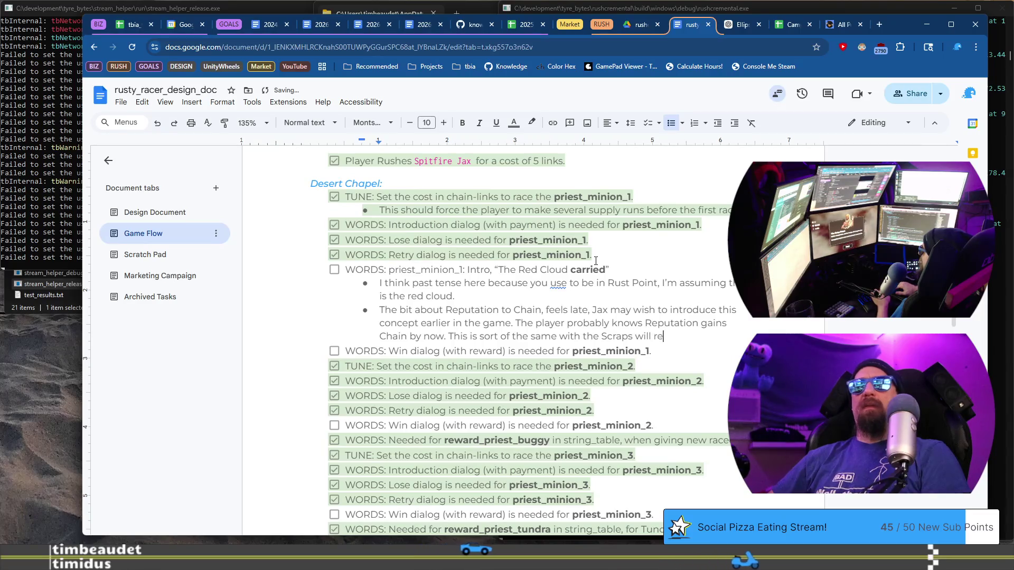
text(cog)
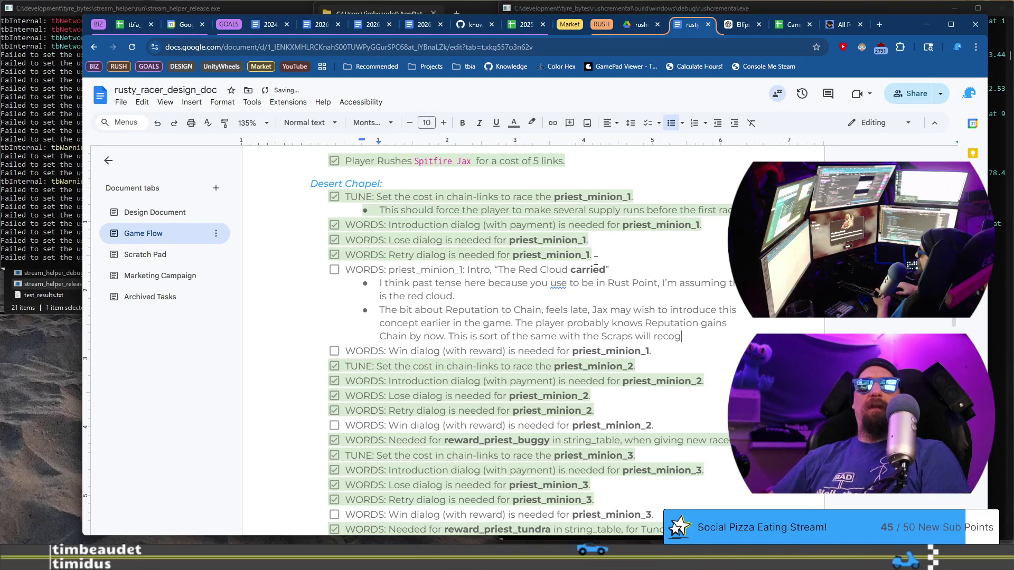
text(nize you and)
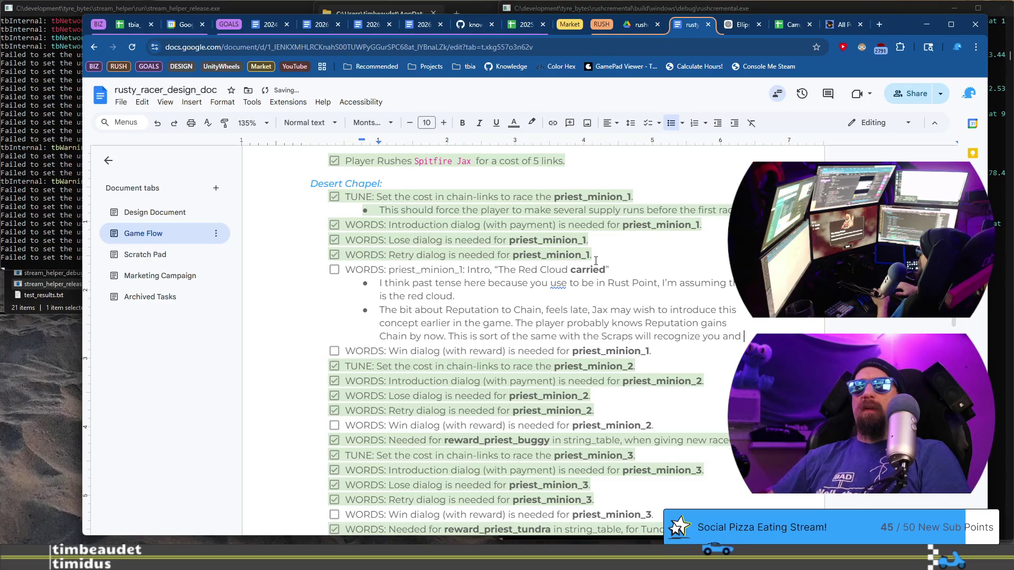
key(BackSpace)
key(BackSpace)
key(BackSpace)
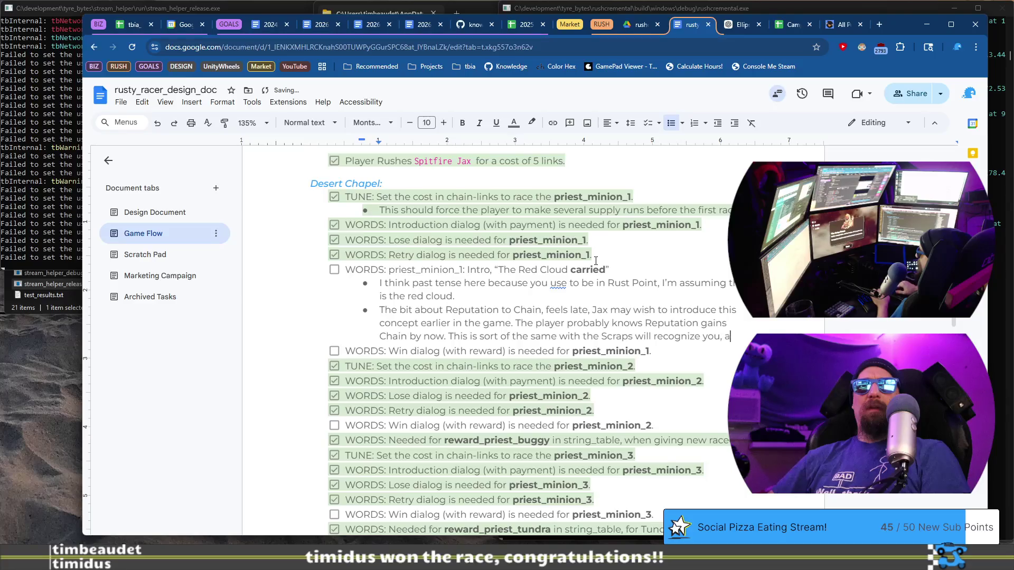
text(although that part does have)
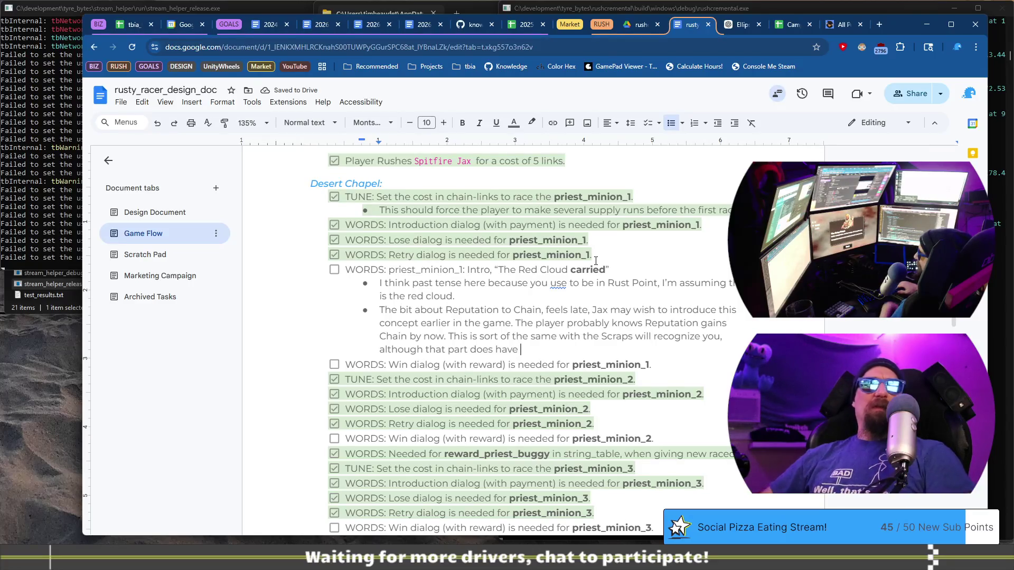
text(cou)
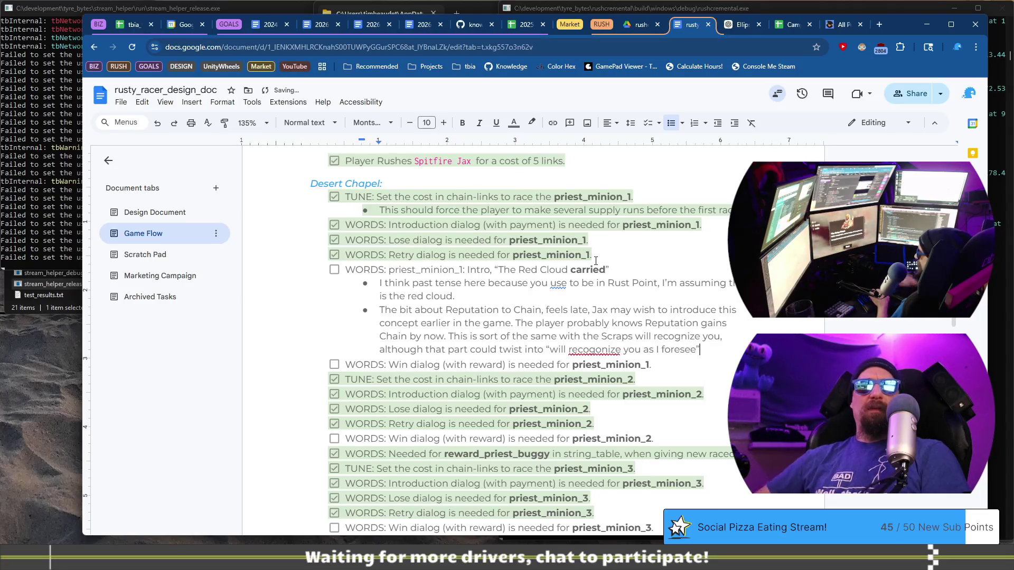
Replace the misspelled 'recogonize' with the suggested spelling 'recognize'
right_click(607, 347)
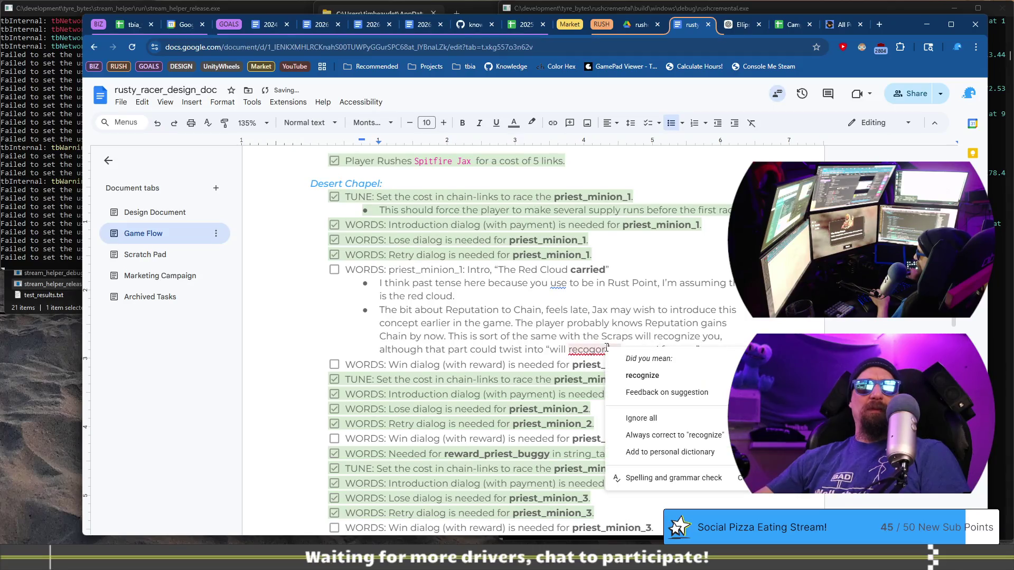
click(643, 374)
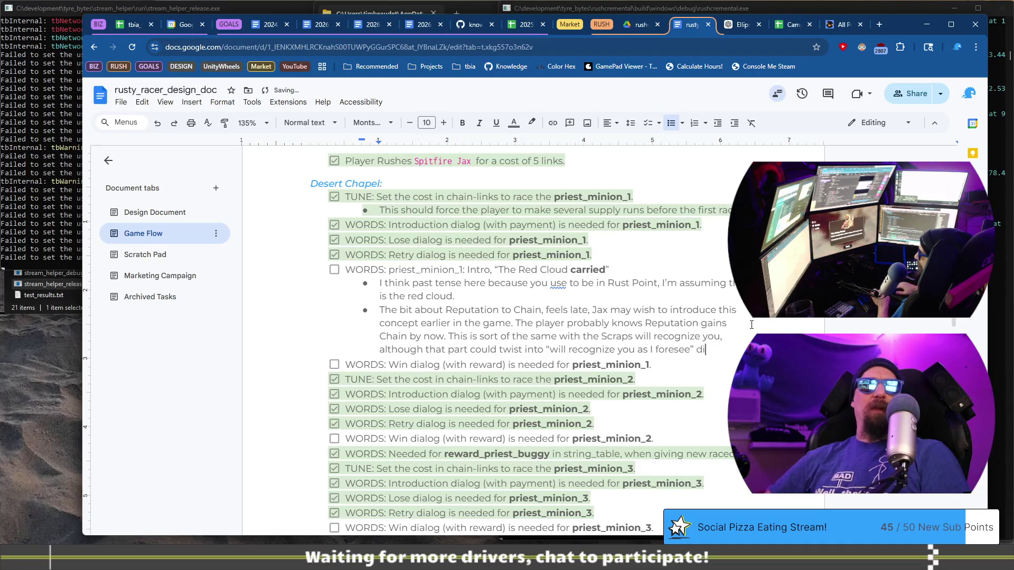
Add a sub-bullet: 'Ascension may be a trigger word for our audience, they may have other expectations.'
key(Return)
text(Ascension may be a trigger word for our au)
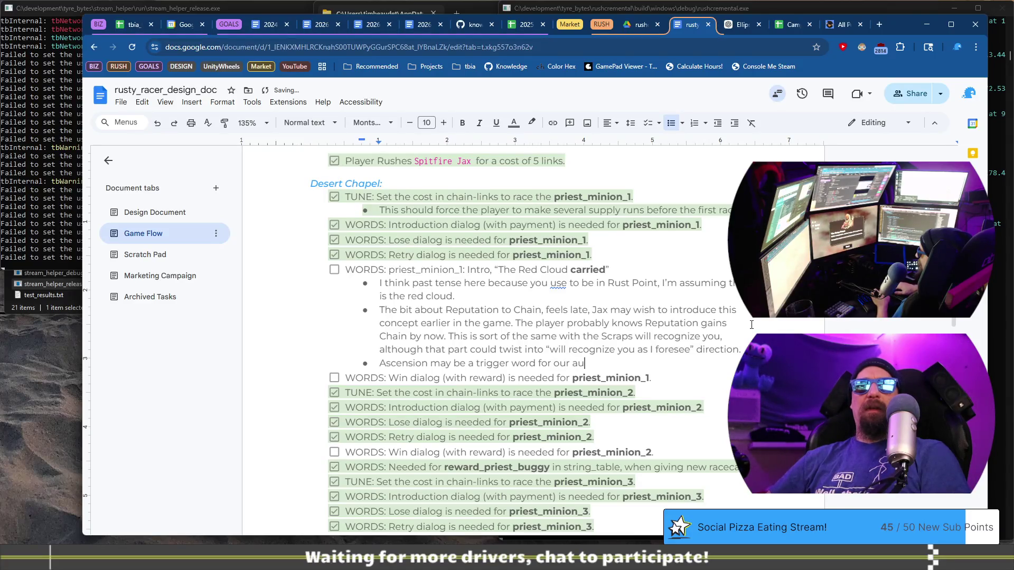
text(dience, they may have other exp)
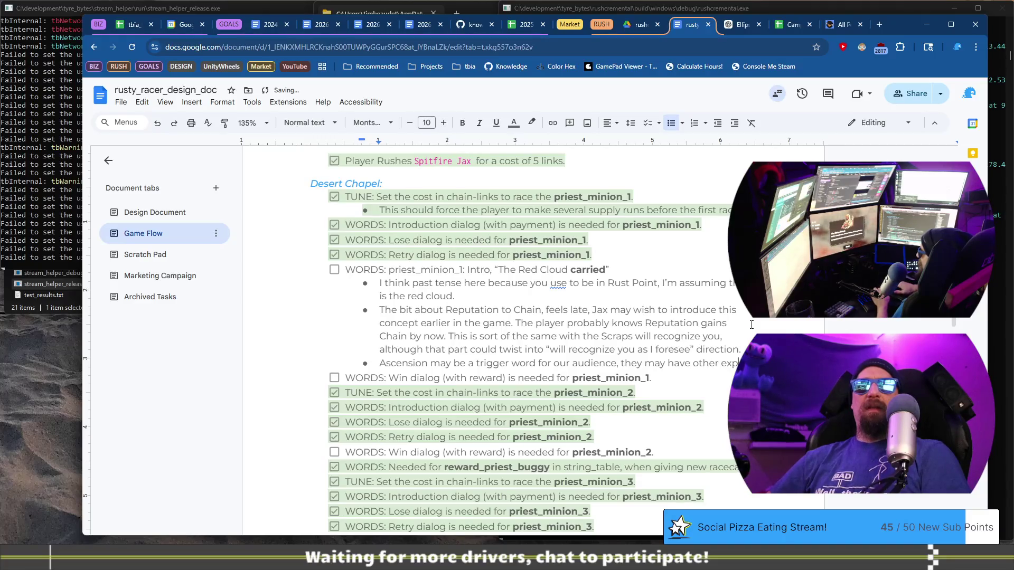
text(ectations a)
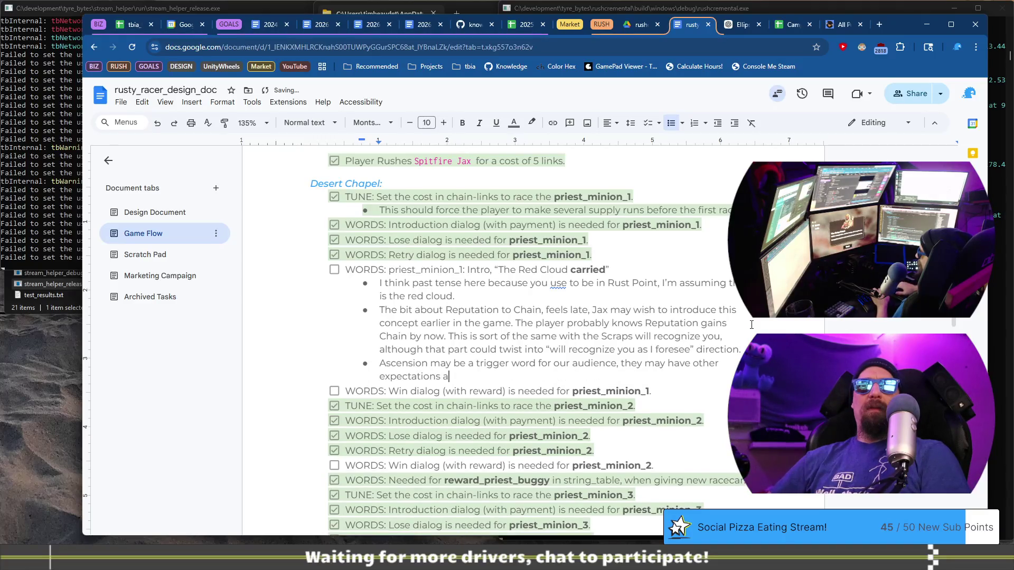
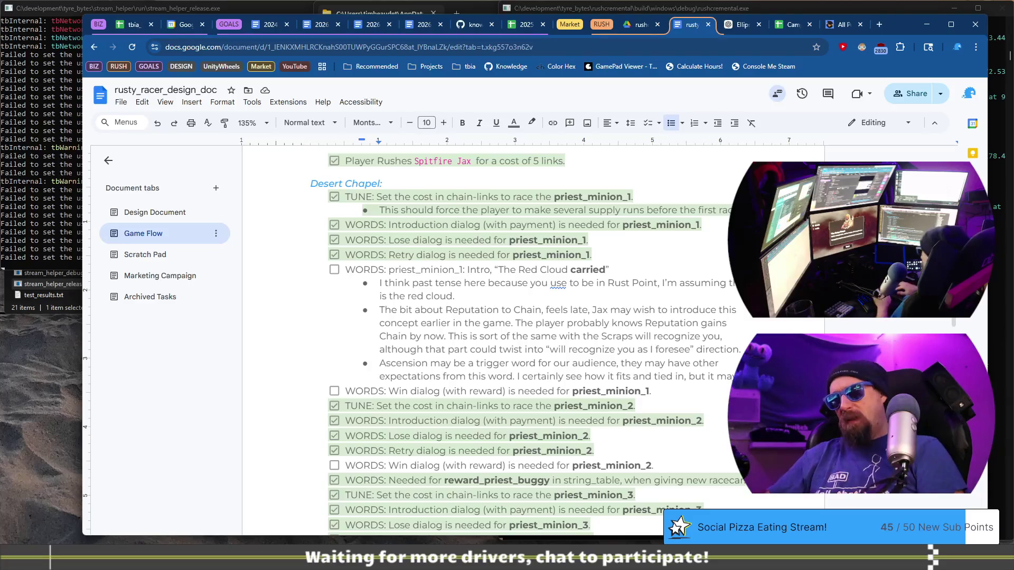
Continue the Ascension feedback bullet with the word 'break'
text(break)
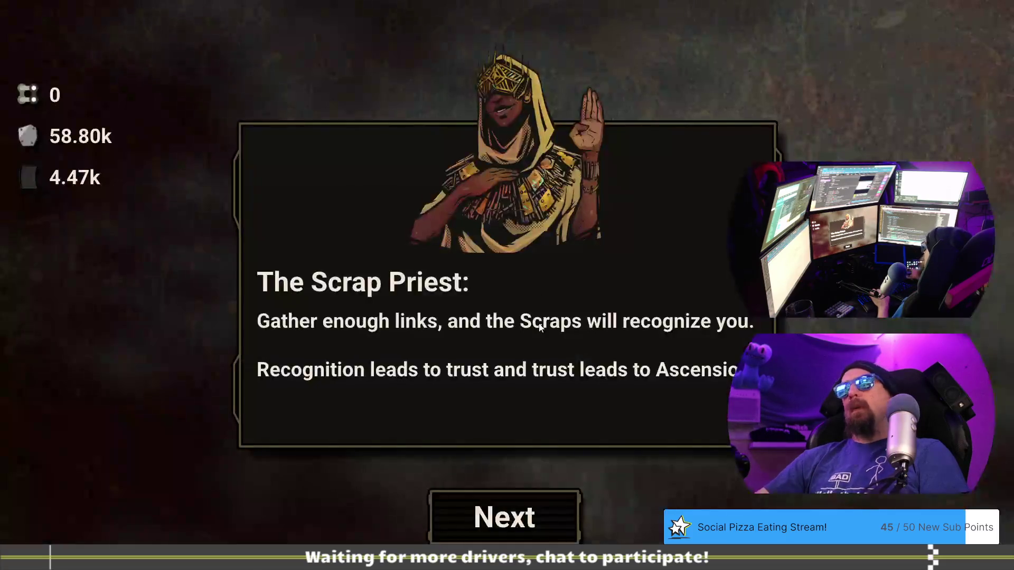
Get through the priest's introduction and pay the 6 chain link entry for the Disciple Simon trial
click(537, 499)
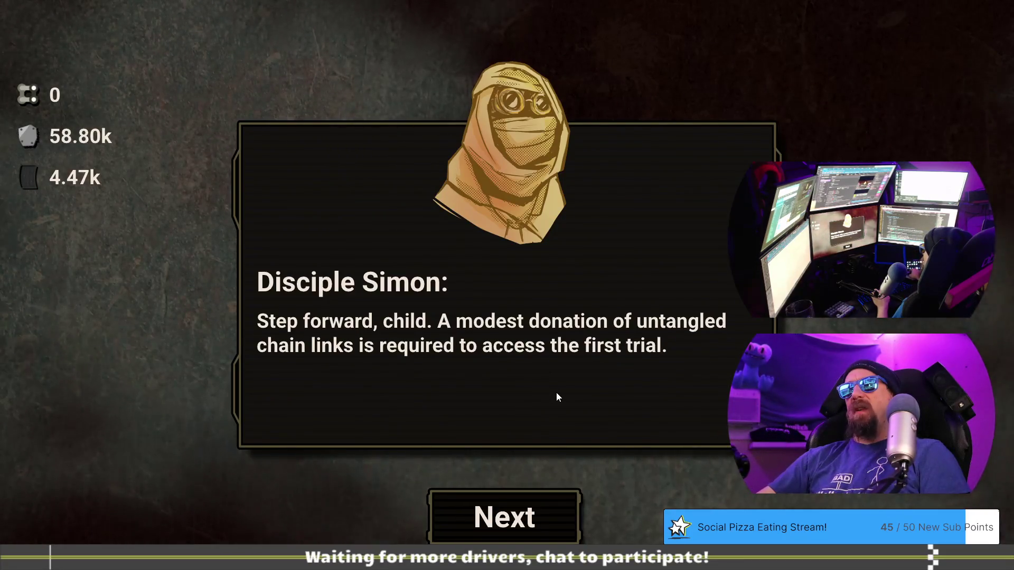
click(526, 513)
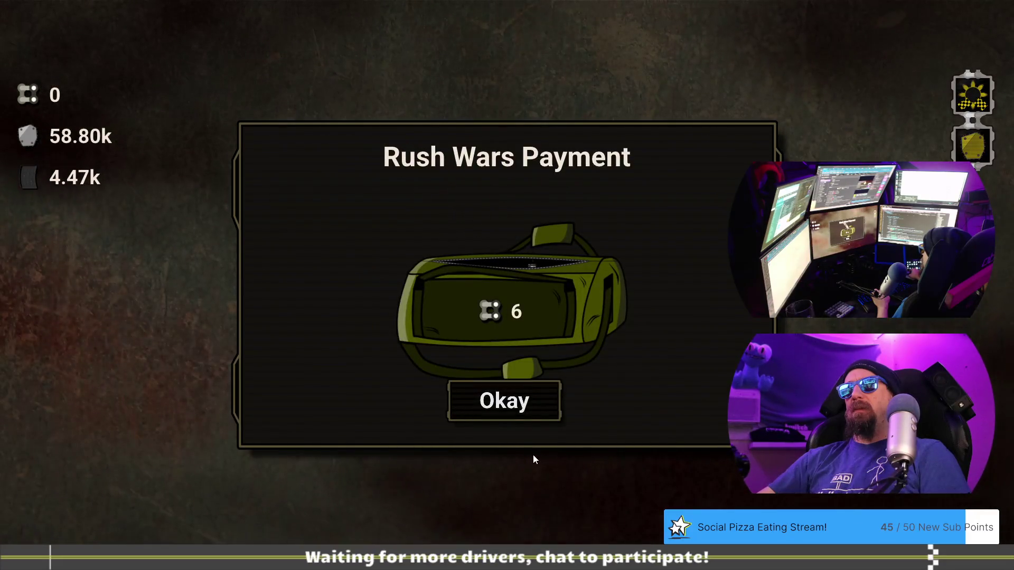
click(529, 409)
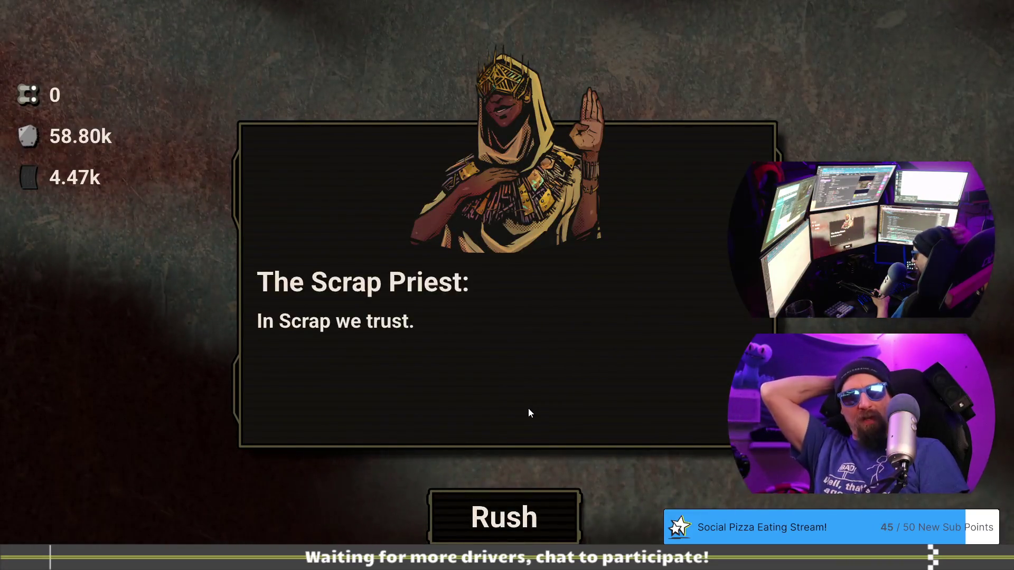
Race Disciple Simon, shifting up in the blue band, and lose 18.017 to 16.935
click(528, 520)
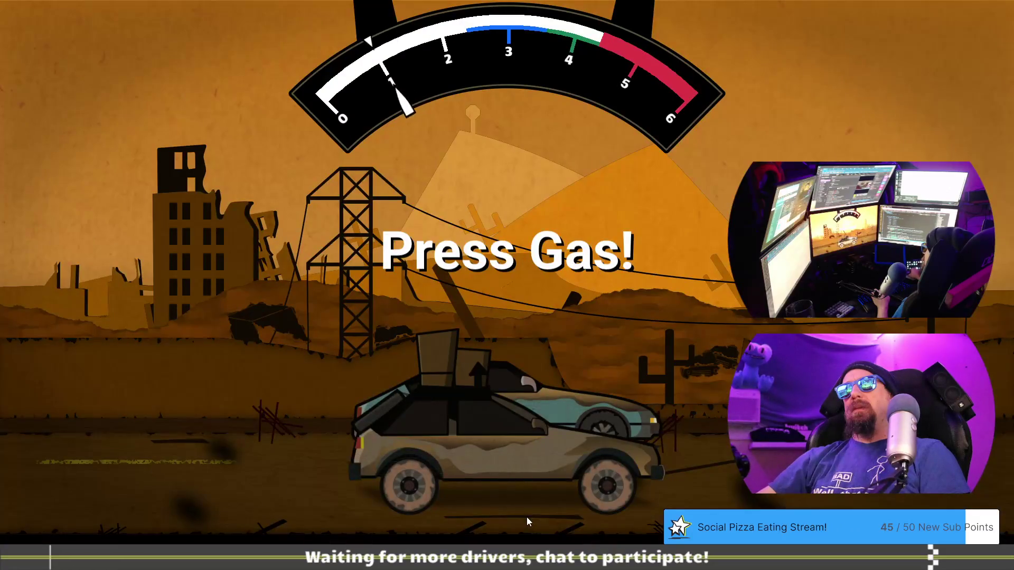
key(space)
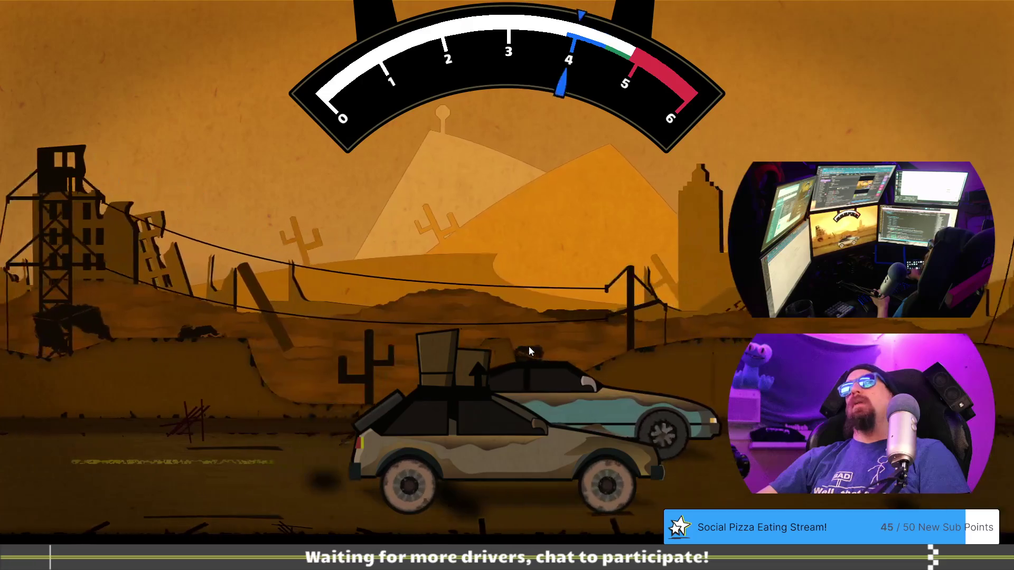
key(space)
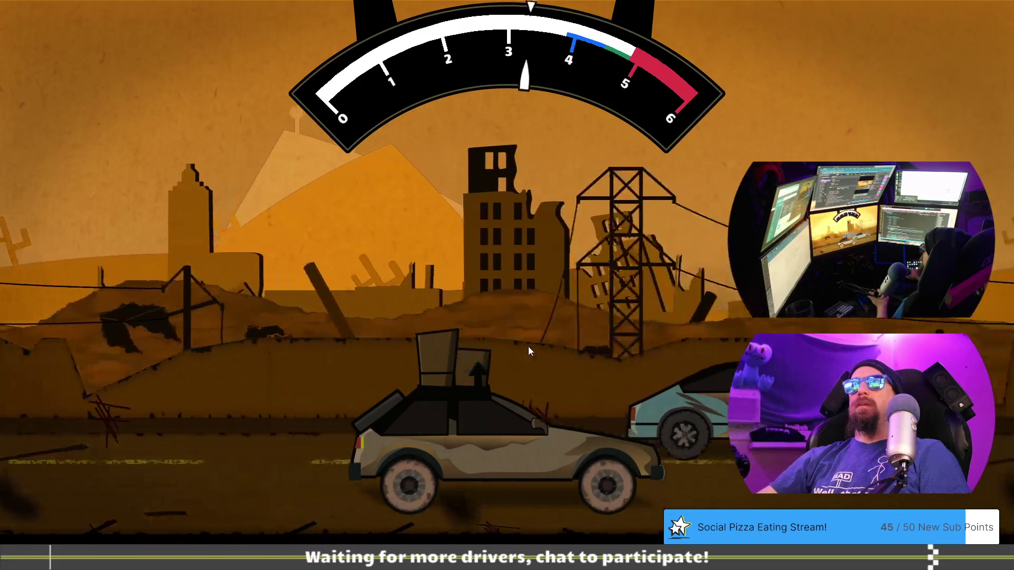
key(space)
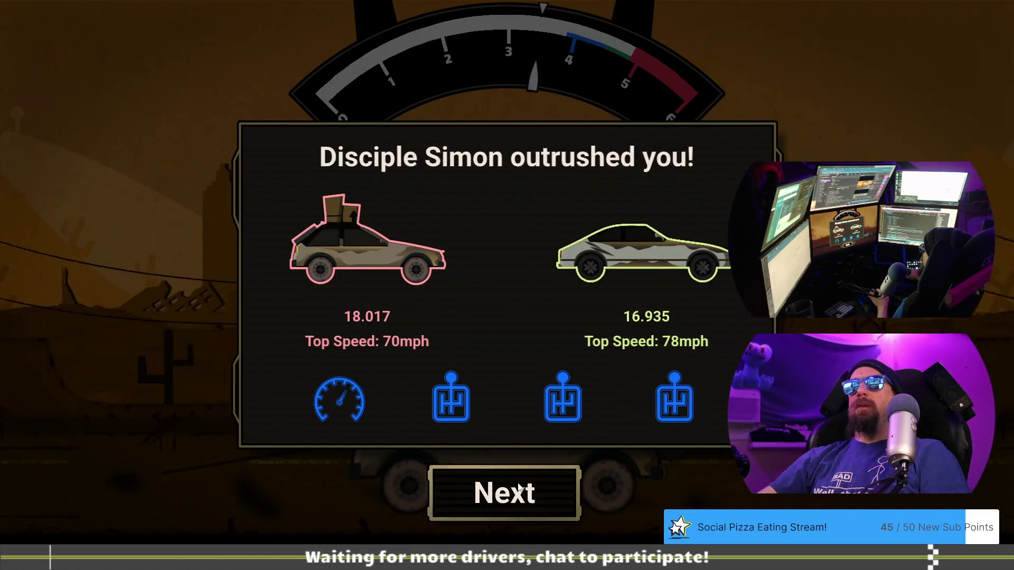
Dismiss the loss results and the priest's encouragement, then start a rematch against Disciple Simon
click(515, 483)
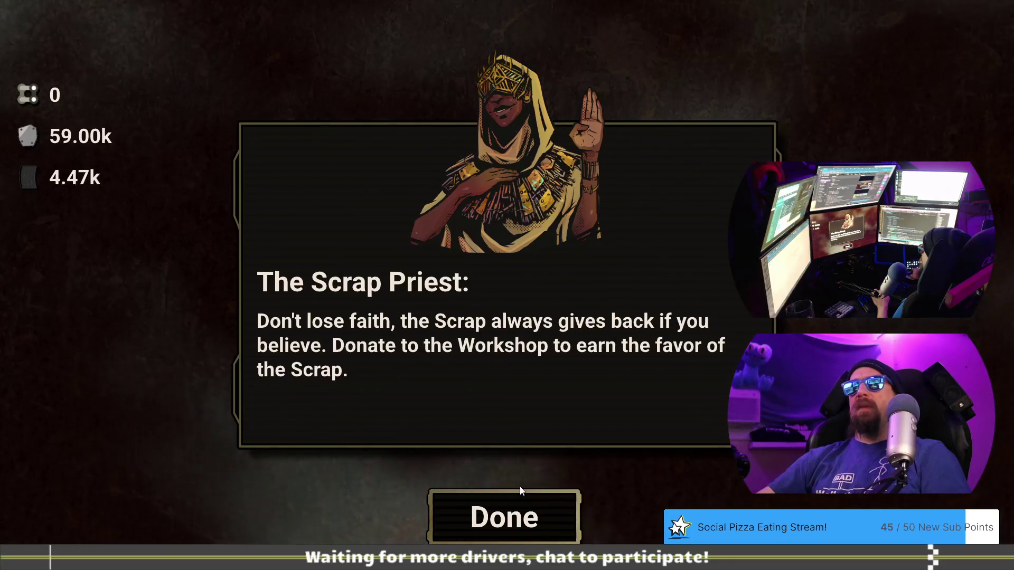
click(528, 512)
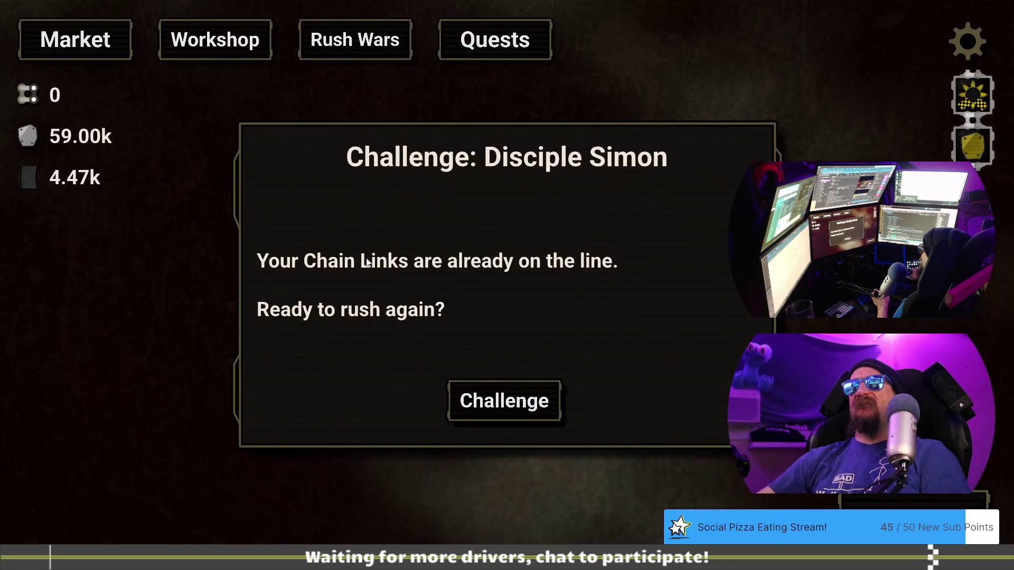
click(497, 414)
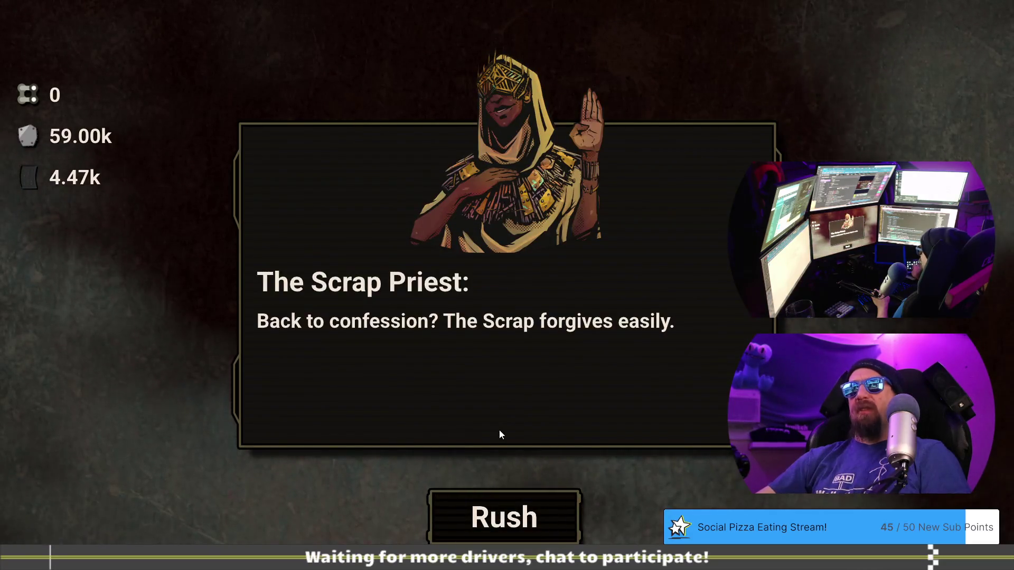
click(504, 509)
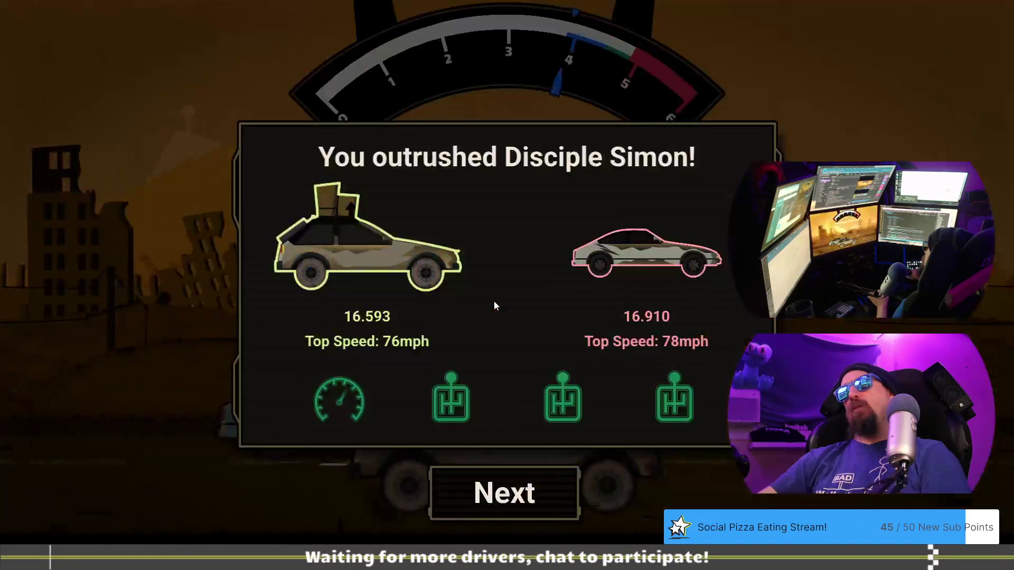
Accept Simon's charm granting an extra Chain Link every 5 levels, then return to the doc's Ascension note
click(512, 487)
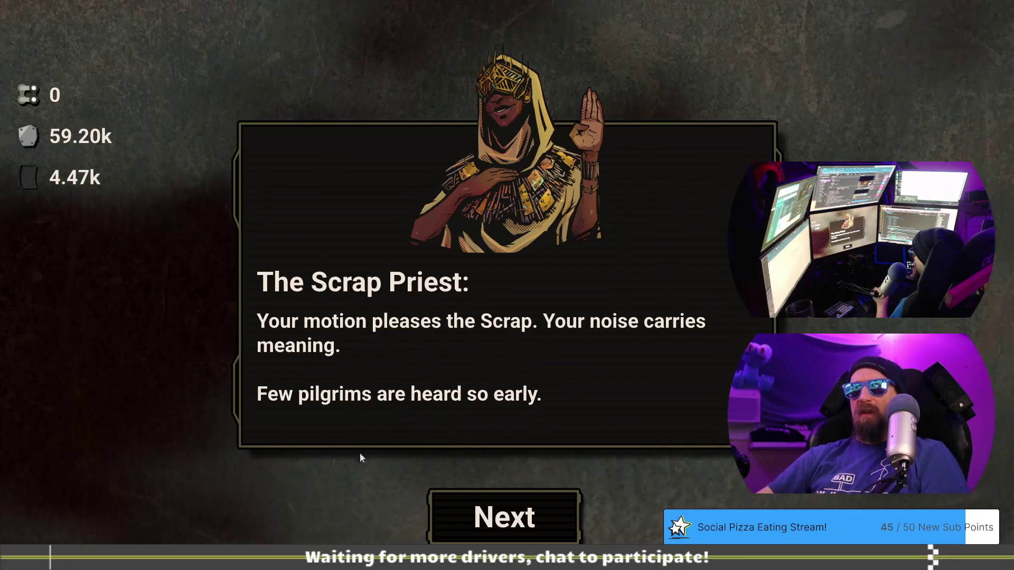
click(549, 514)
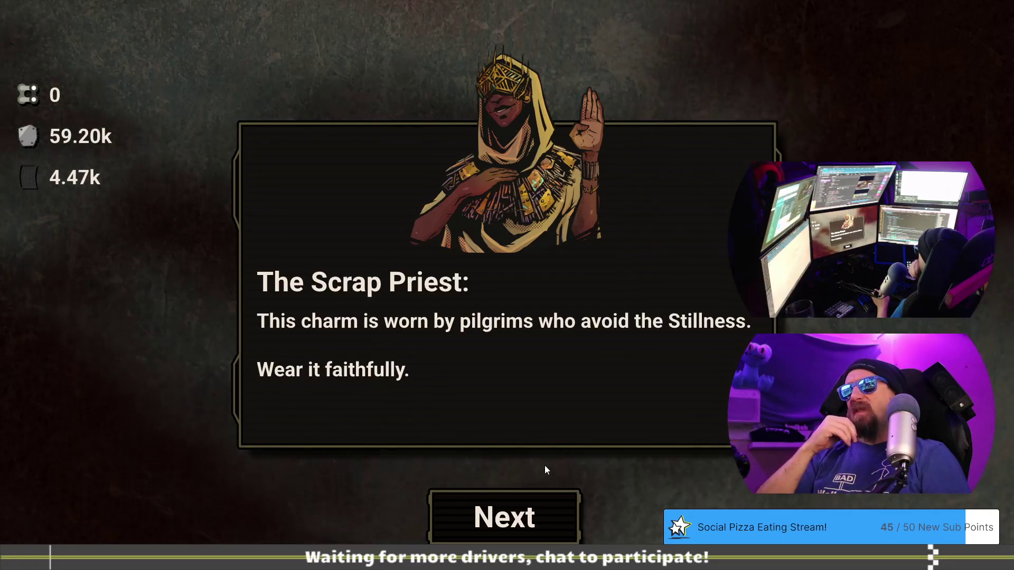
click(520, 532)
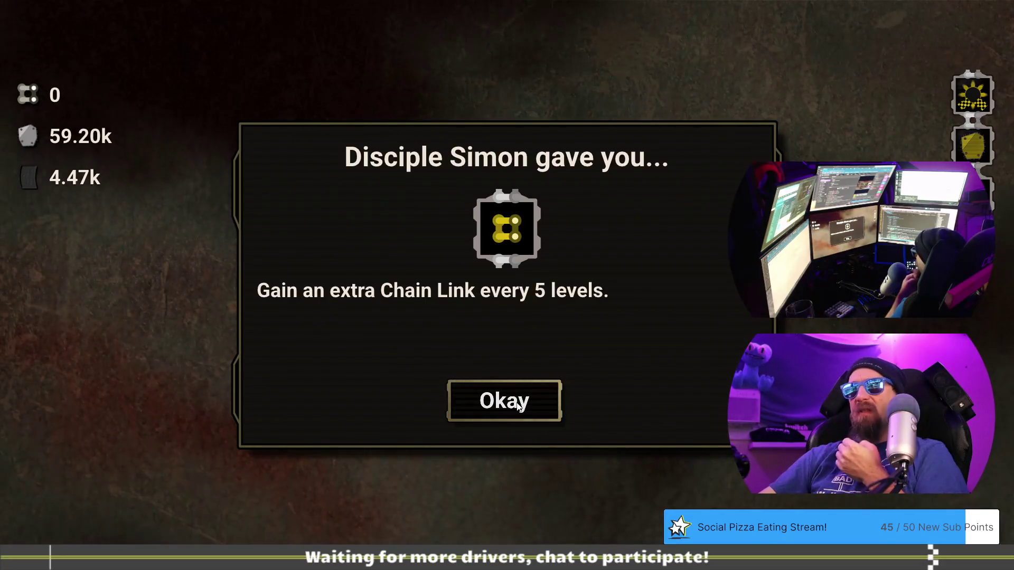
click(518, 404)
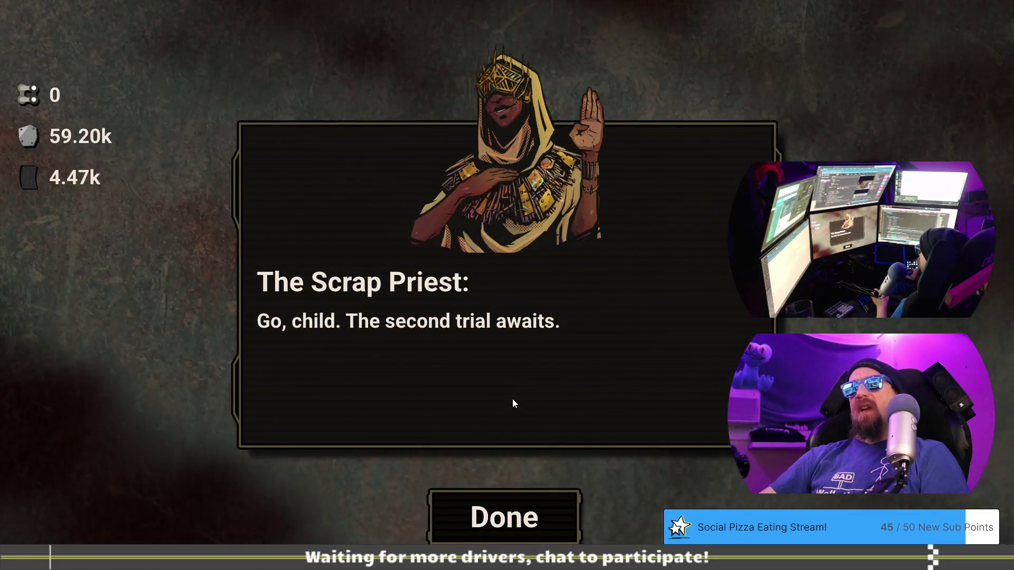
click(535, 529)
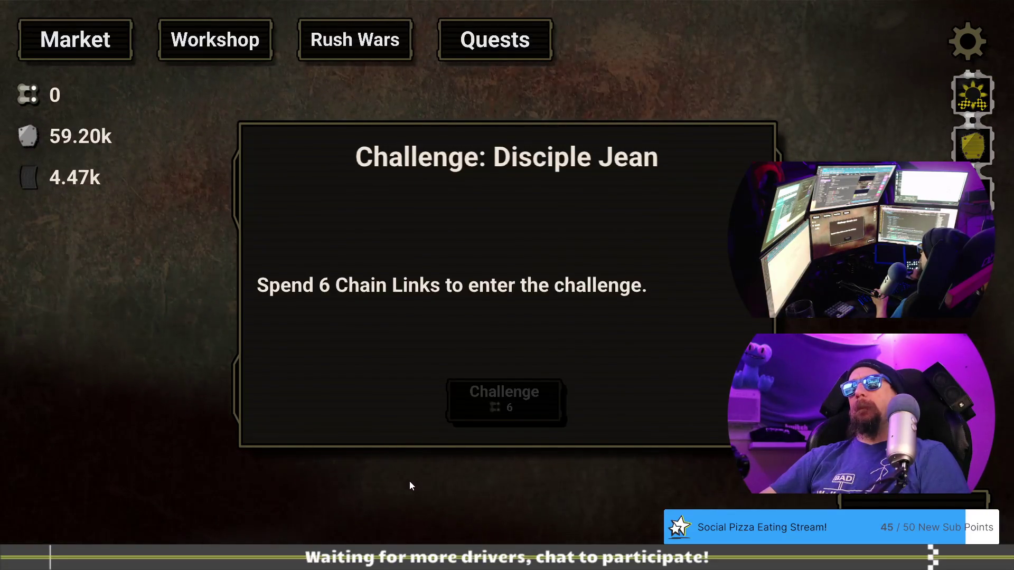
key(alt+Tab)
click(610, 385)
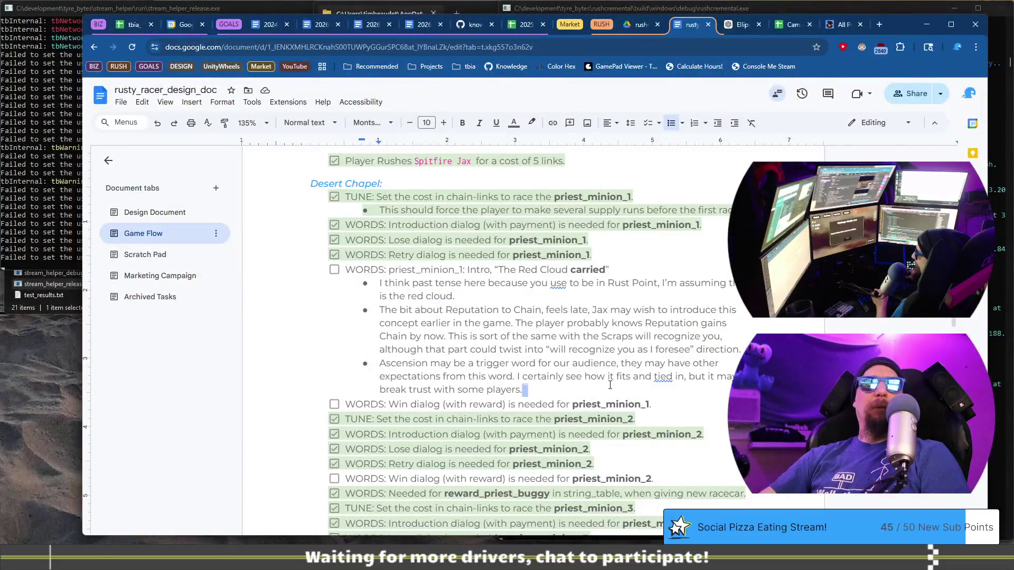
Copy the priest_minion_1 Intro checklist line and paste it below the Ascension note
key(shift+Home)
key(ctrl+c)
key(Down)
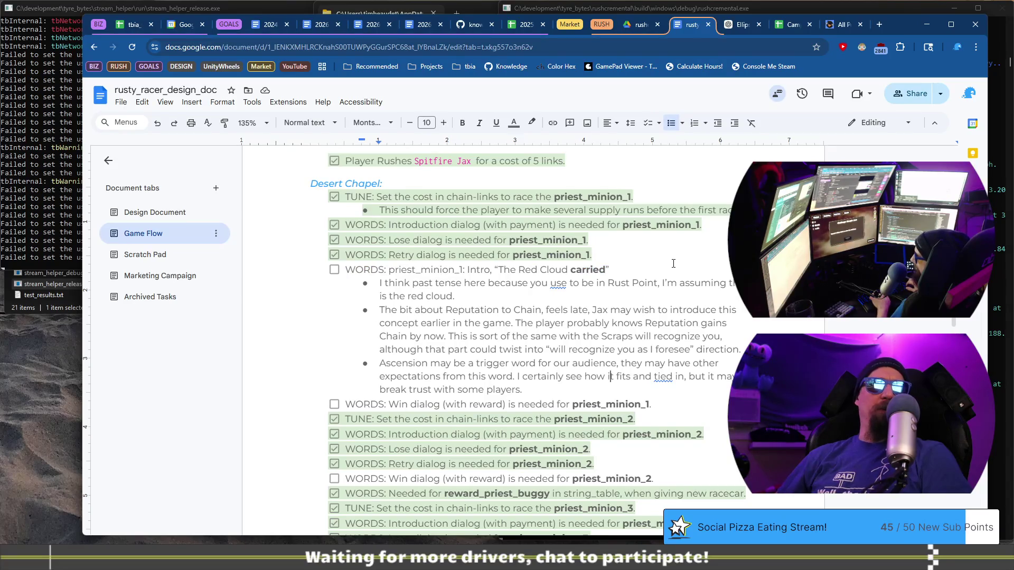
key(Down)
key(End)
key(Return)
key(ctrl+v)
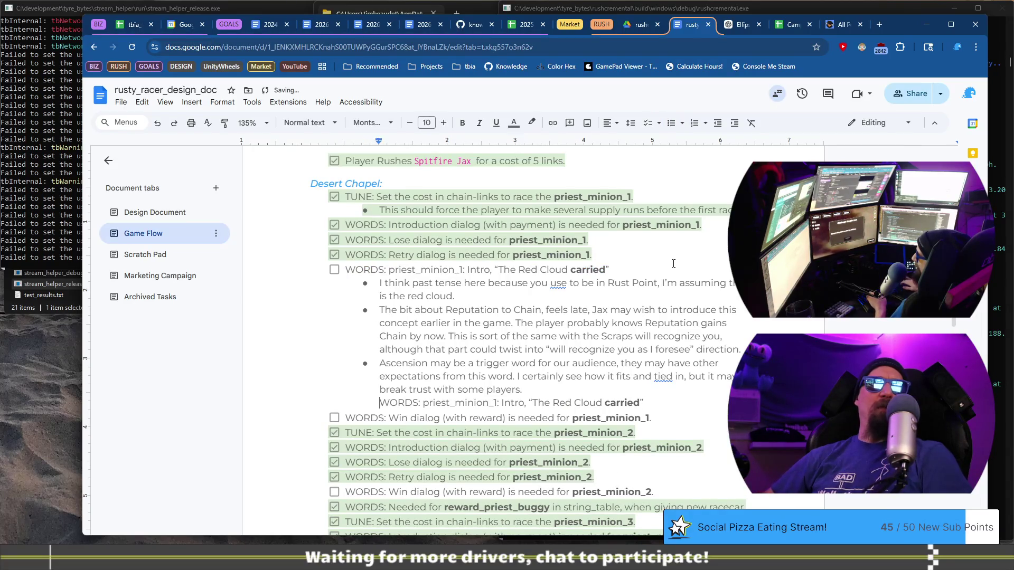
key(ctrl+shift+8)
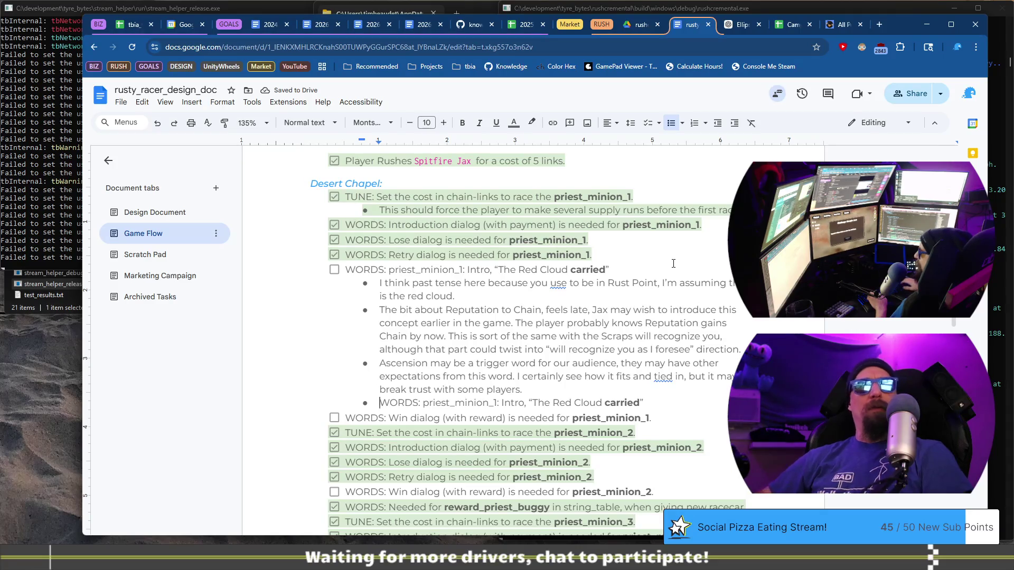
key(BackSpace)
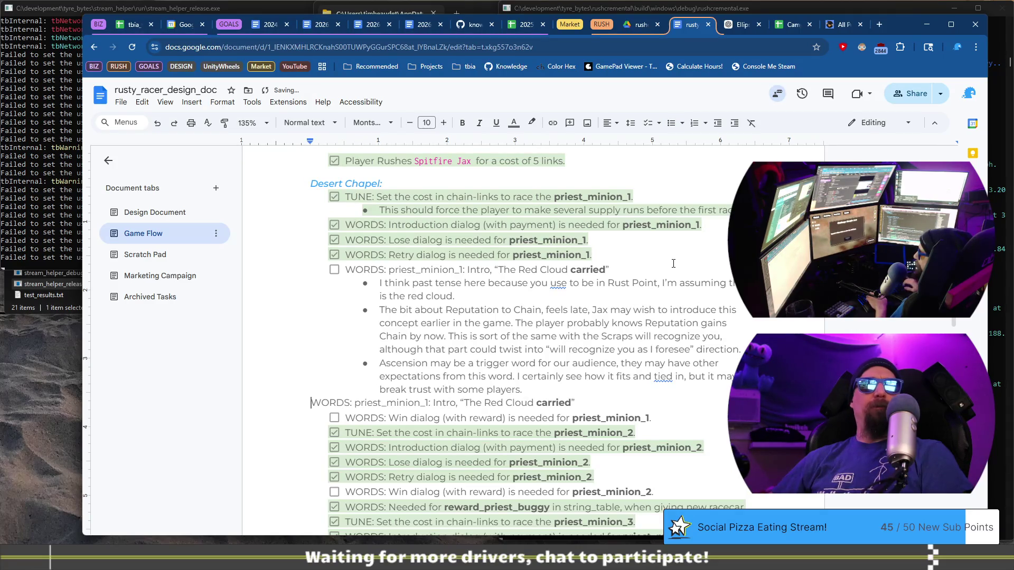
key(BackSpace)
key(Return)
Make the pasted line a checklist item and replace its Intro quote with 'The reward flow/charm,'
key(shift+End)
key(Delete)
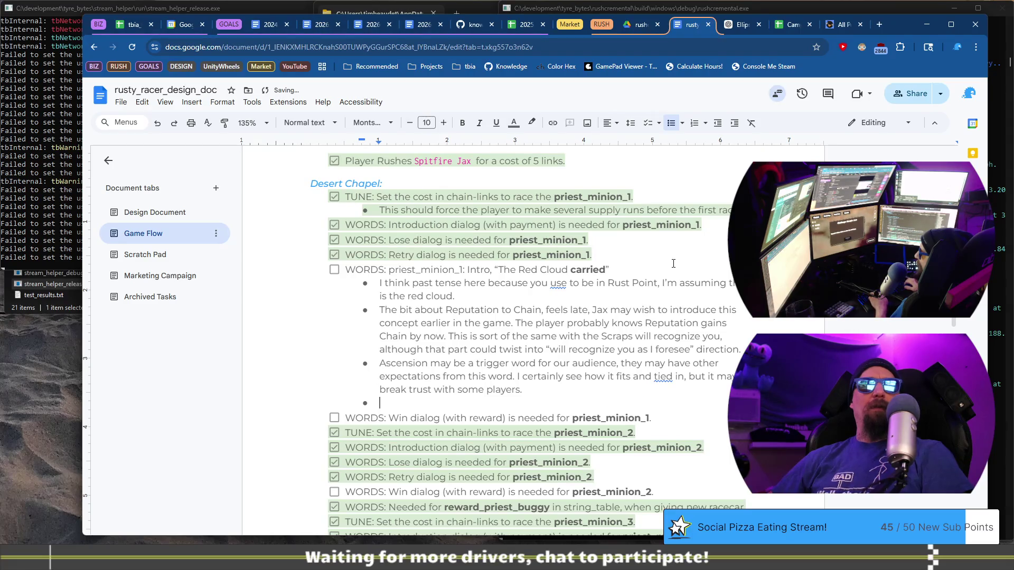
key(ctrl+shift+9)
key(ctrl+v)
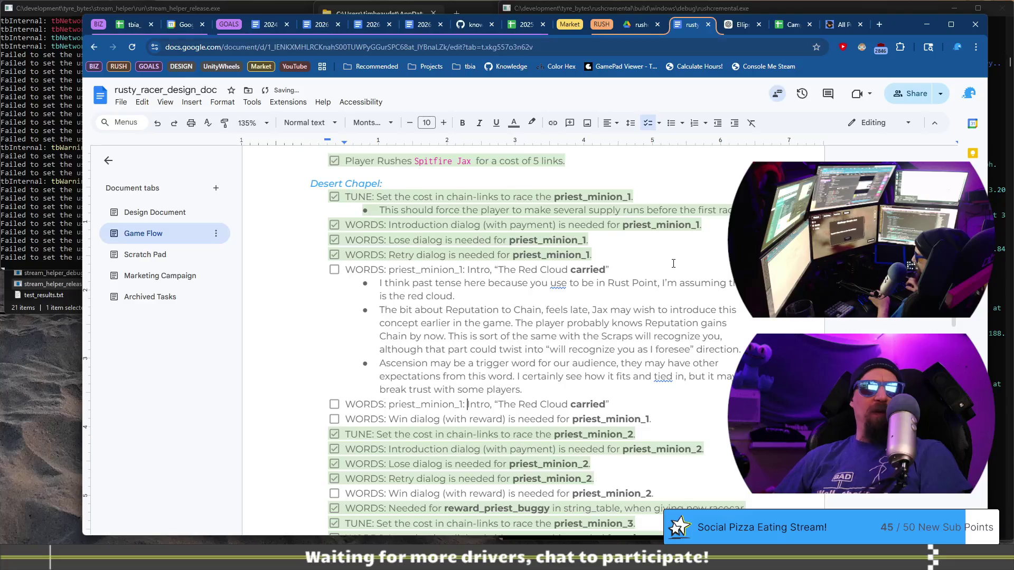
key(ctrl+BackSpace)
key(ctrl+BackSpace)
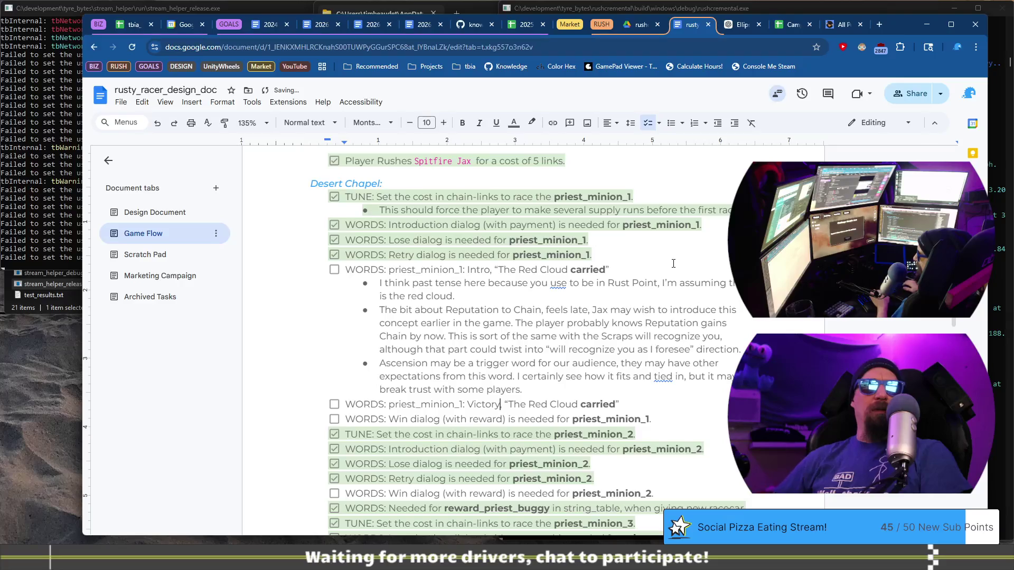
key(shift+End)
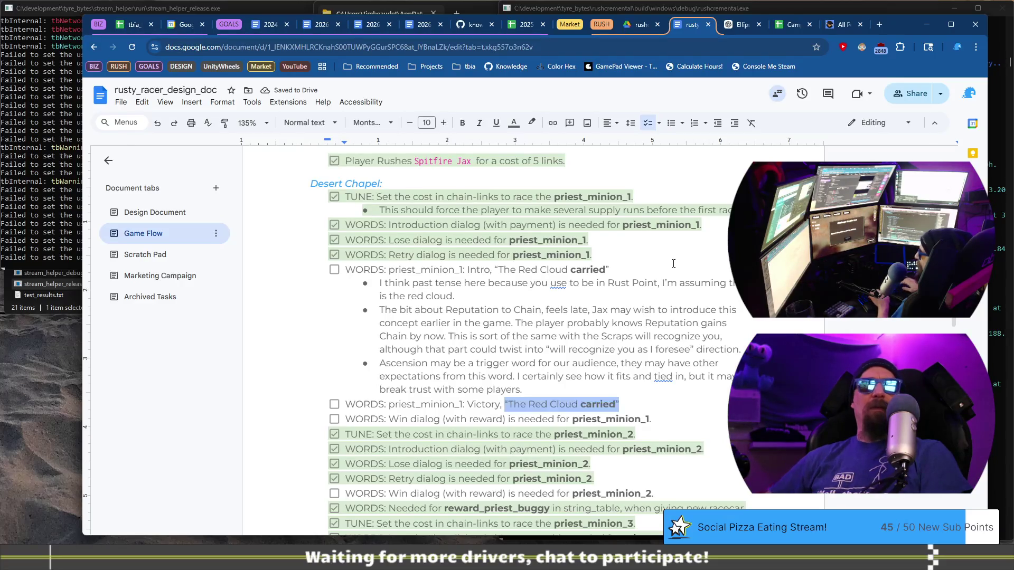
text(The )
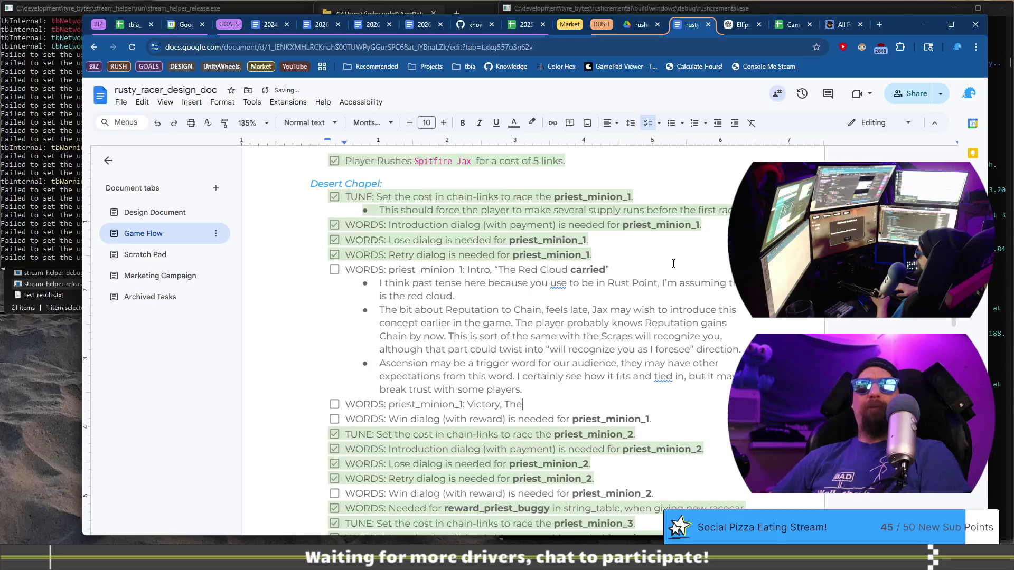
text(reward)
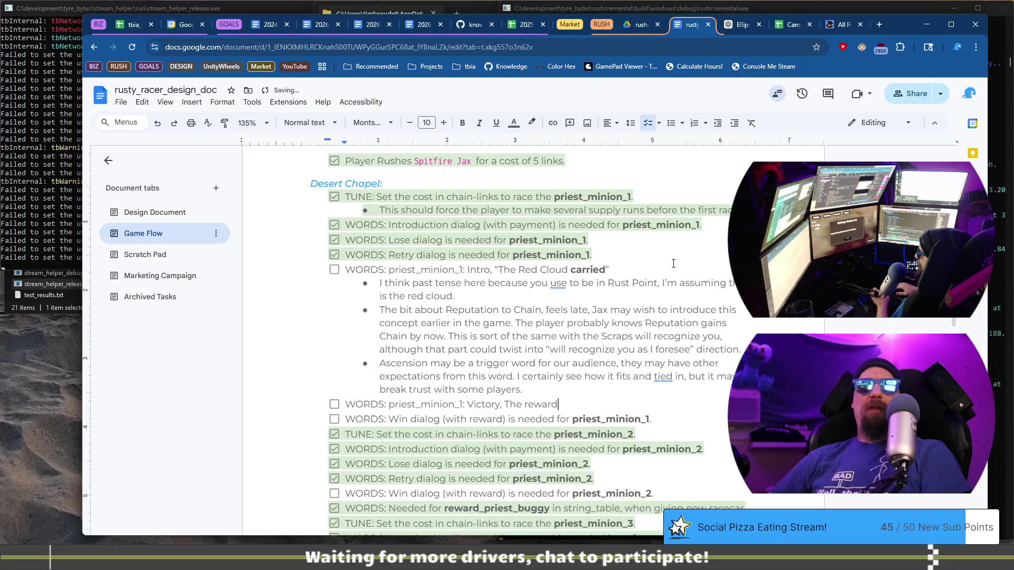
text( flow/charm)
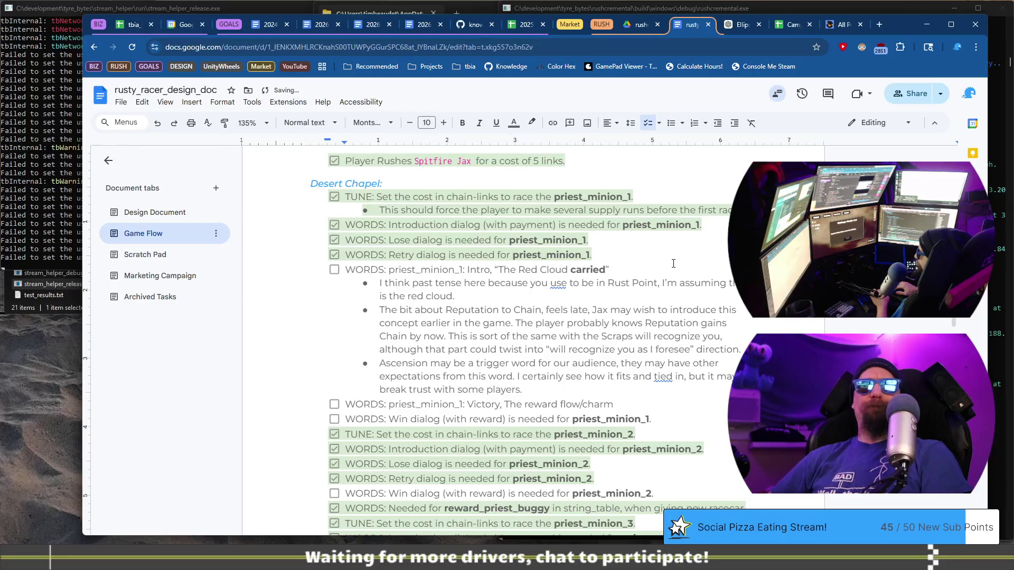
text(,)
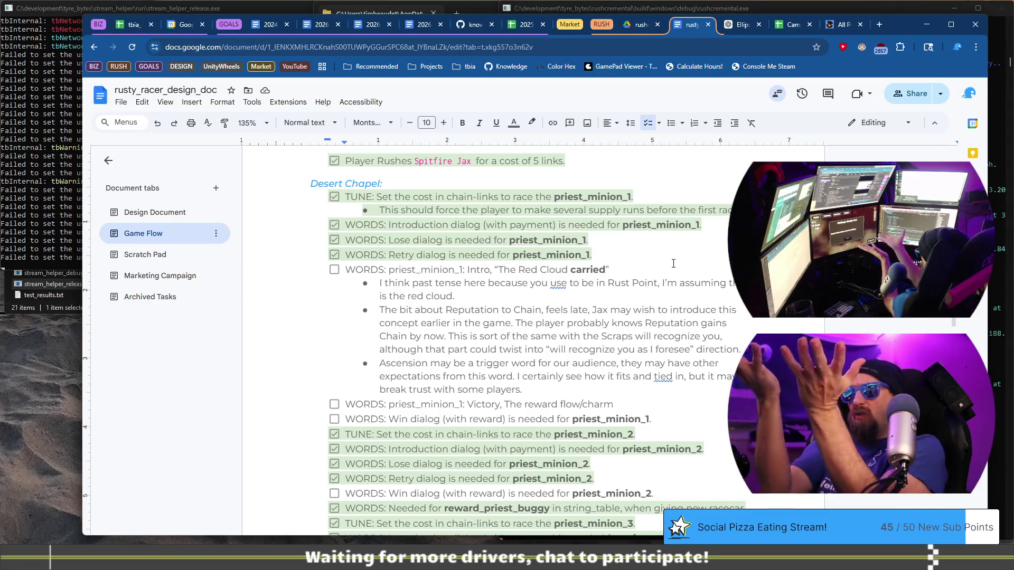
Edit the Victory item to note that the reward flow/reward text is still off
key(BackSpace)
key(BackSpace)
key(BackSpace)
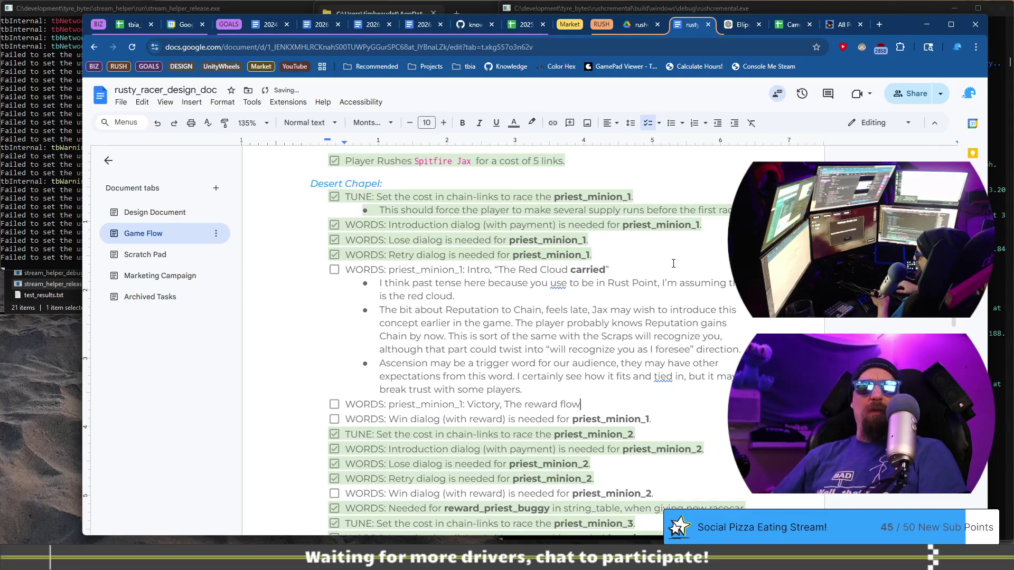
text(/reward)
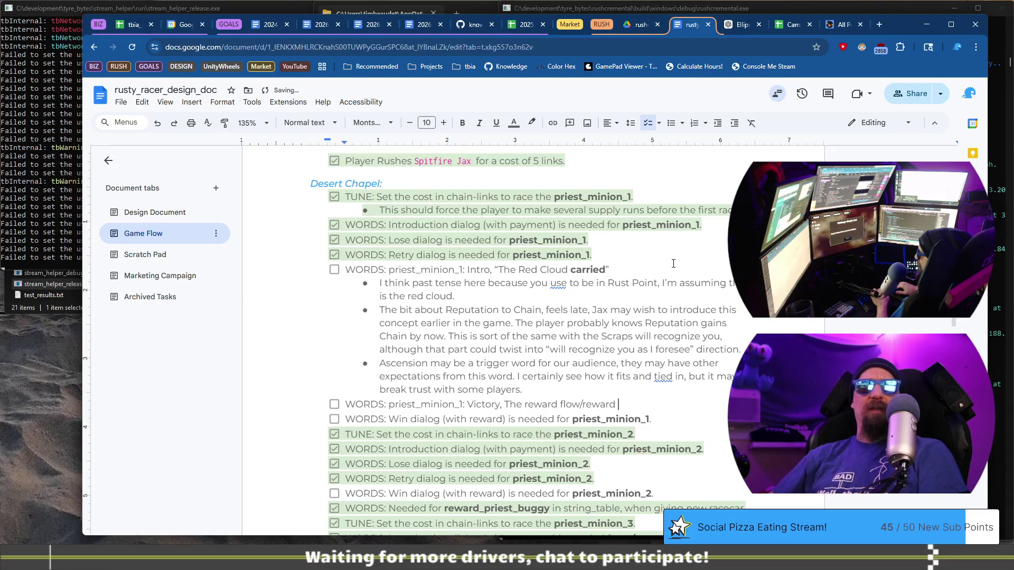
text(till)
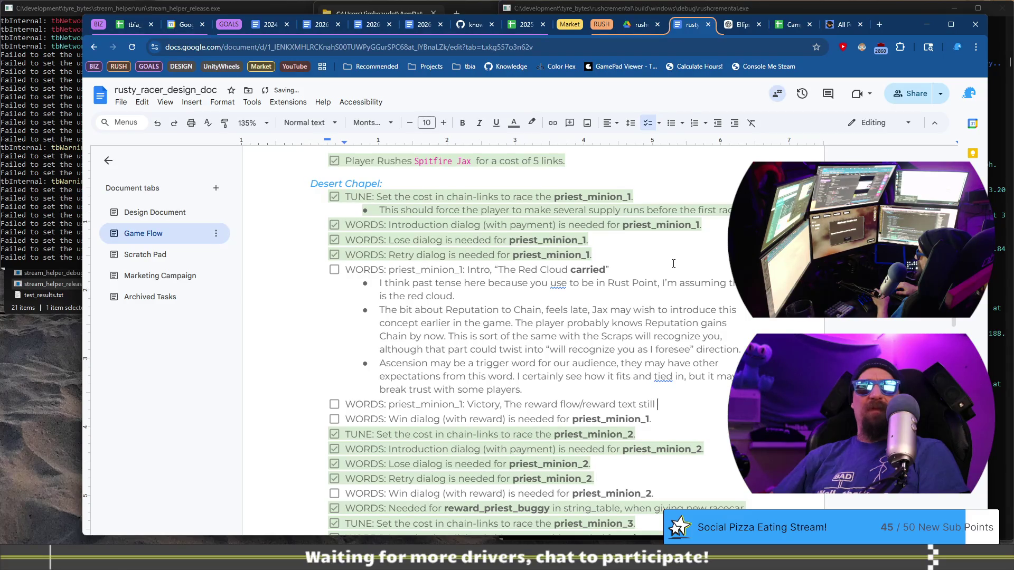
text(off,)
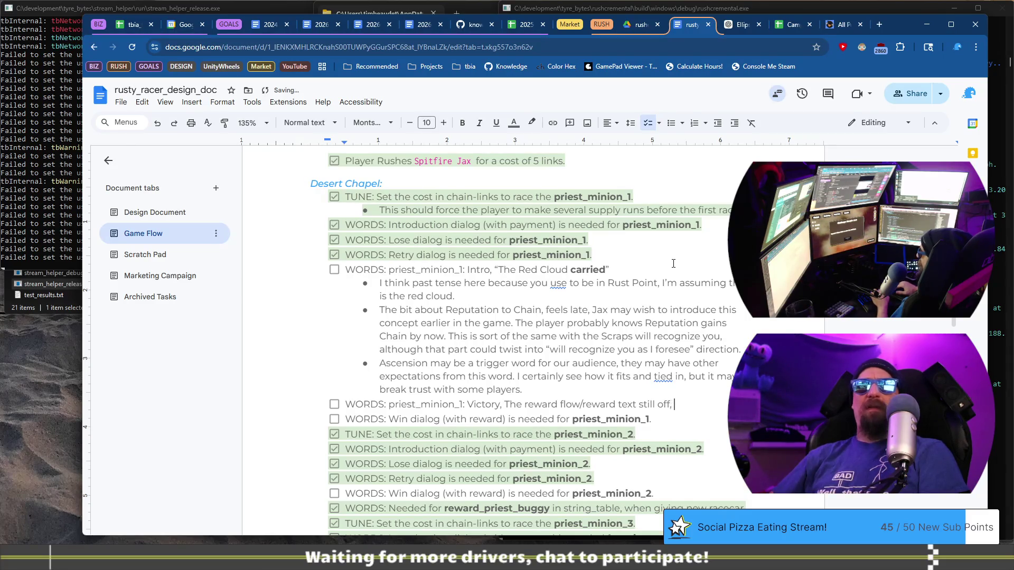
text(all  them)
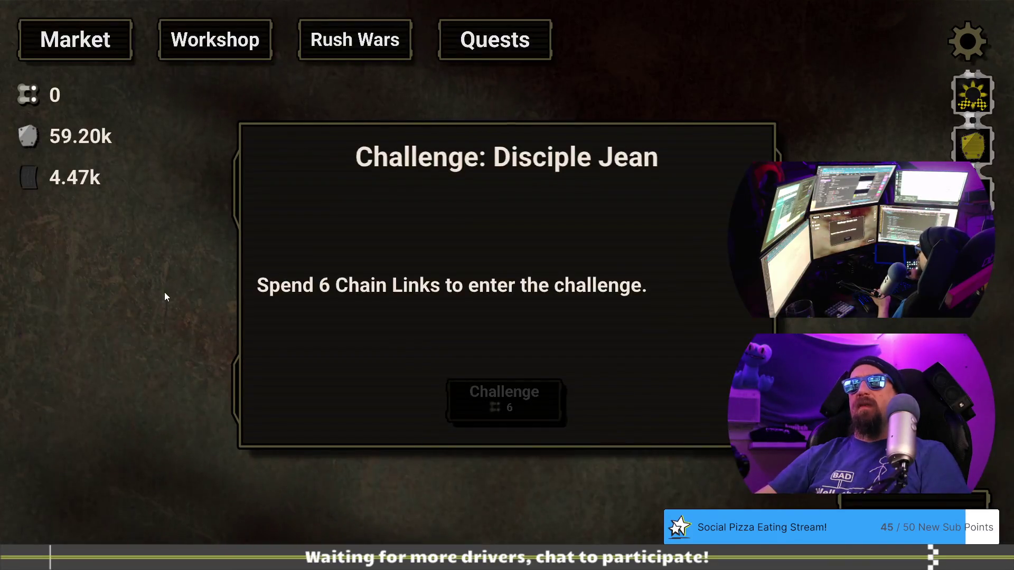
Load the desert_pm2 test profile from the developer terminal, then hide the terminal and profiler
key(grave)
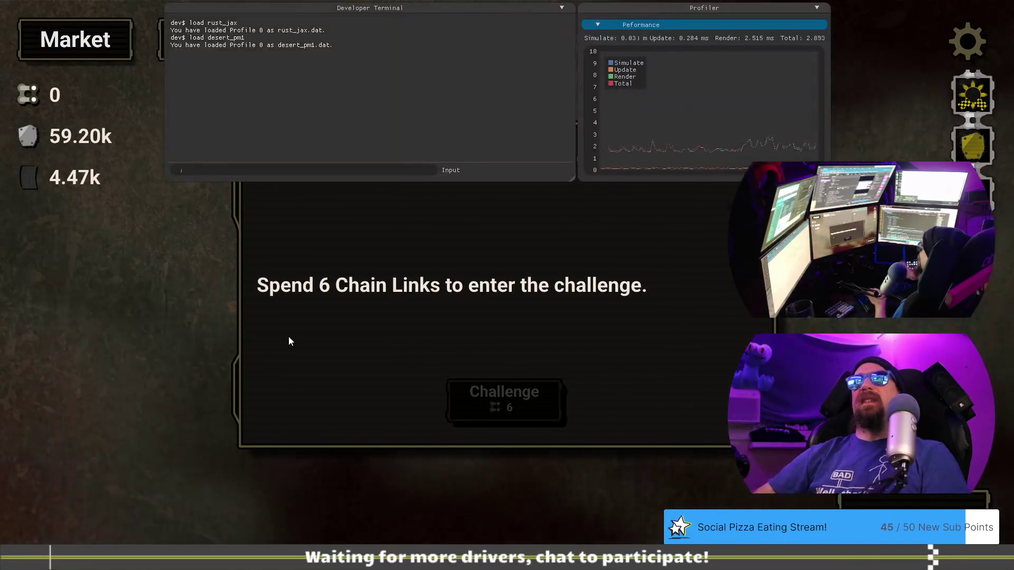
text(lo)
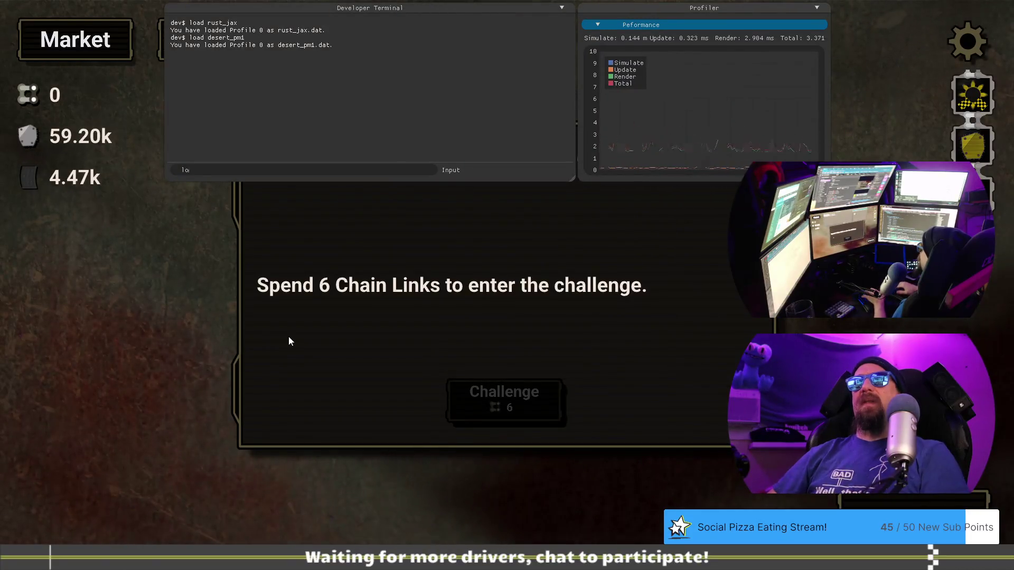
key(Escape)
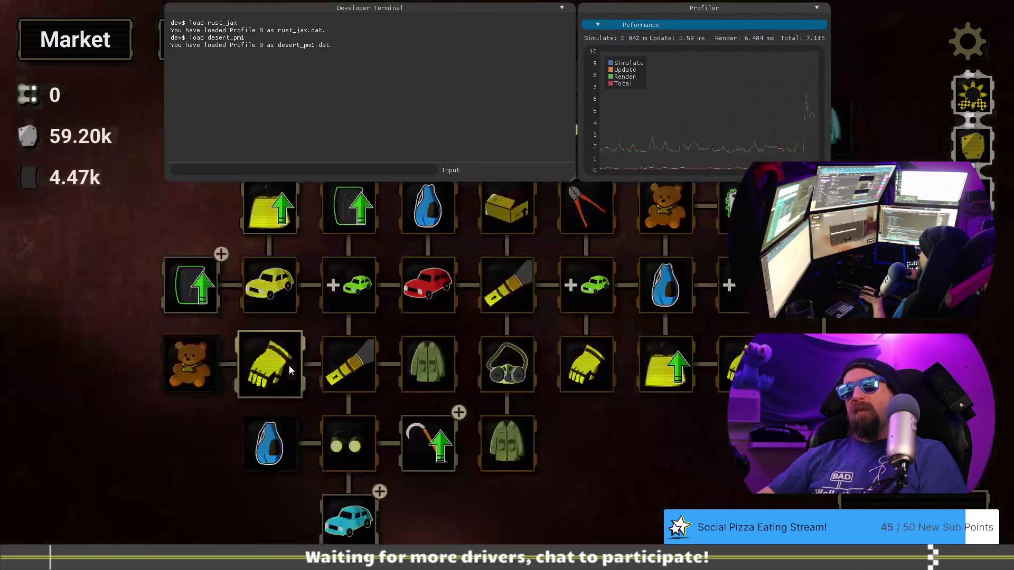
key(grave)
key(grave)
text(load )
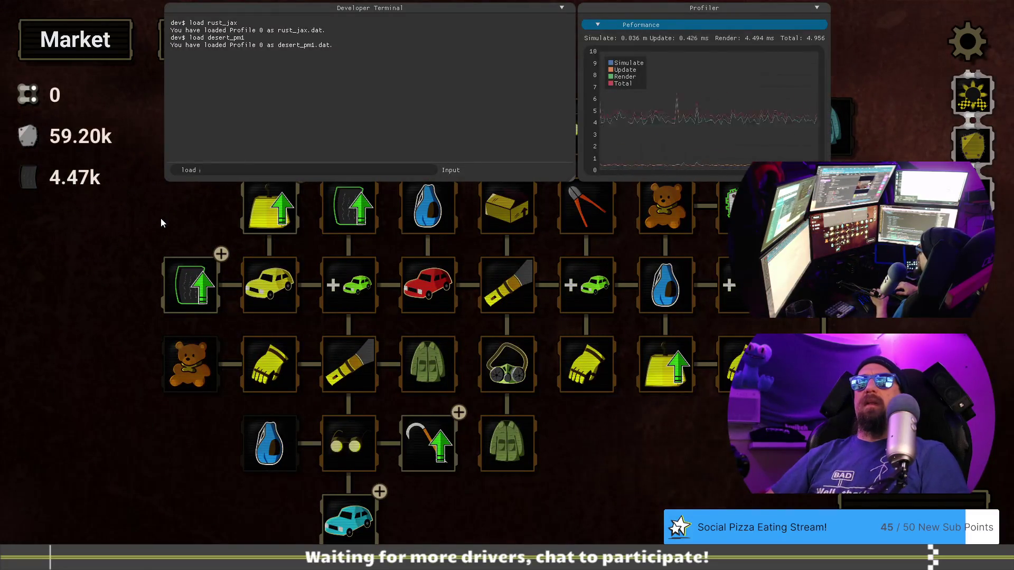
text(desert_pm2)
key(Return)
key(grave)
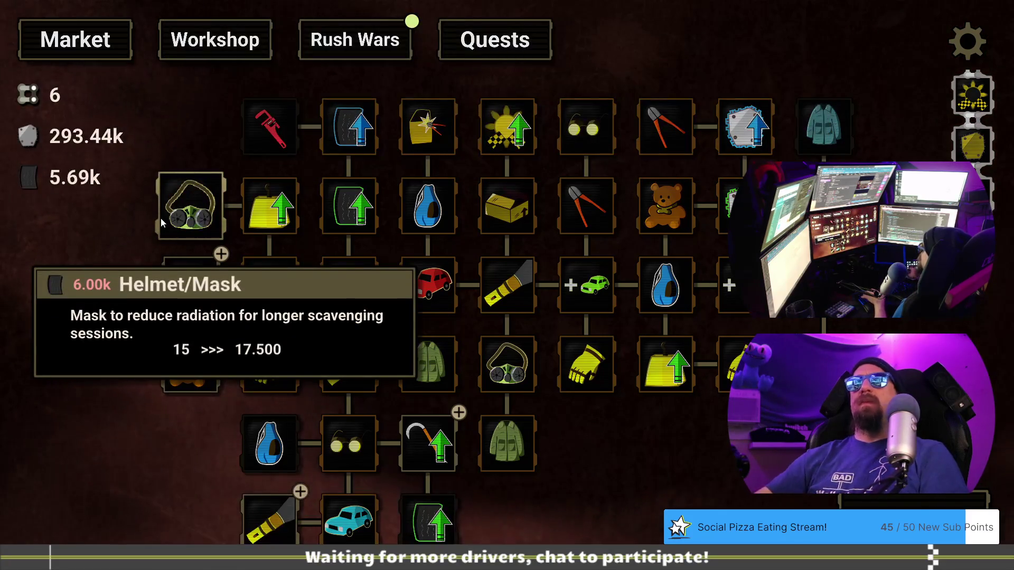
Pay 6 chain links to challenge Disciple Jean and read through the Scrap Priest's lines
click(359, 41)
click(532, 419)
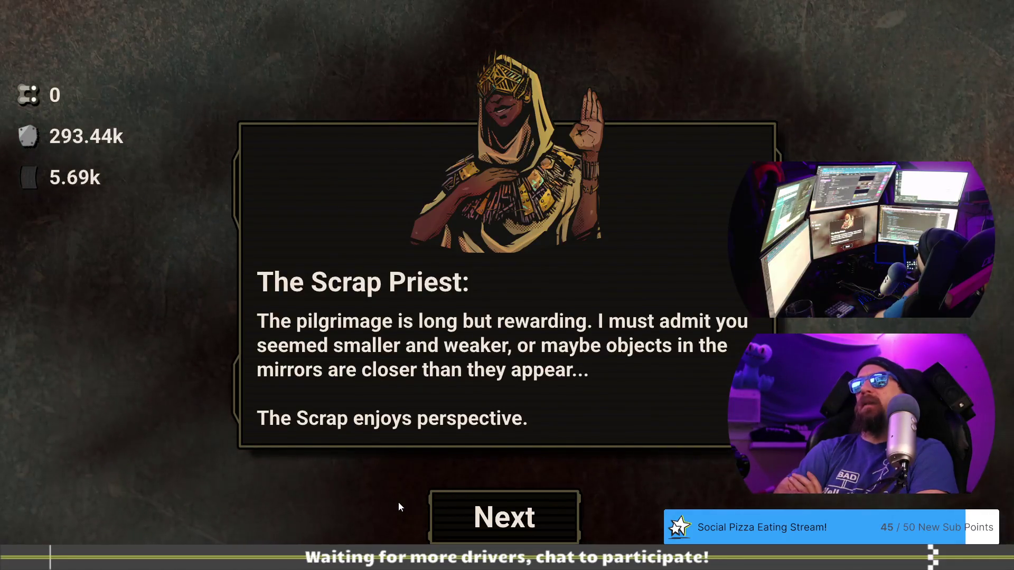
click(461, 510)
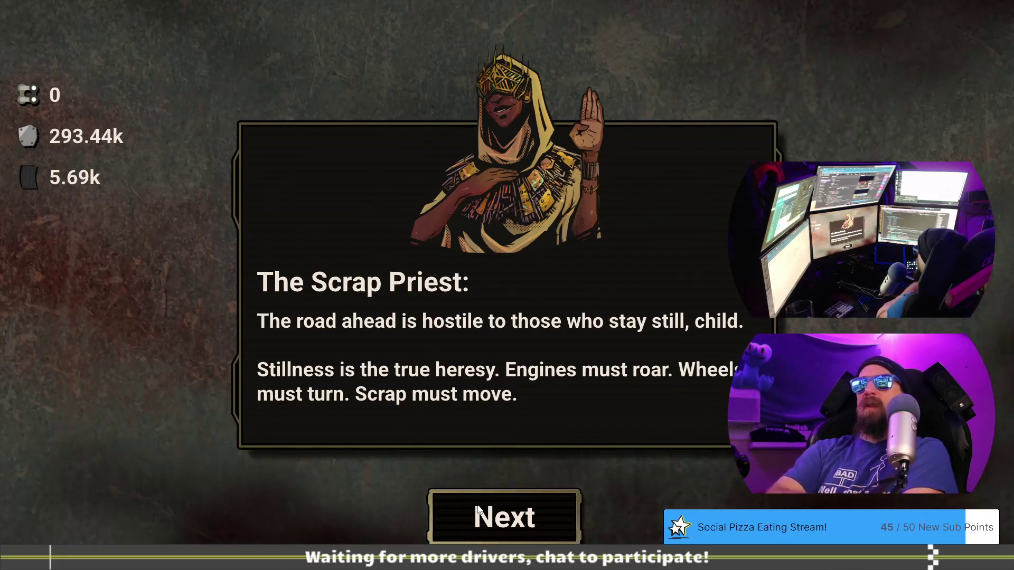
click(510, 507)
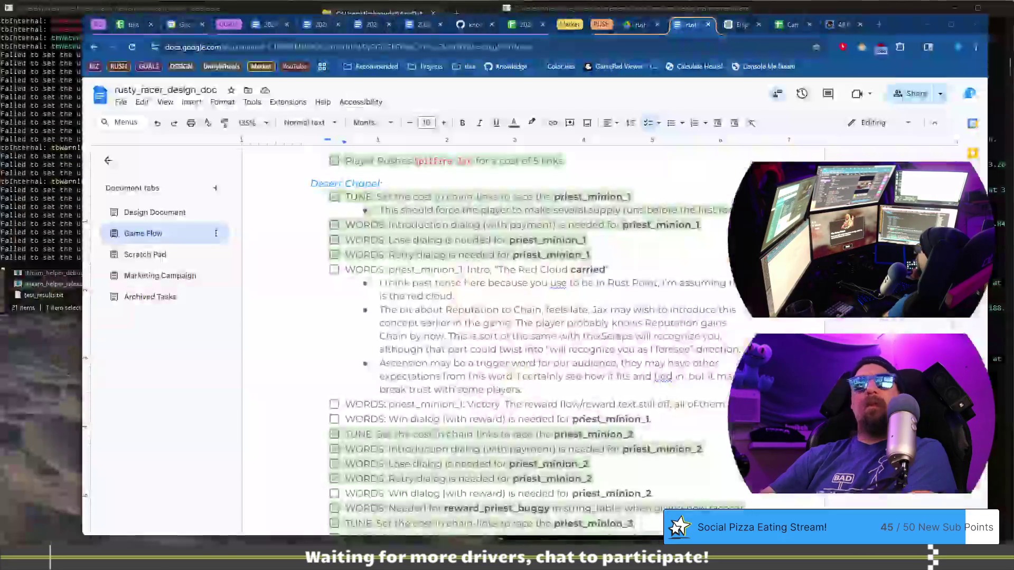
Add a checklist item under Victory: 'WORDS: priest_minion_2: intro, "Does your faith endure beyond the first link"'
click(434, 404)
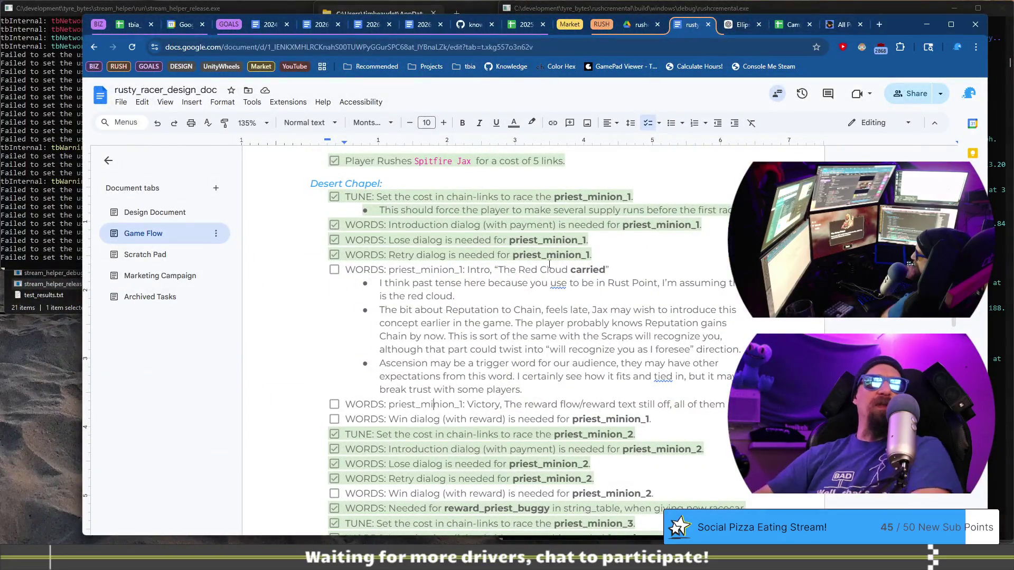
key(End)
key(Return)
text(W)
text(DS: pries)
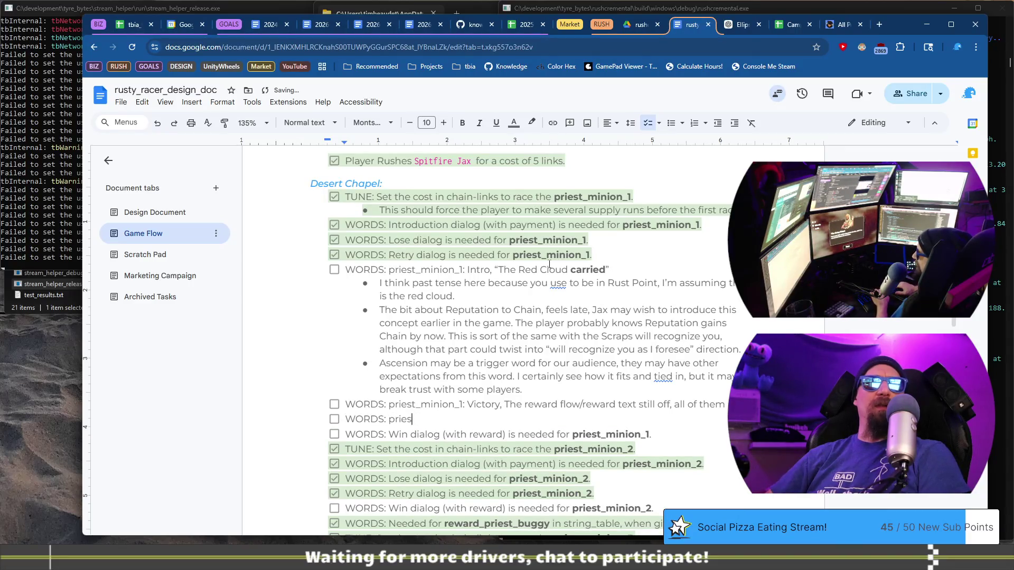
text(t_minion_2)
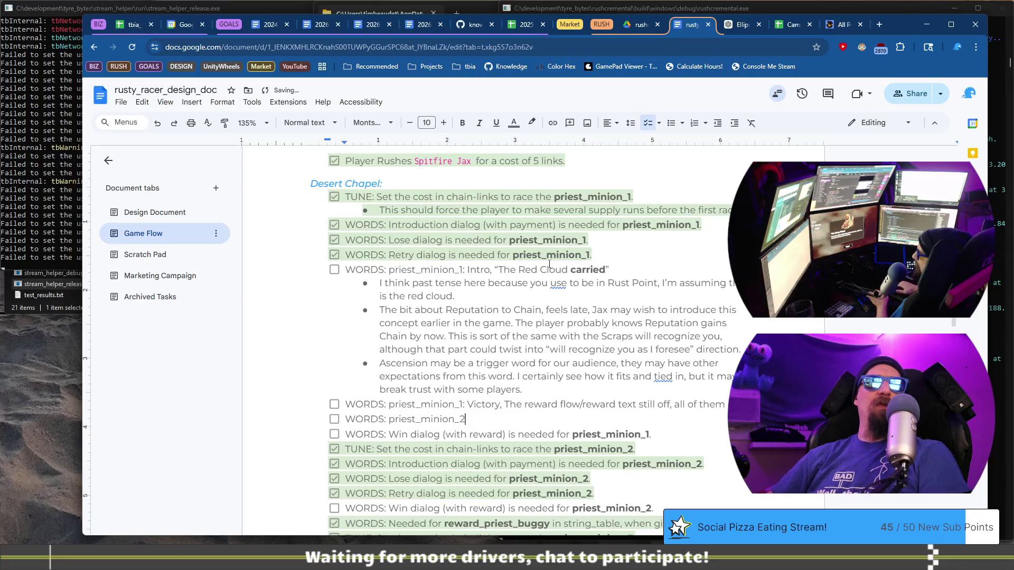
text(: intro, )
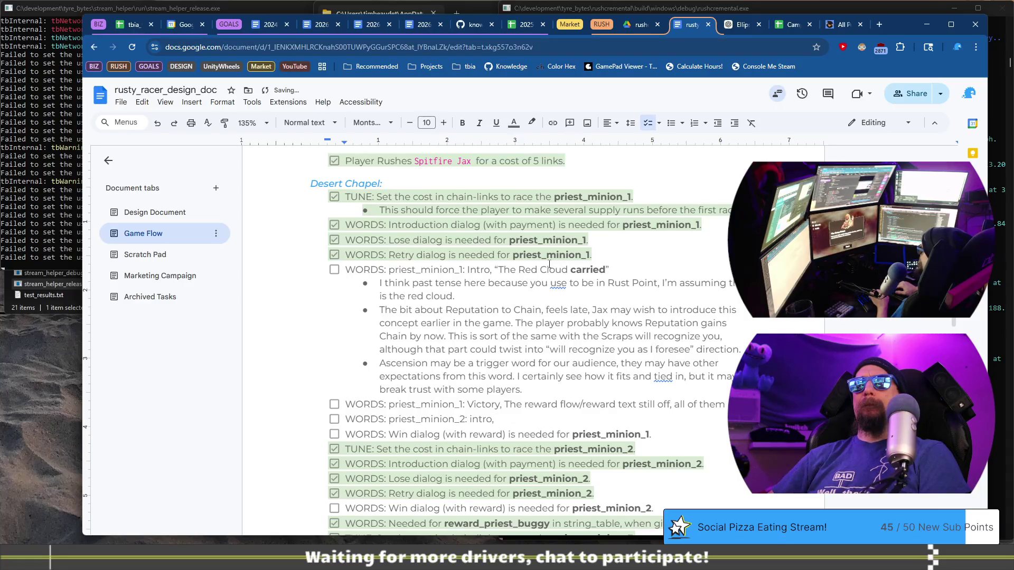
text(Dou)
text(s)
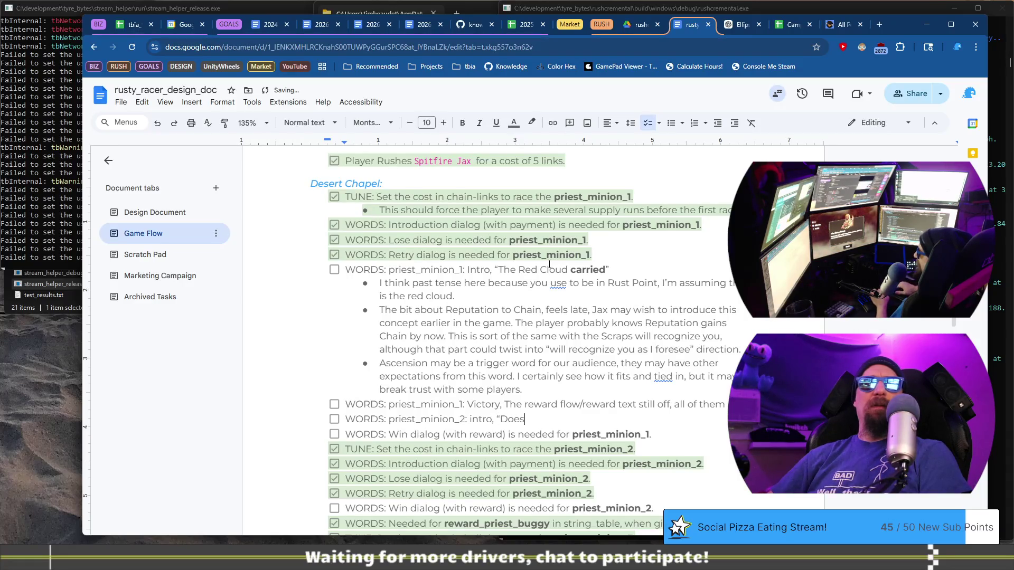
text(yourfa)
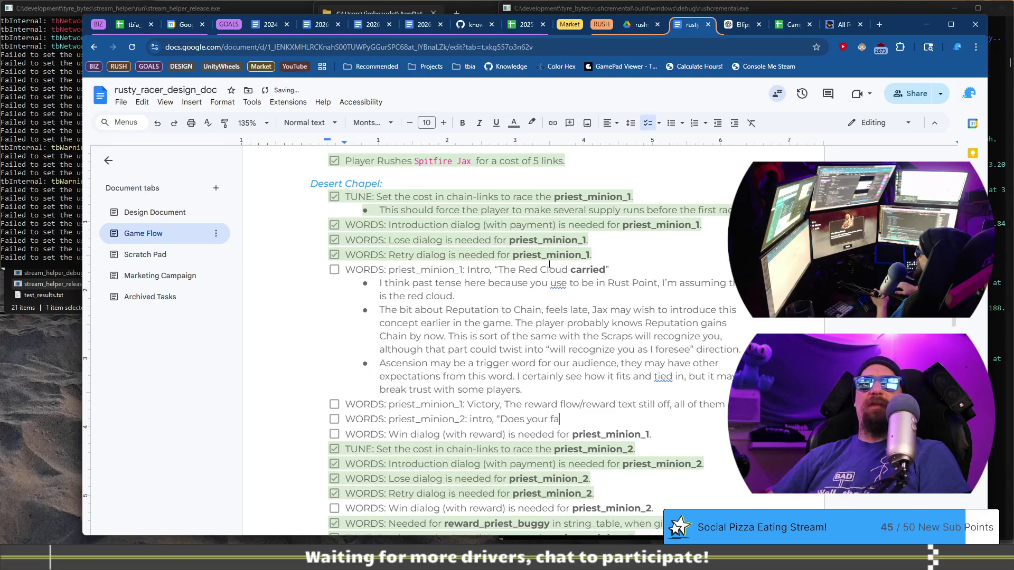
text(ith endure beyond)
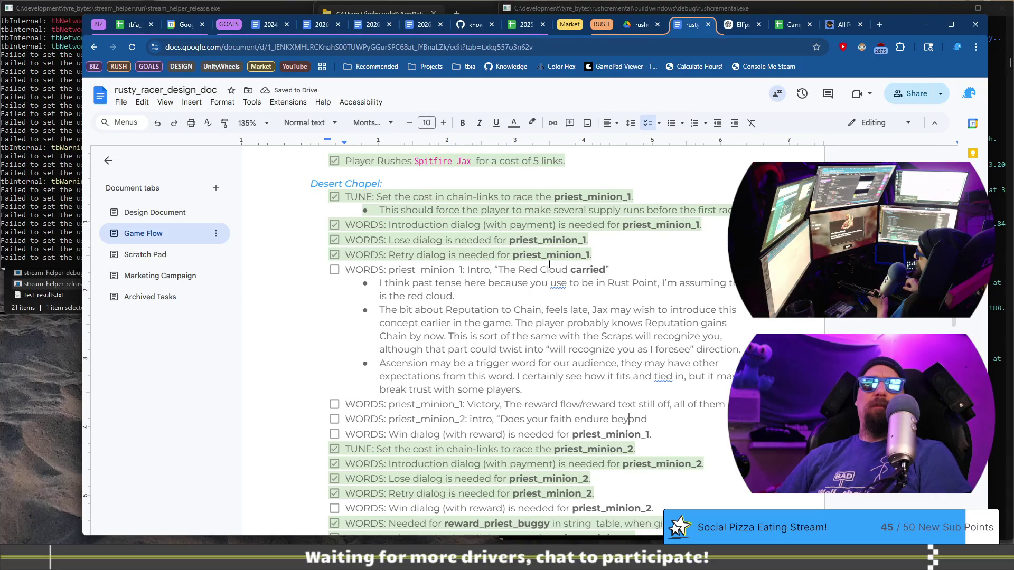
text( the first link”)
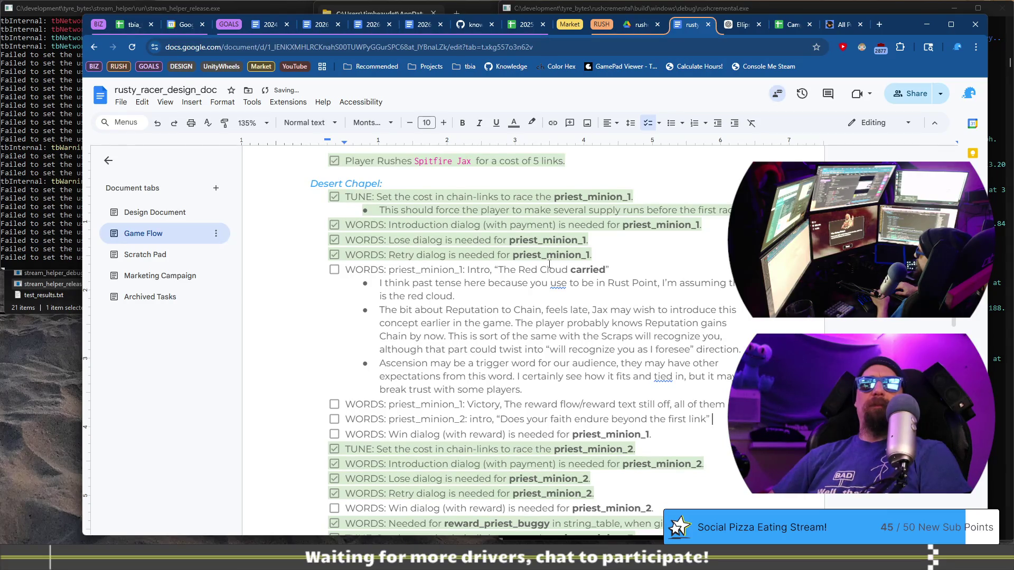
text(m)
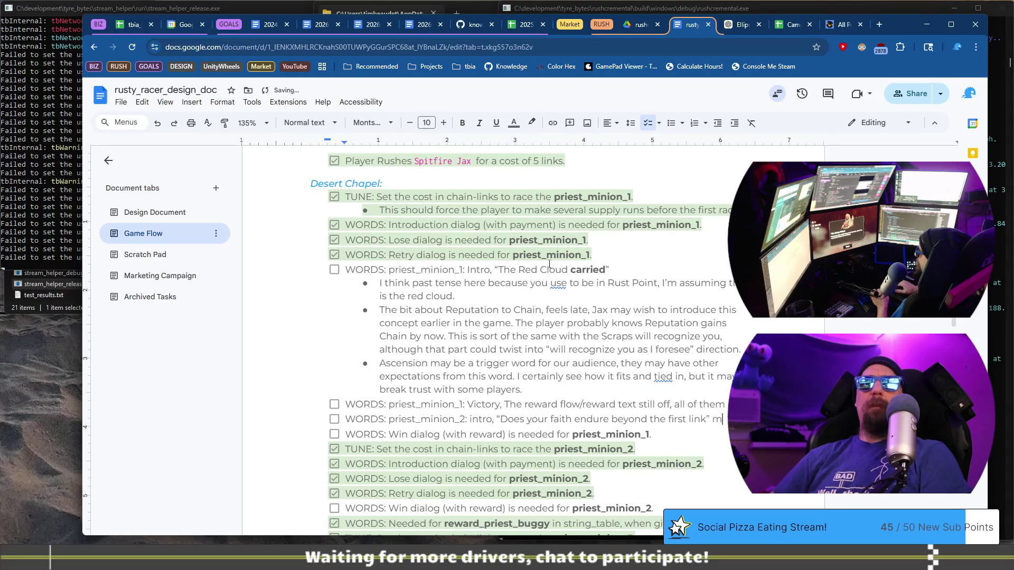
key(BackSpace)
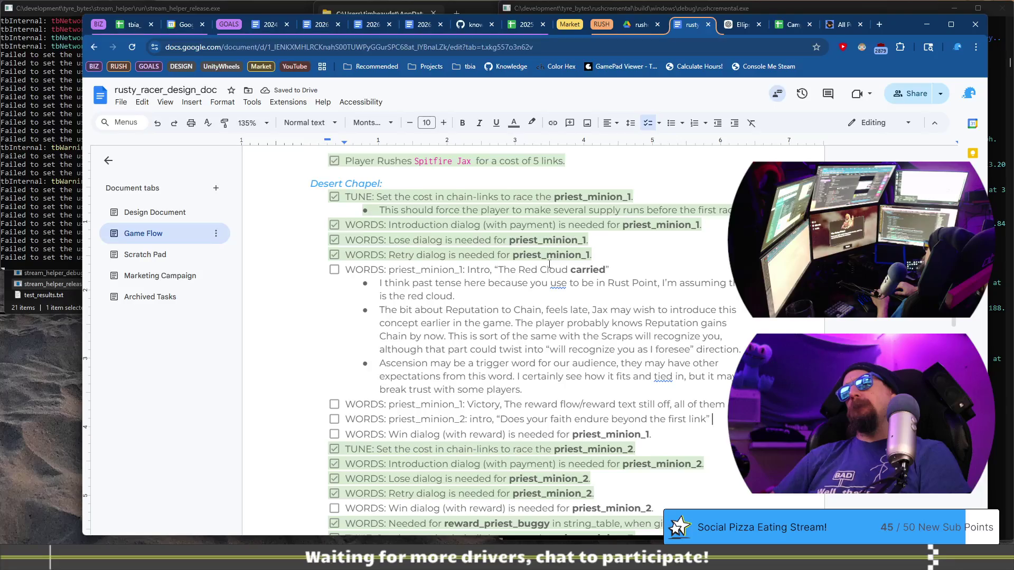
Add an empty bullet line beneath the priest_minion_2 intro item
key(Return)
key(Tab)
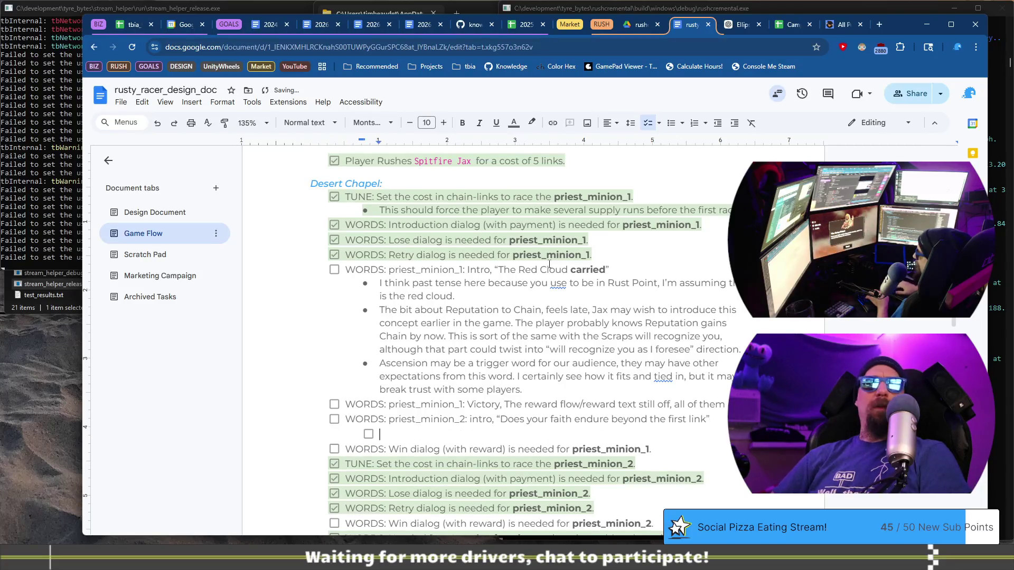
key(BackSpace)
text(()
key(BackSpace)
key(BackSpace)
key(ctrl+shift+9)
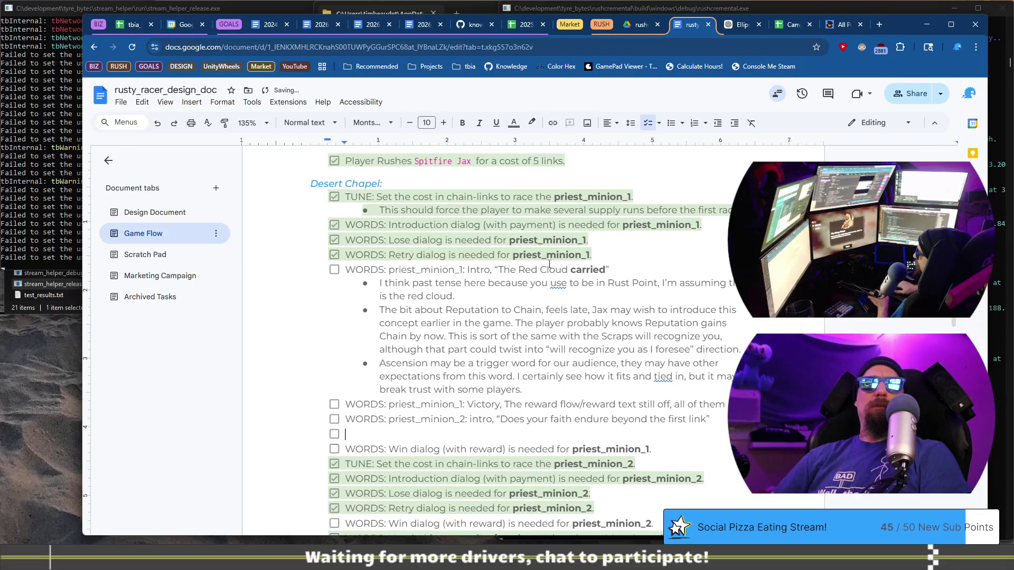
text(*)
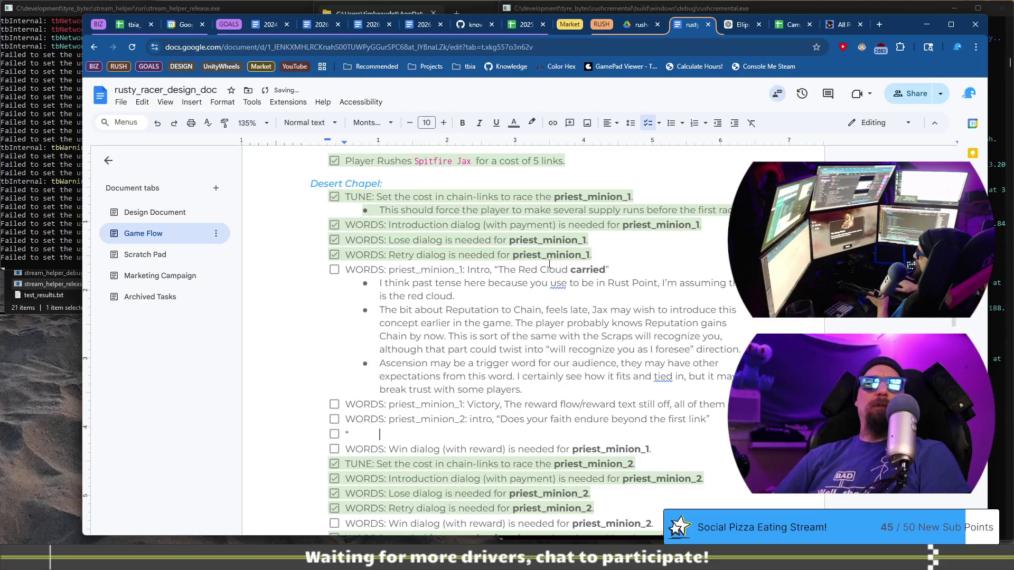
key(Left)
key(BackSpace)
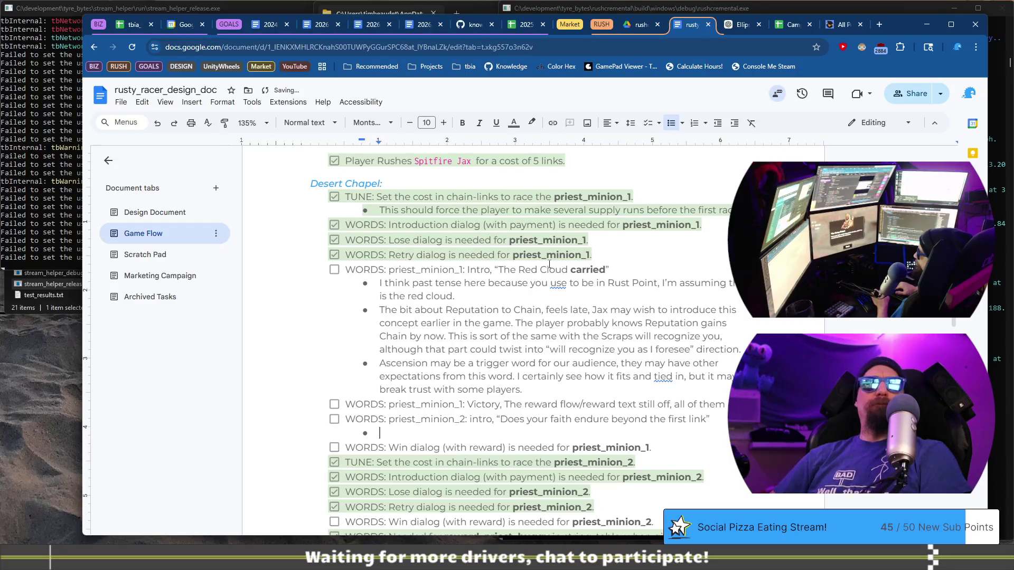
scroll(429, 257, up, 20)
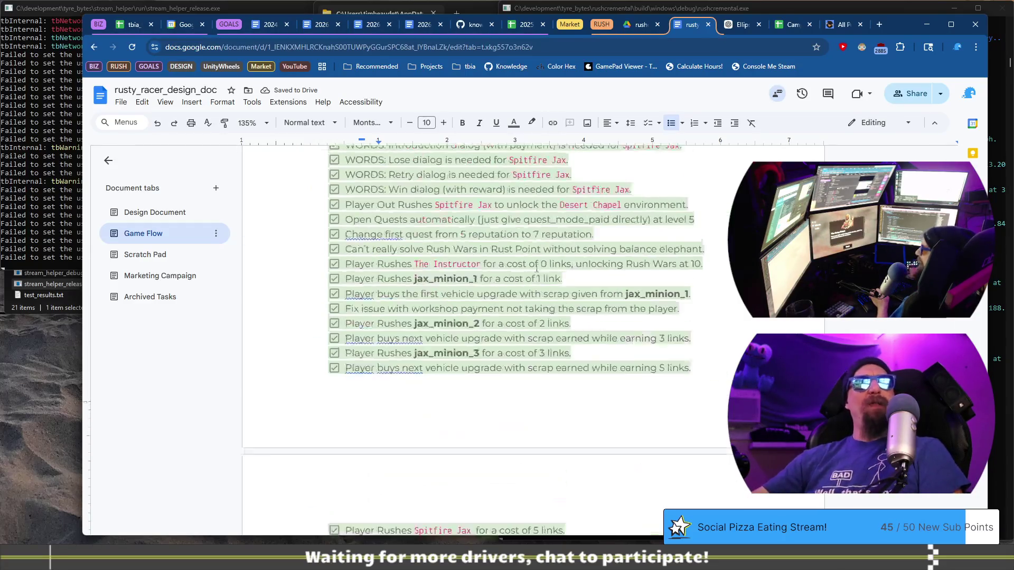
scroll(429, 257, down, 15)
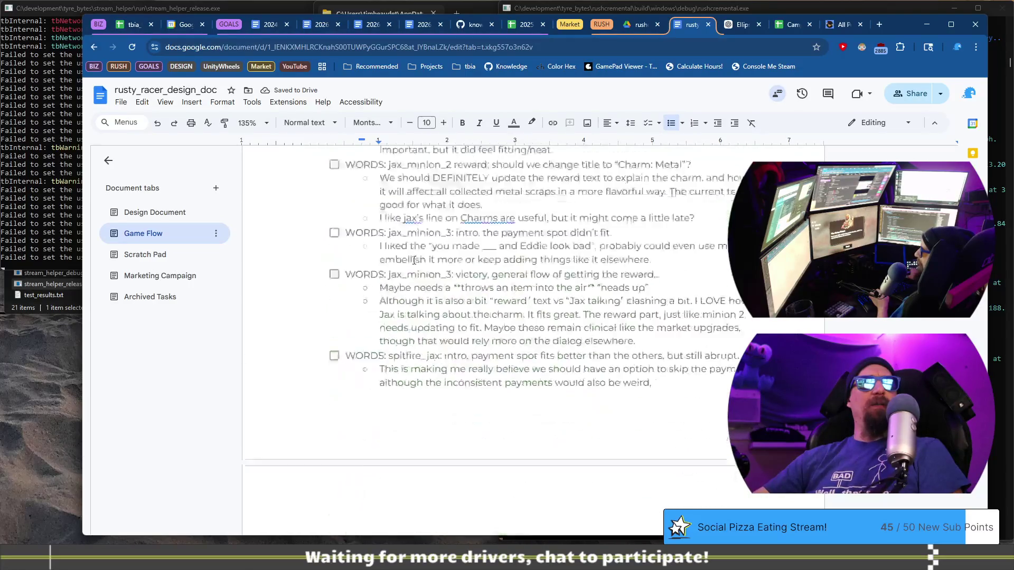
click(364, 230)
scroll(377, 264, up, 10)
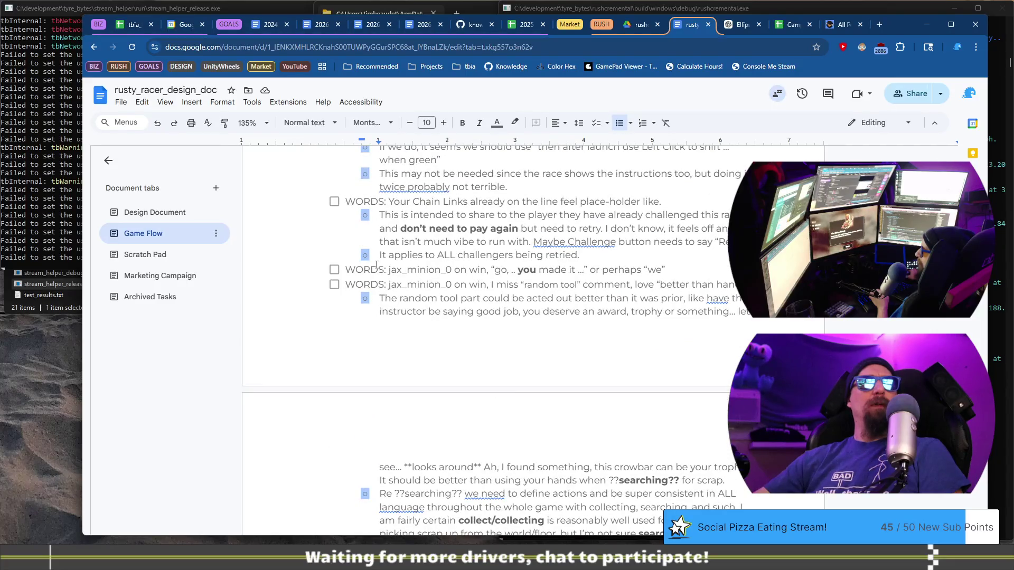
click(389, 256)
key(End)
key(Return)
key(shift+Tab)
key(Tab)
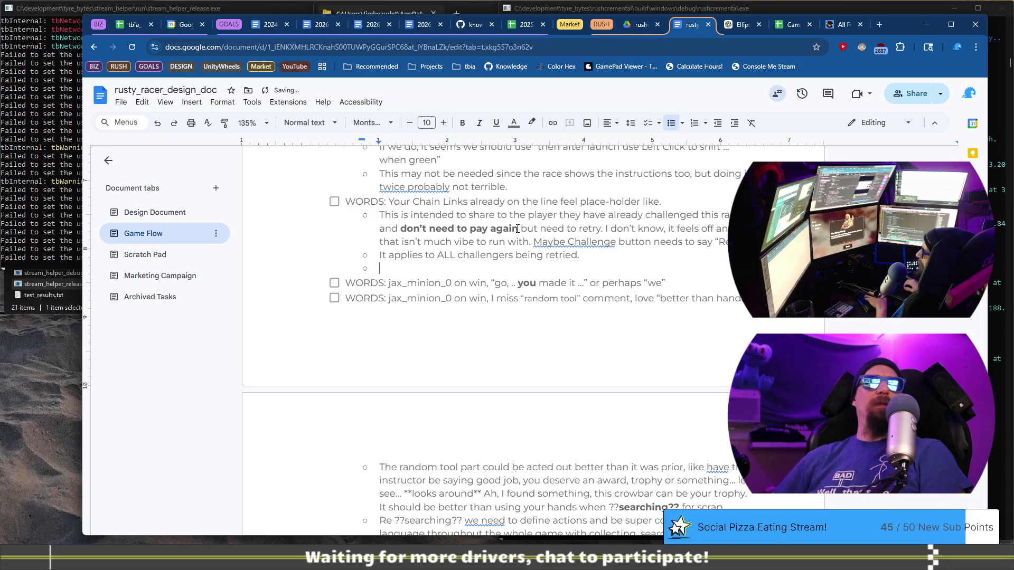
key(shift+Tab)
key(Tab)
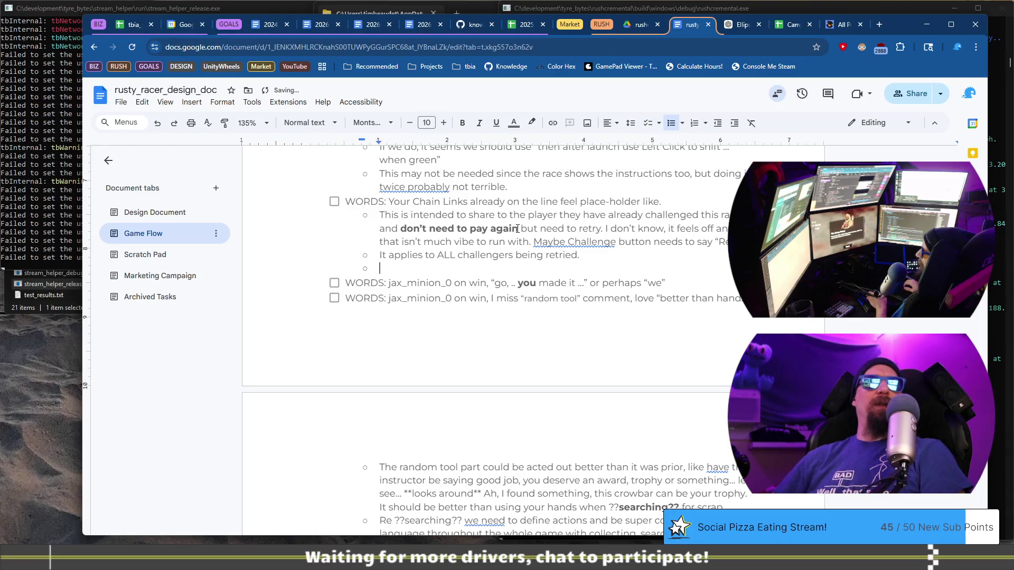
key(BackSpace)
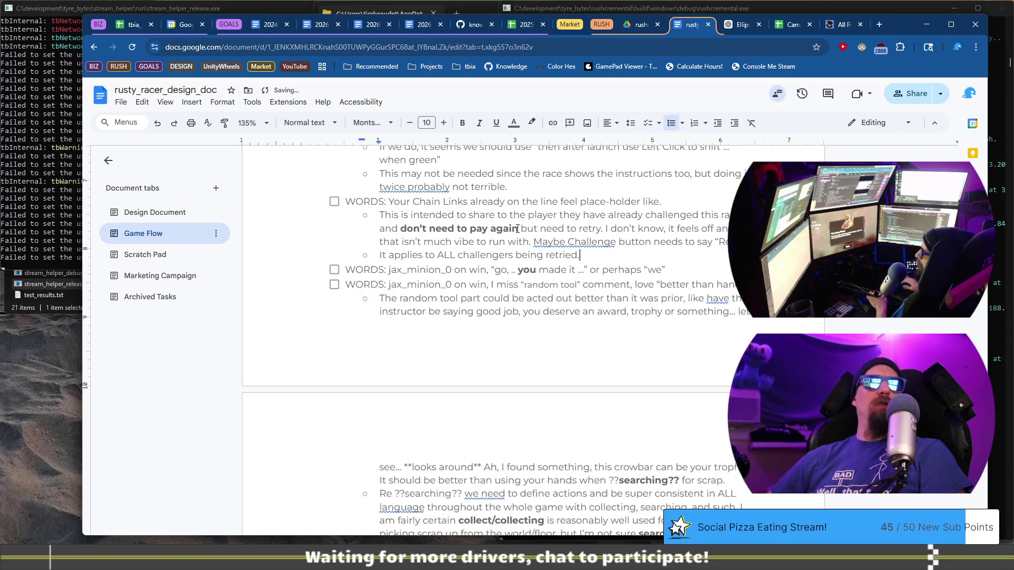
key(Up)
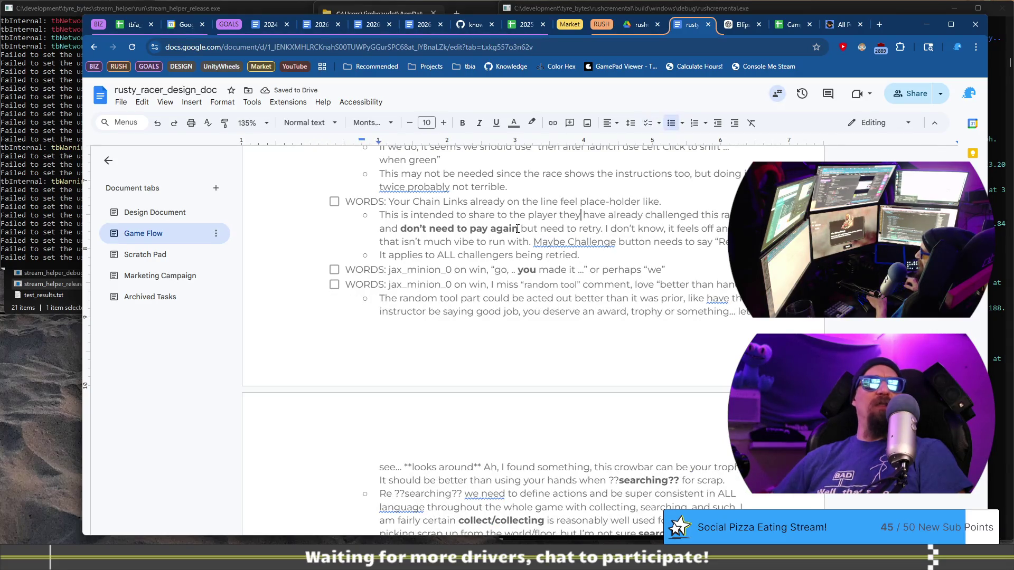
scroll(515, 238, down, 5)
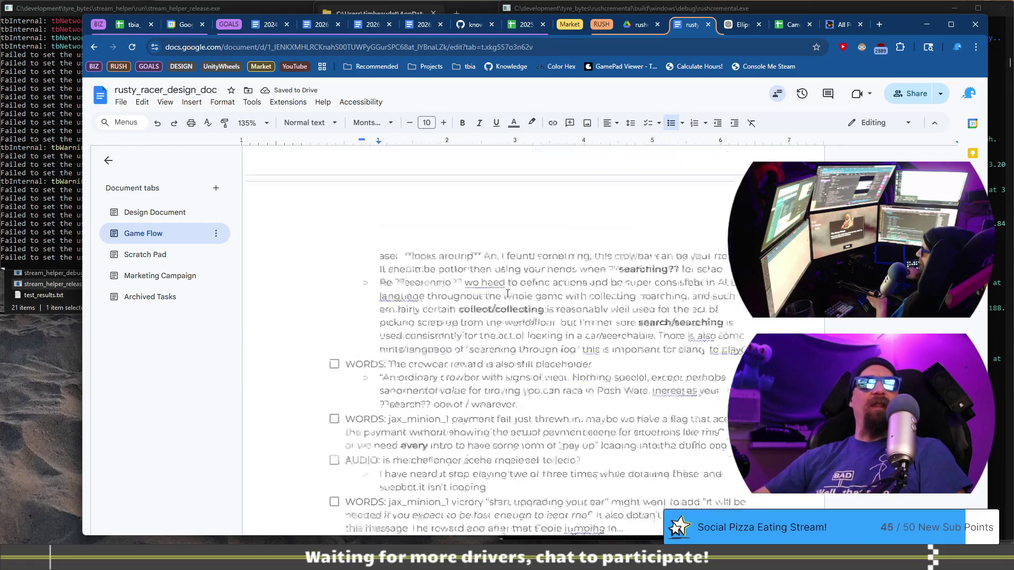
scroll(508, 293, up, 7)
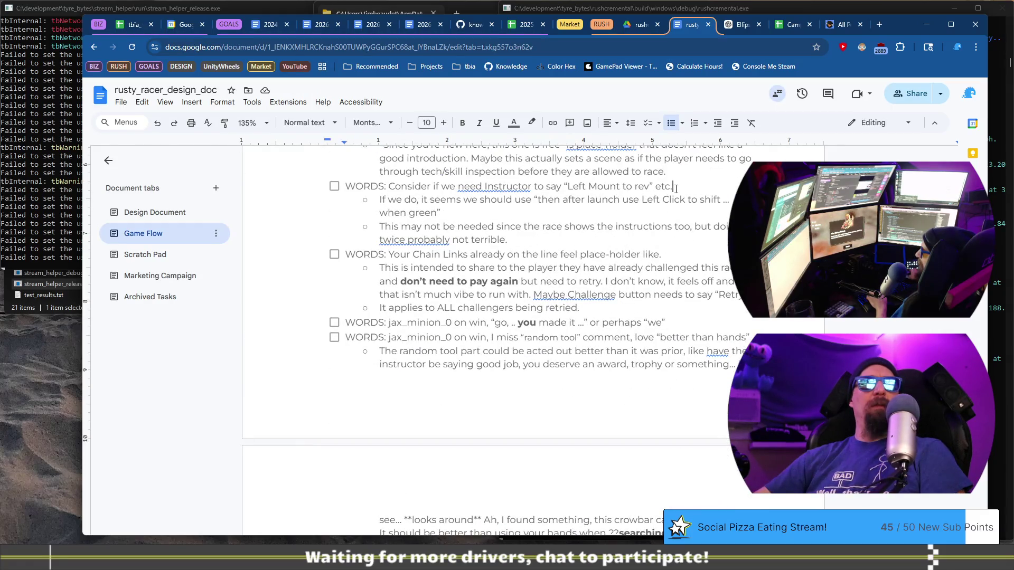
key(Return)
key(Tab)
key(shift+Tab)
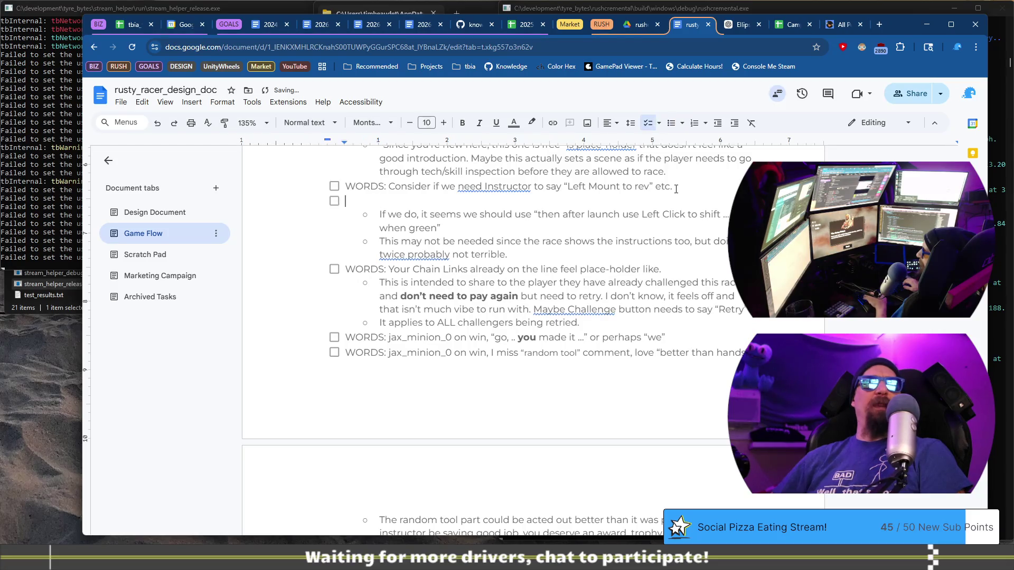
key(BackSpace)
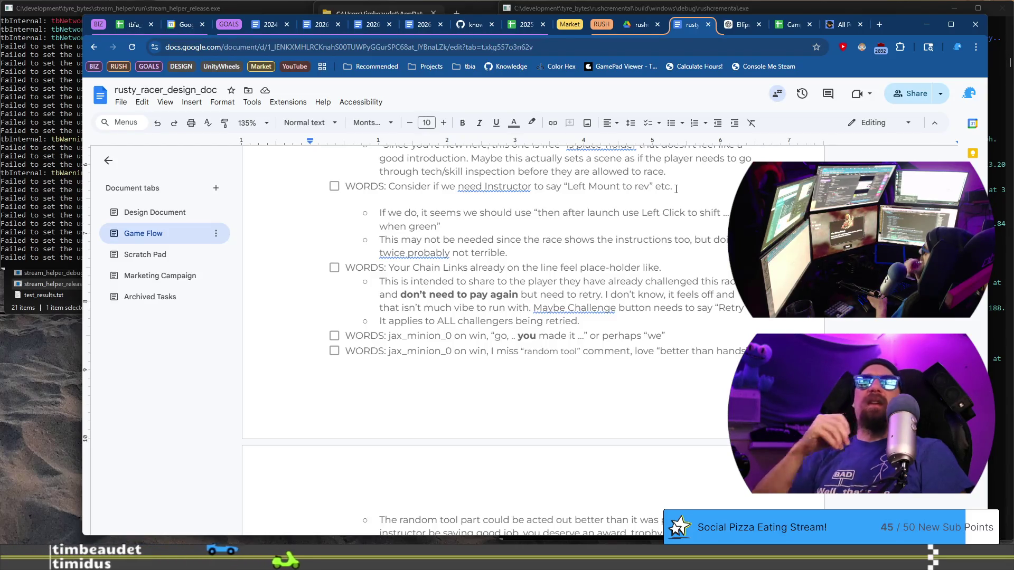
key(BackSpace)
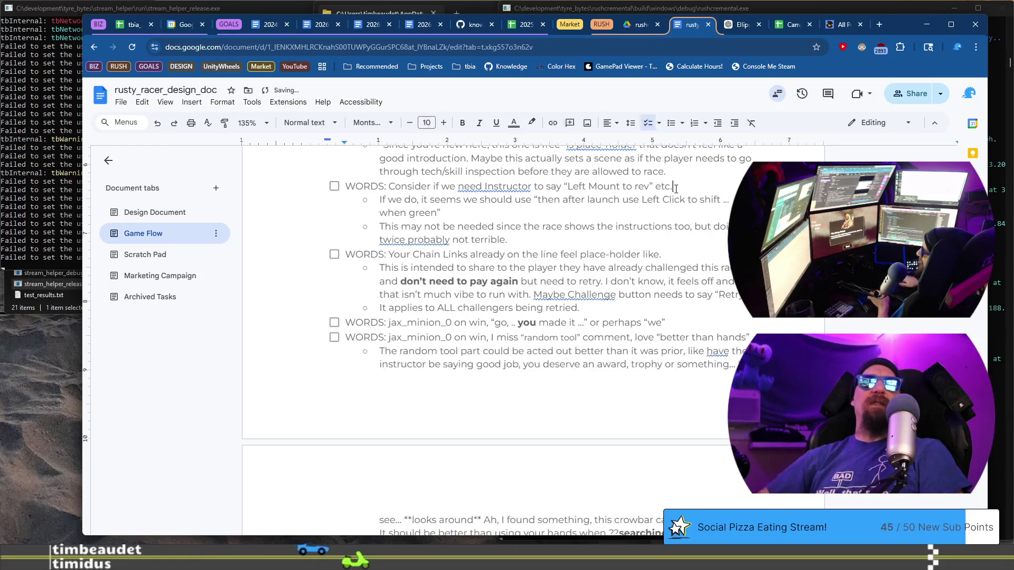
Scroll the Game Flow tab past the spitfire_jax items to the priest_minion_2 intro entry
scroll(670, 246, down, 5)
scroll(670, 246, down, 15)
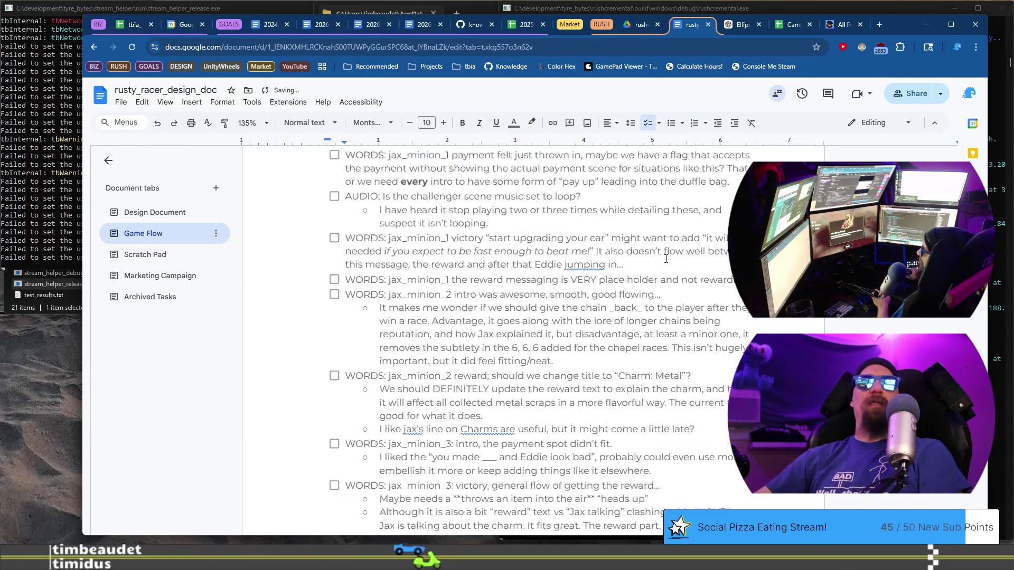
scroll(665, 257, down, 4)
scroll(666, 258, up, 5)
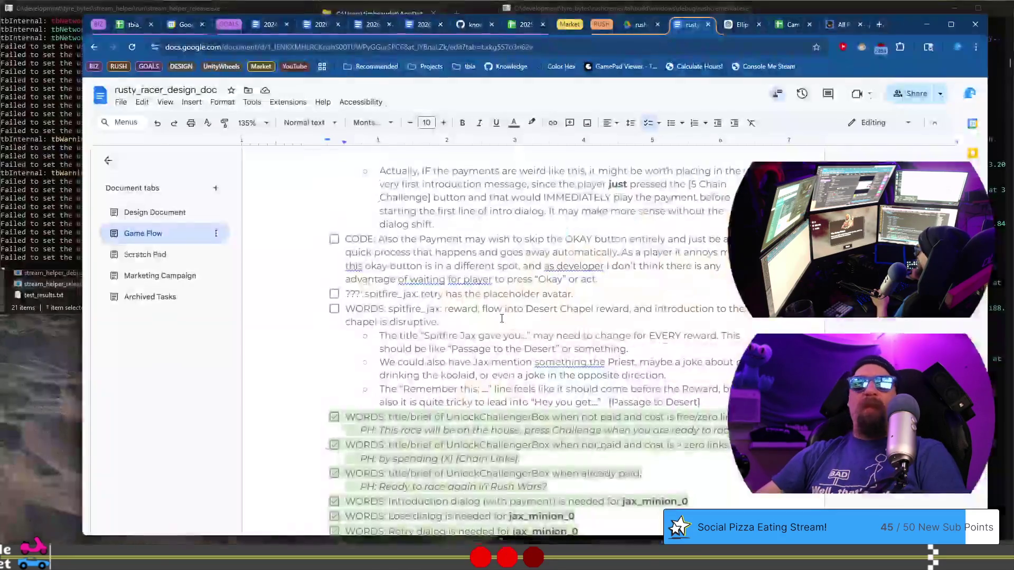
scroll(334, 319, down, 3)
scroll(334, 319, up, 1)
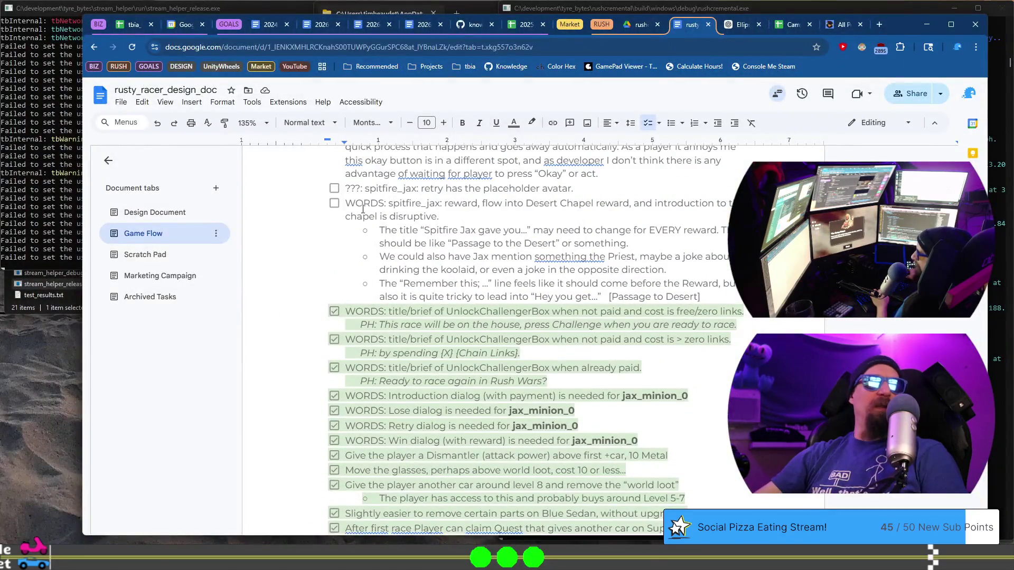
scroll(378, 296, down, 15)
scroll(379, 318, down, 5)
scroll(569, 331, up, 4)
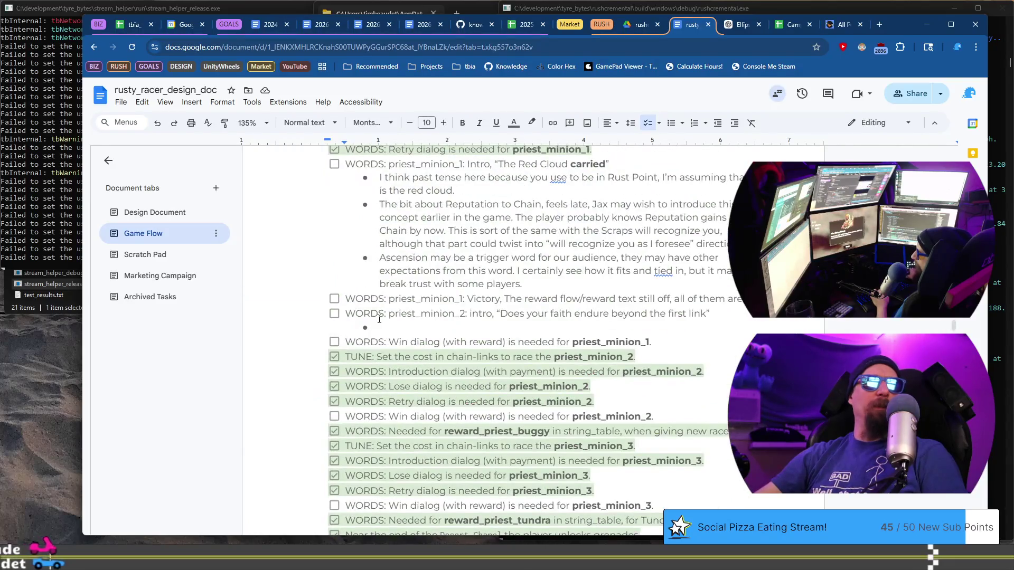
Note that 'Link' implies chain links; suggest 'beyond the first trial' or 'Does your faith endure' instead
click(569, 328)
text(Link here )
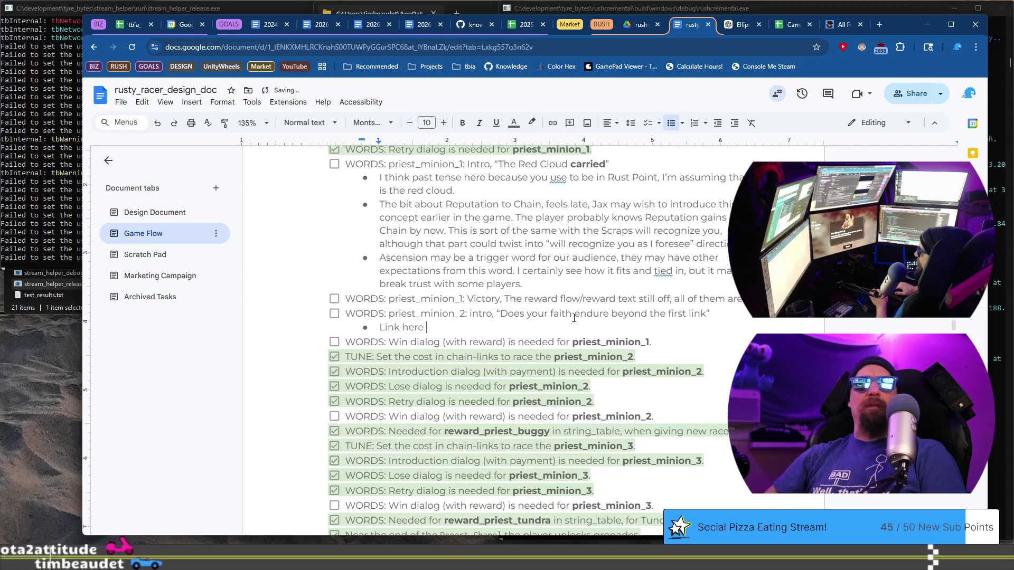
text(definitely implies c)
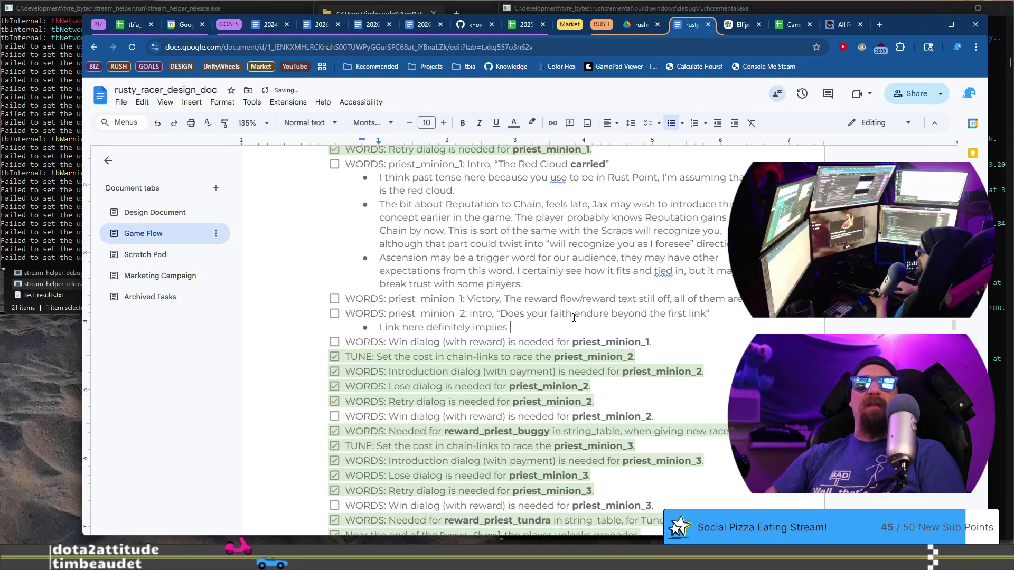
text(hain)
key(BackSpace)
text(links, whether intended o)
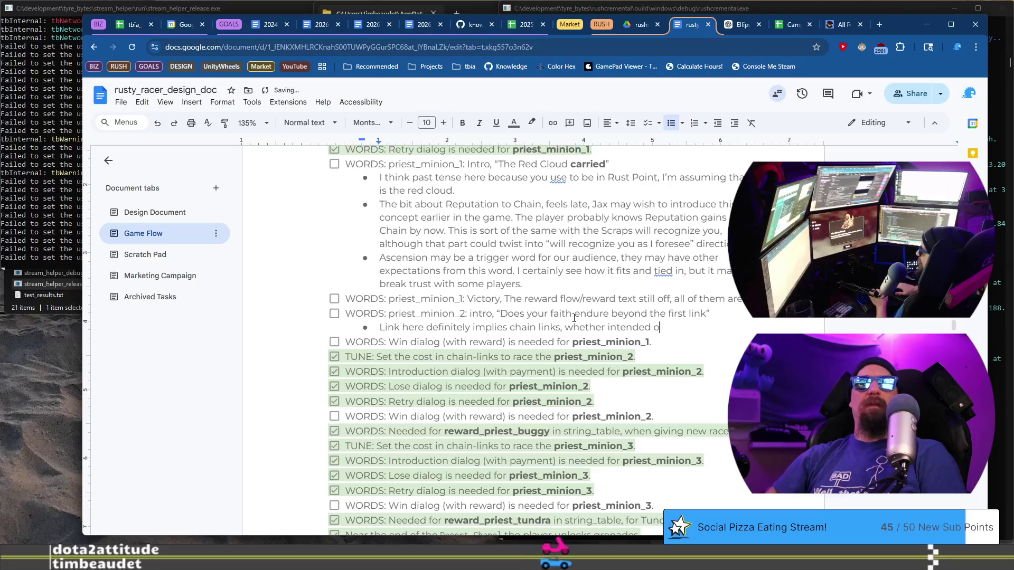
text(r not, and)
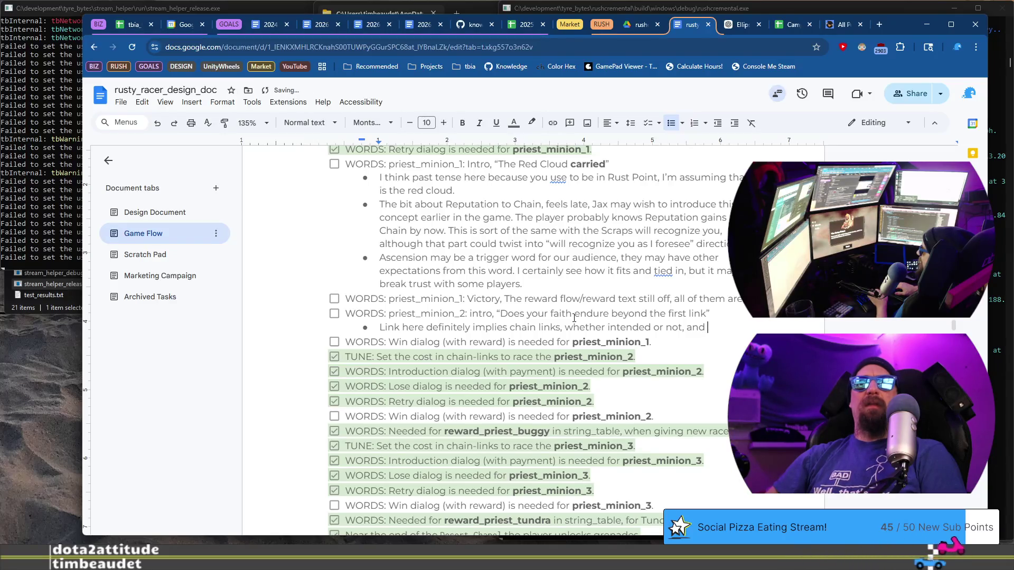
text( I’m wond)
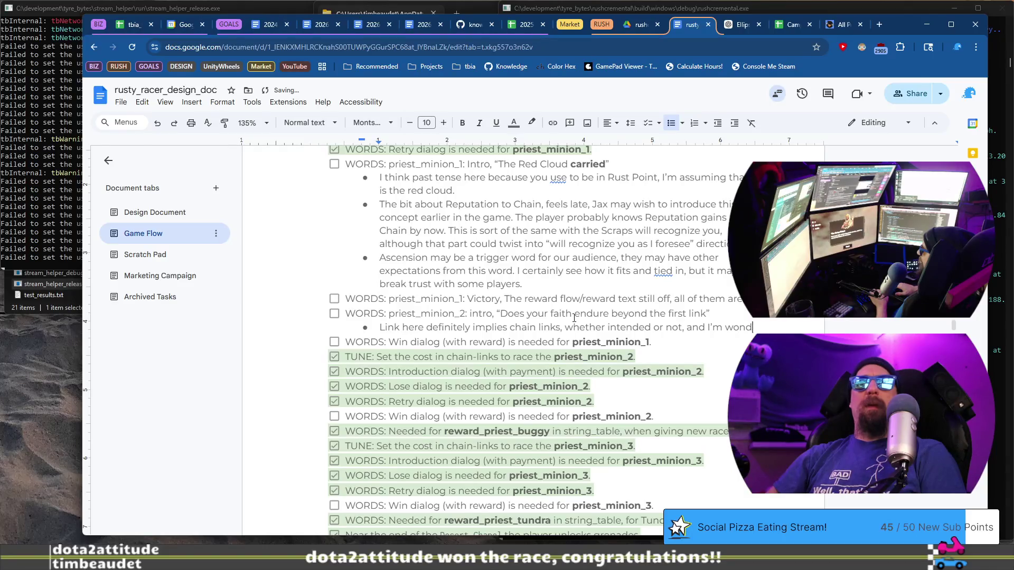
text(ering if it should be)
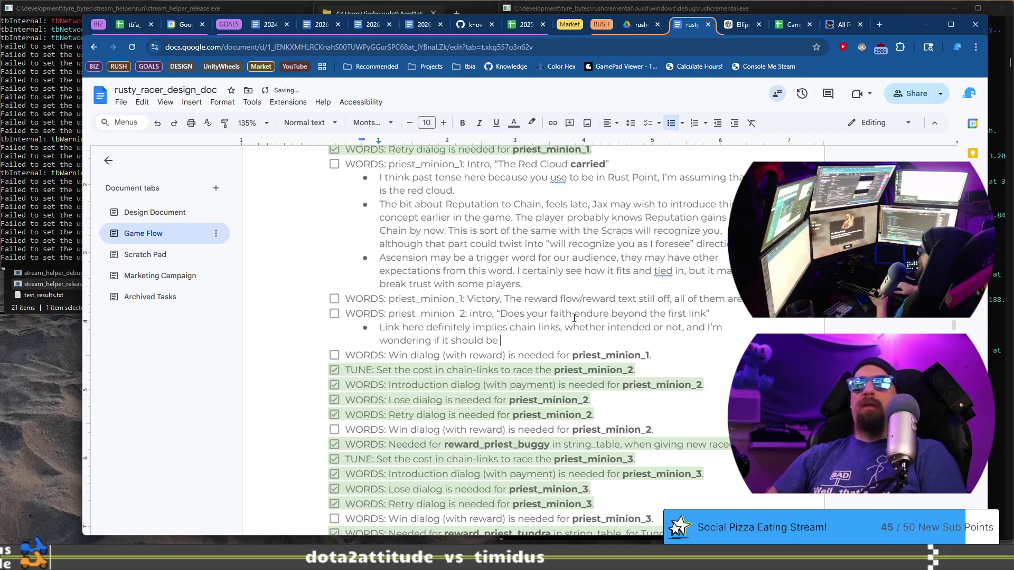
text(")
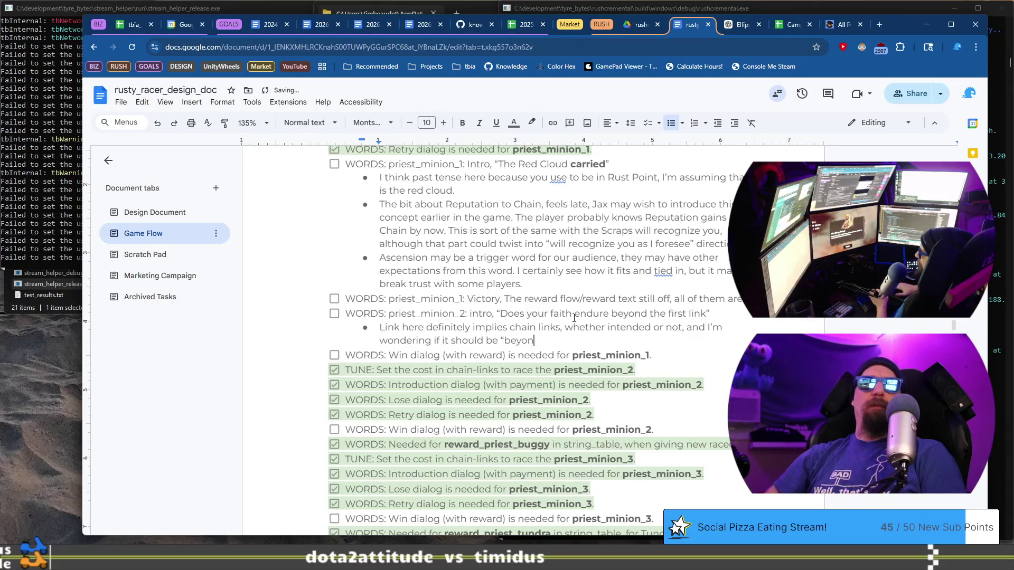
text(d the first trial” or e)
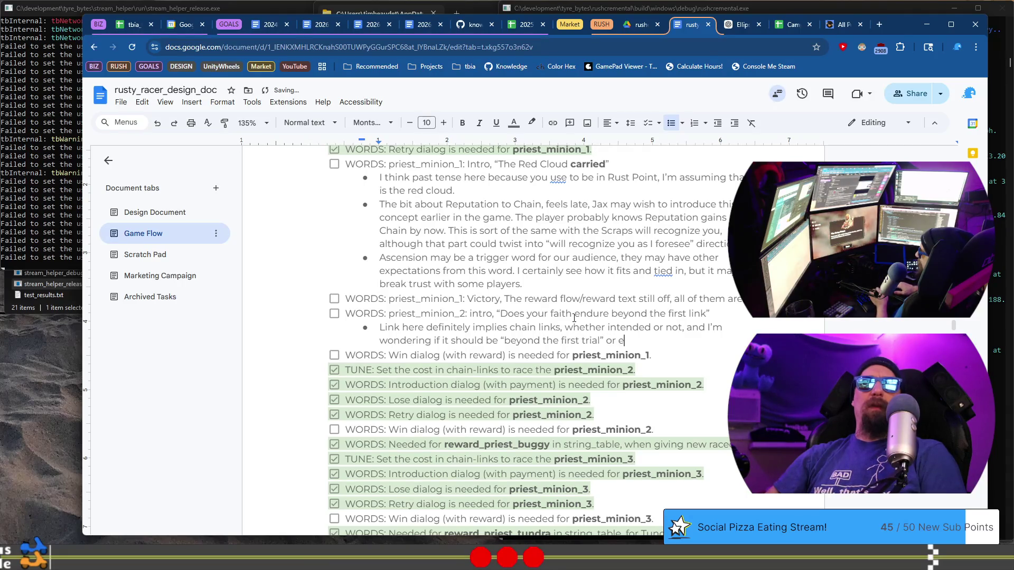
text(venjust )
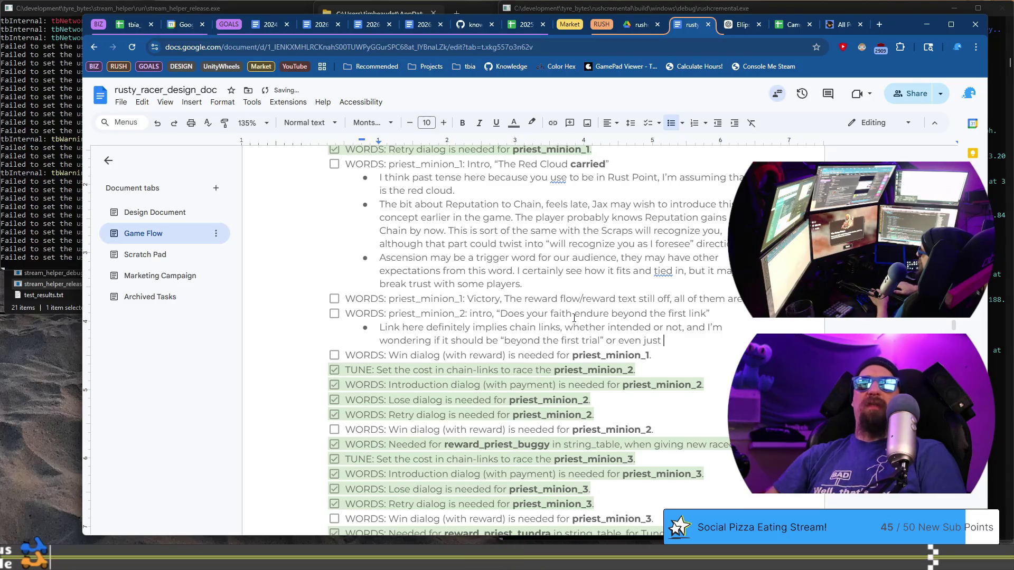
text(“Does your )
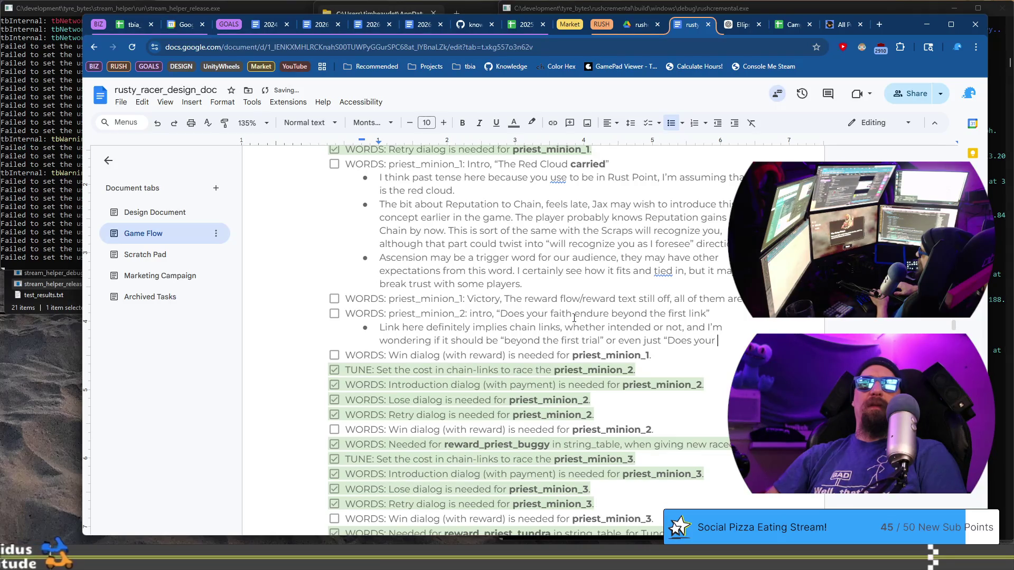
text(faith e)
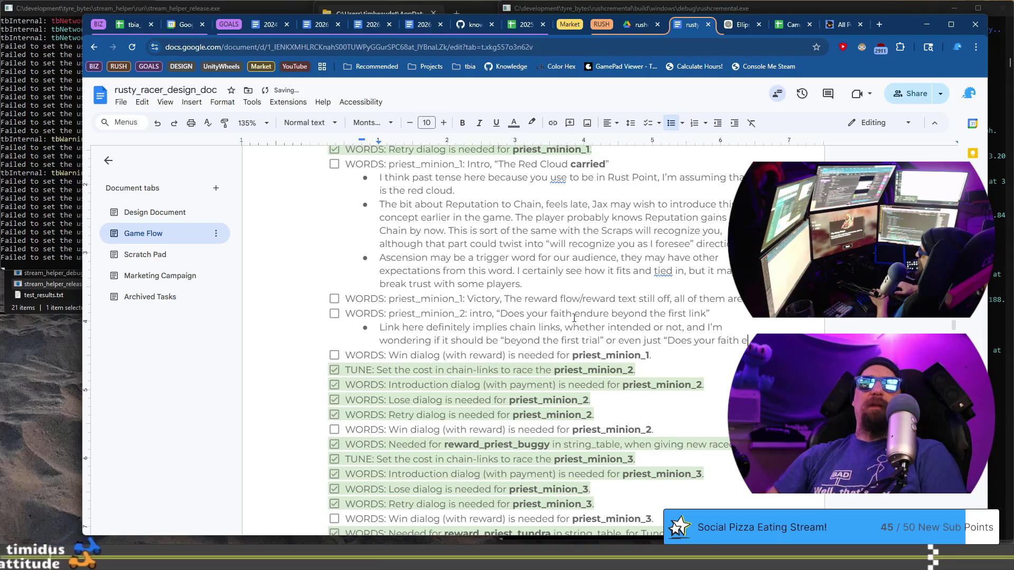
text(ndure")
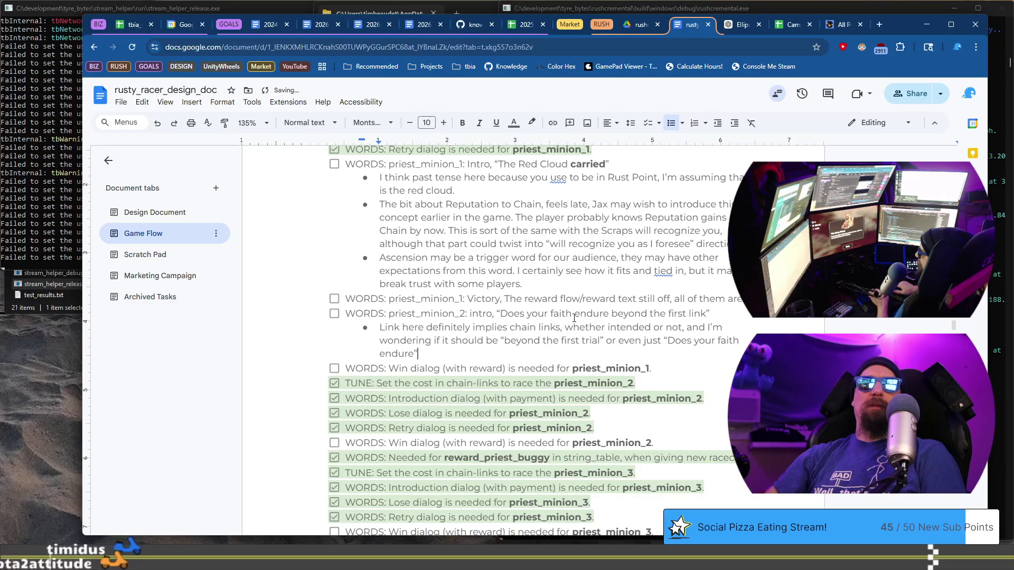
text(? Maybe something along)
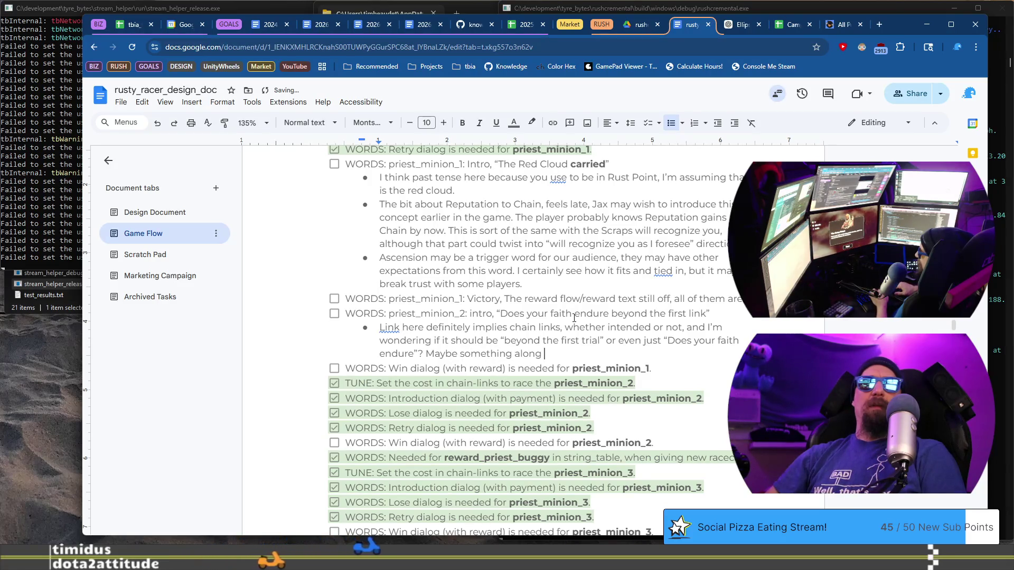
text(the lines)
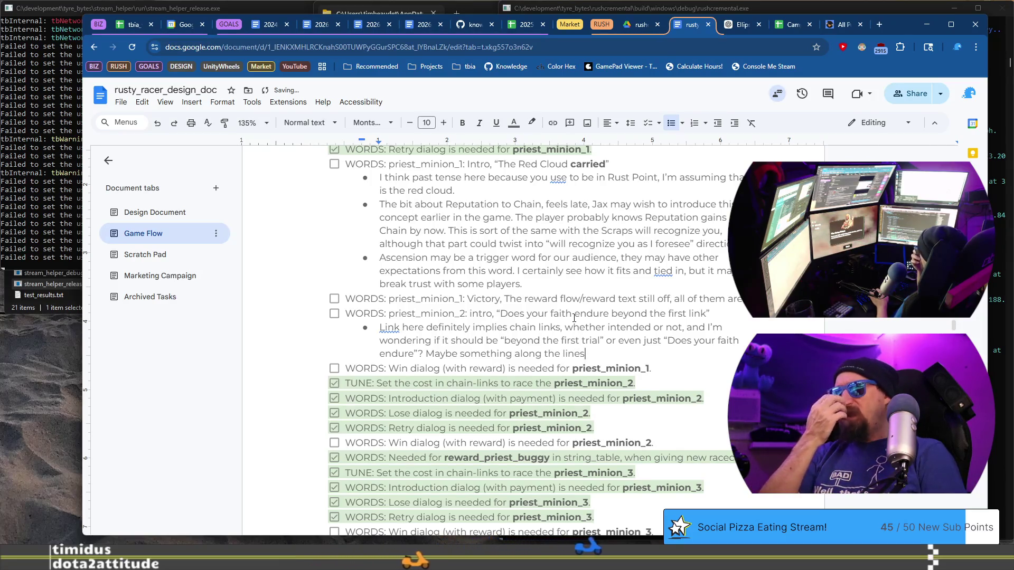
text( of does your faith)
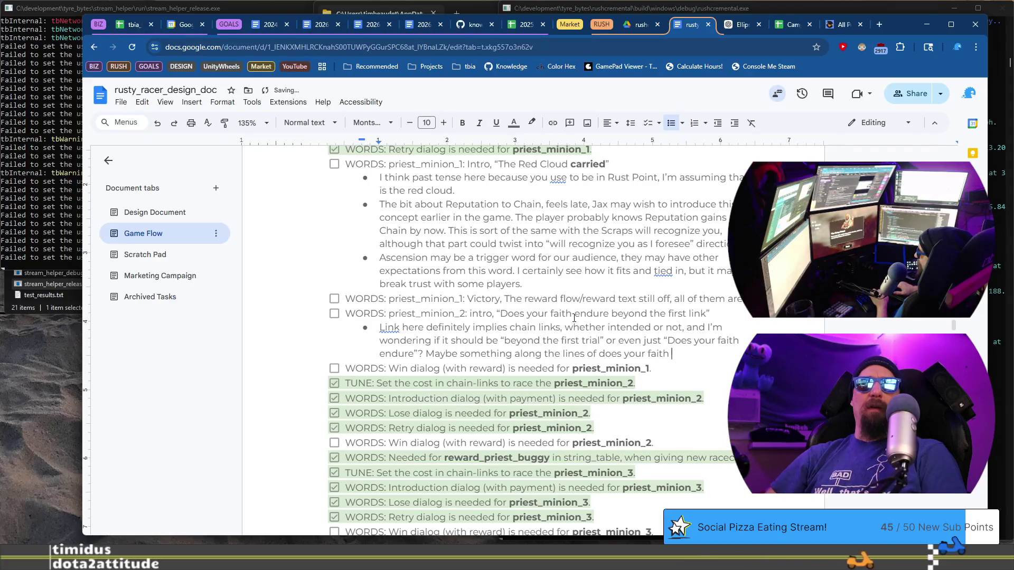
key(ctrl+BackSpace)
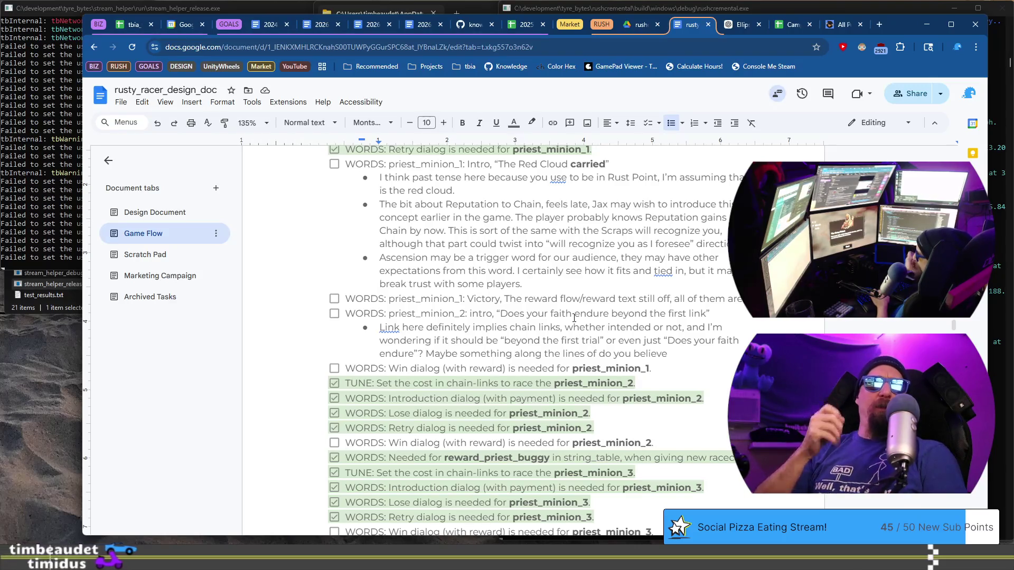
key(ctrl+Left)
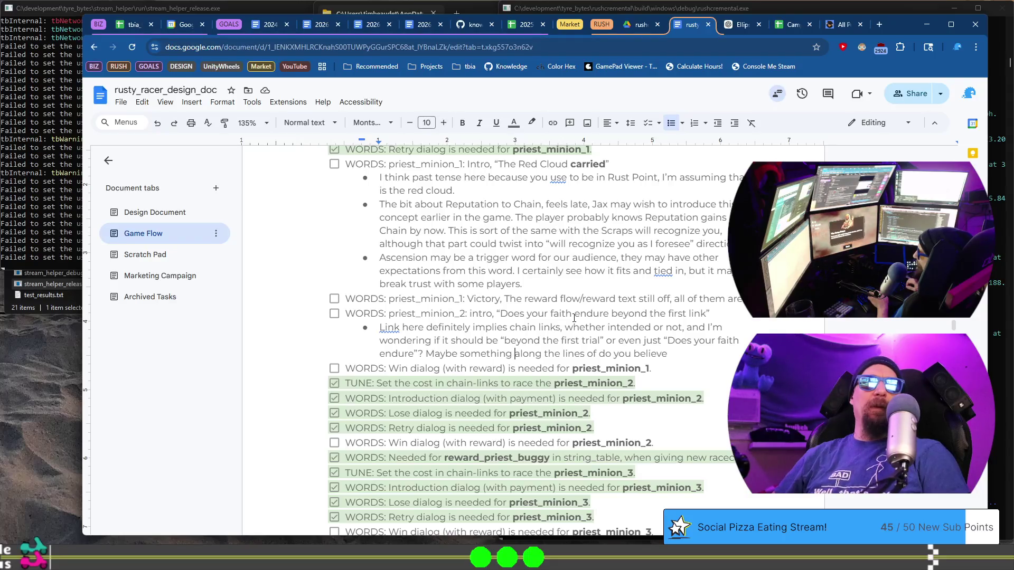
Put an opening quote before 'do you believe' and extend the line with 'this (crappy'
key(ctrl+Left)
key(ctrl+Left)
key(ctrl+shift+Right)
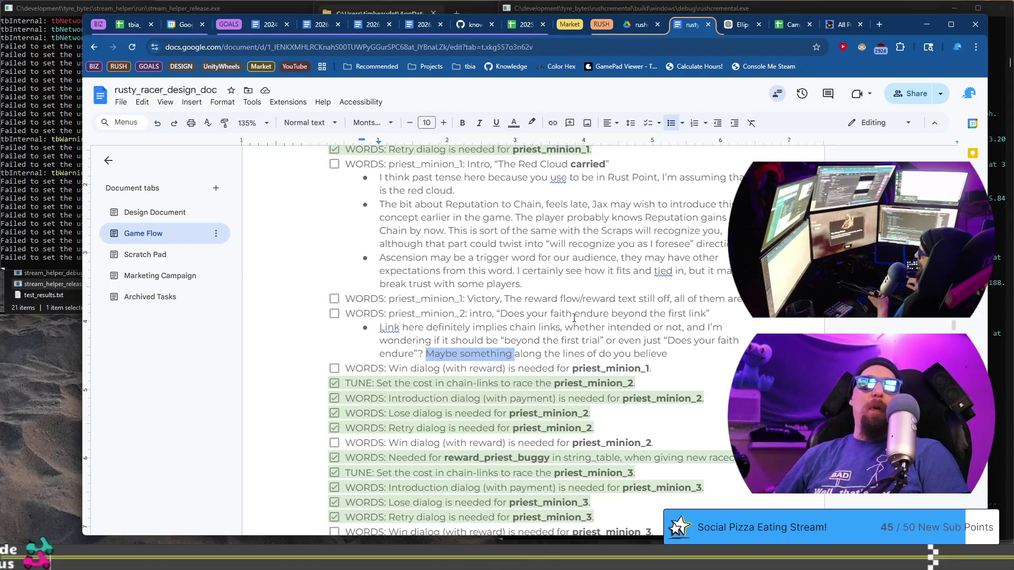
key(Left)
key(ctrl+shift+Right)
key(ctrl+shift+Right)
key(ctrl+shift+Right)
key(ctrl+shift+Right)
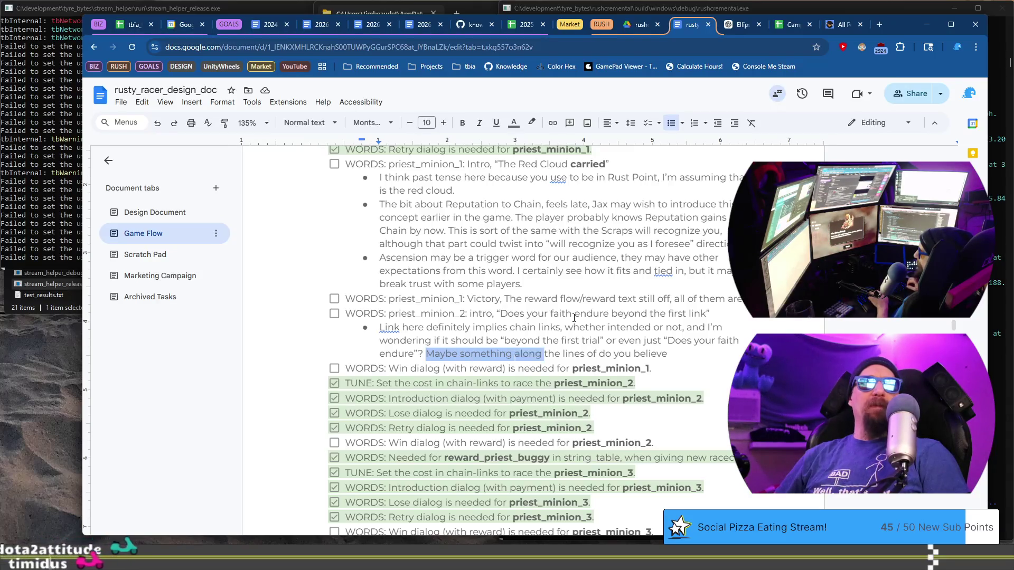
key(Right)
key(ctrl+Right)
key(ctrl+Right)
text(")
key(End)
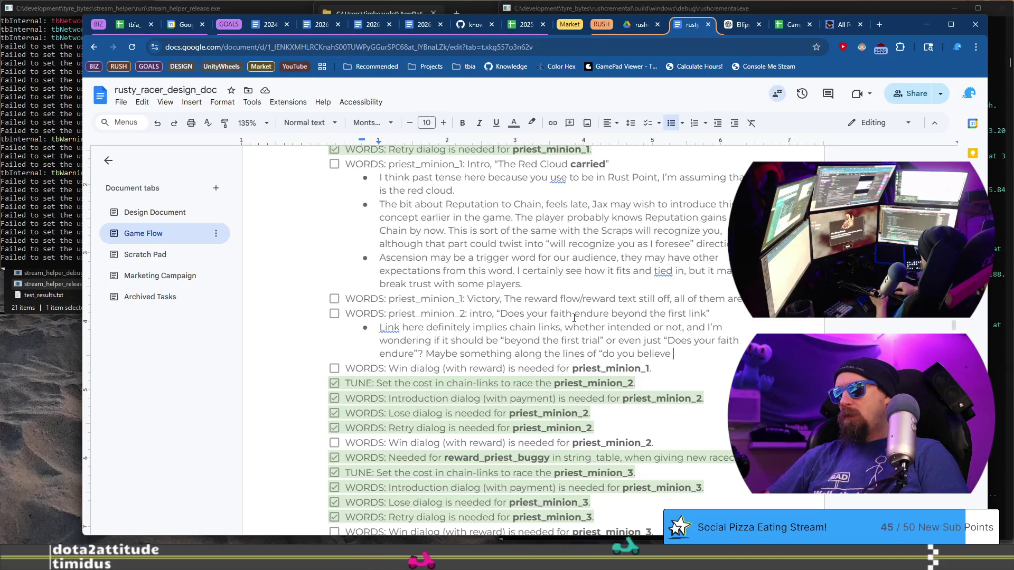
text(th)
text(is (crappy )
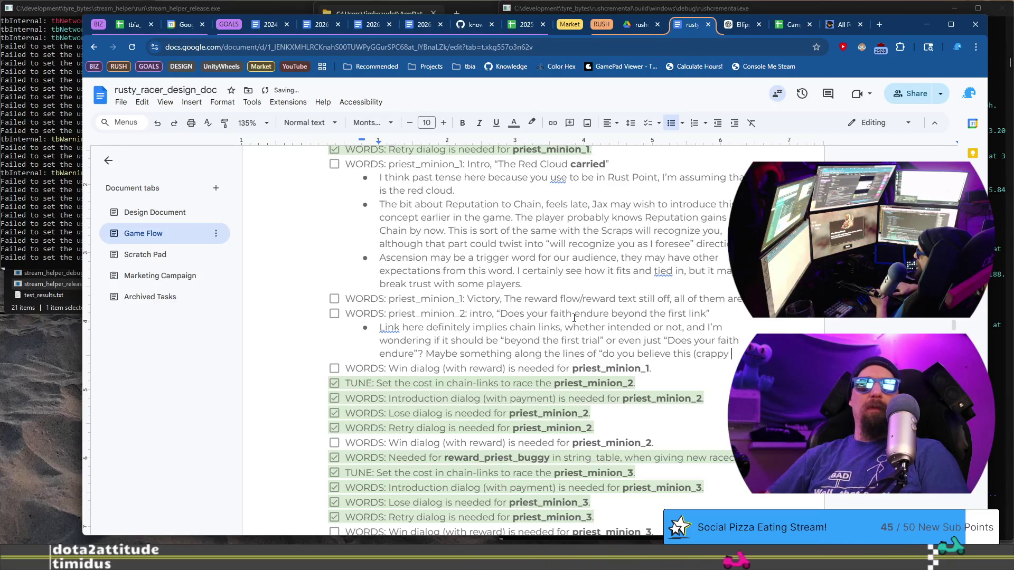
text(post-a)
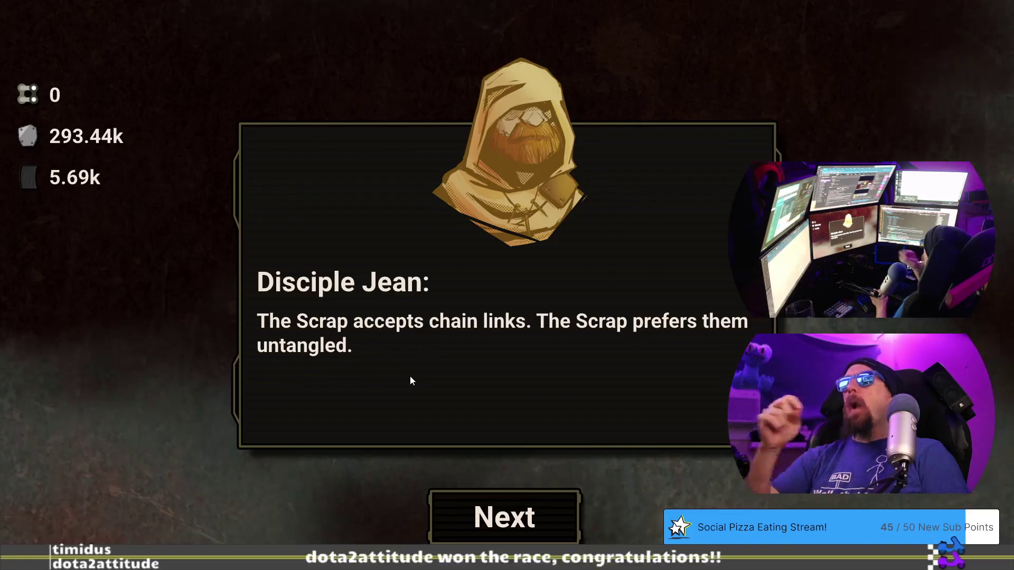
Pay the 6 chain-link entry fee and start the race against Disciple Jean
click(528, 520)
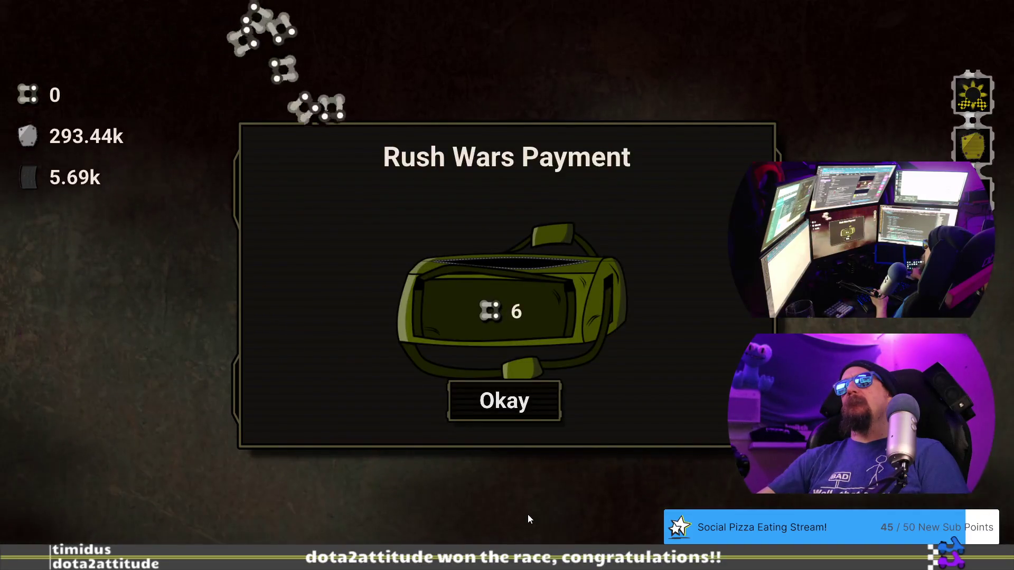
click(504, 417)
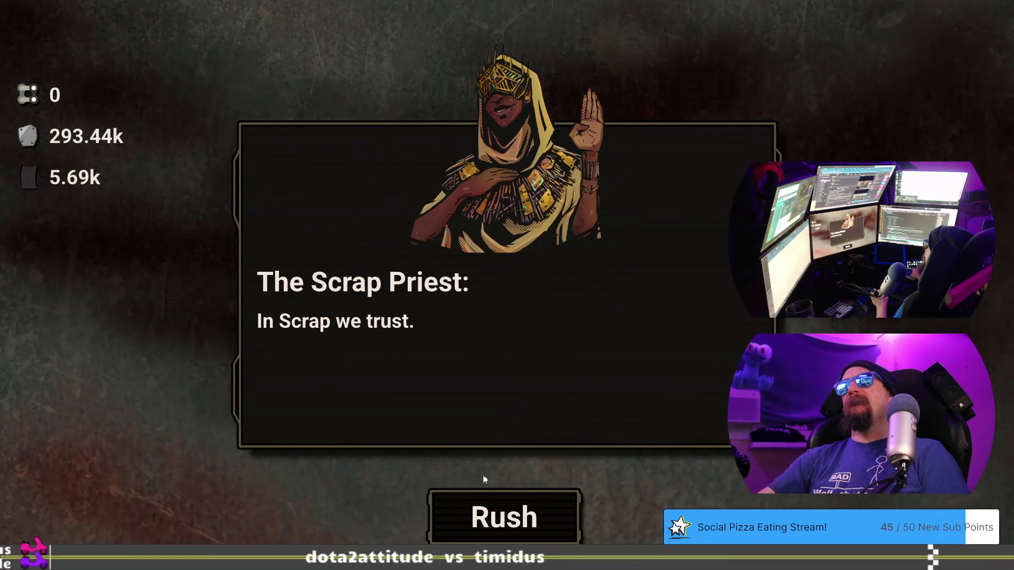
click(480, 527)
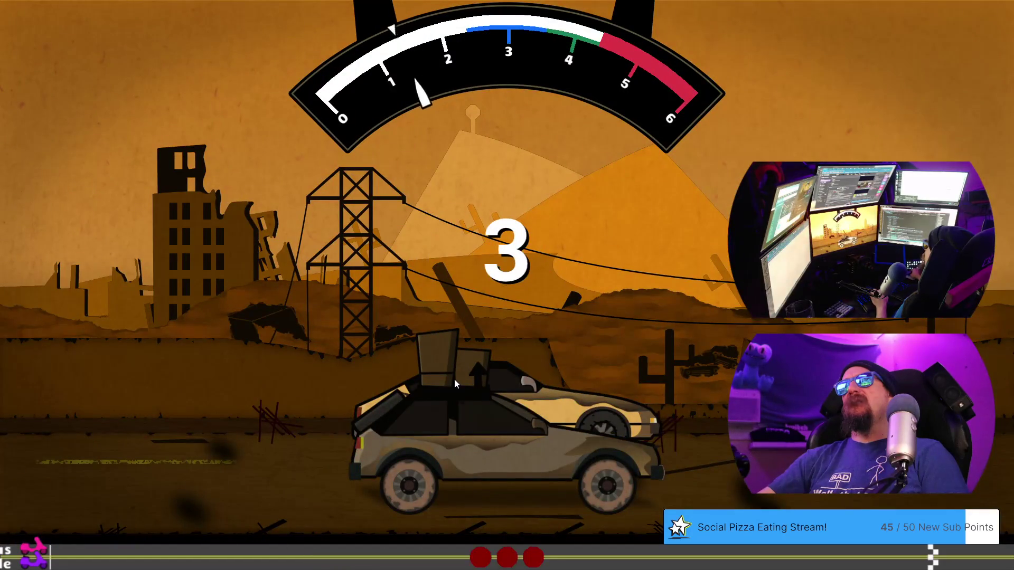
Race Disciple Jean, shifting up through the gears, lose, and clear the results and priest's tip
key(Up)
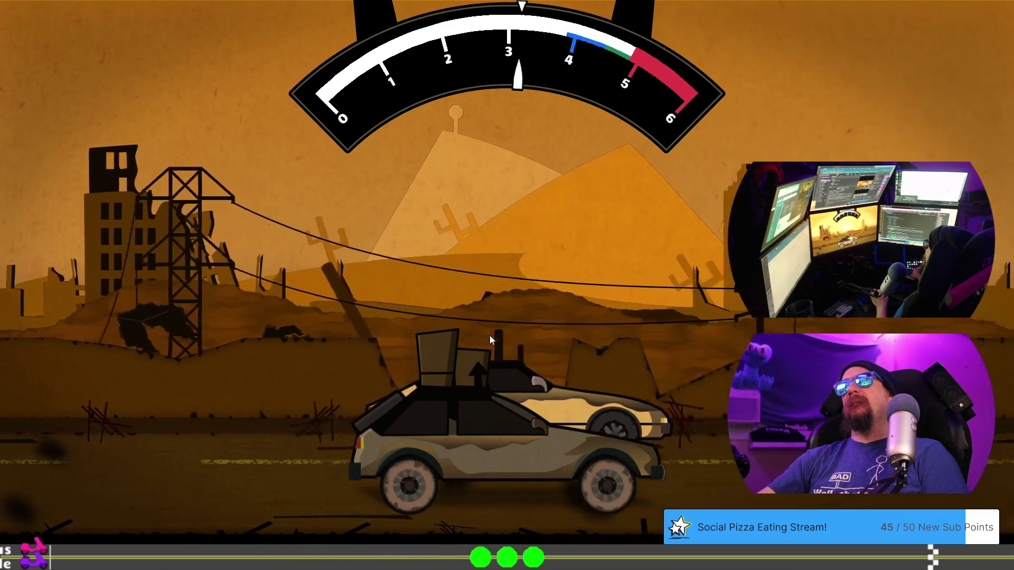
key(Up)
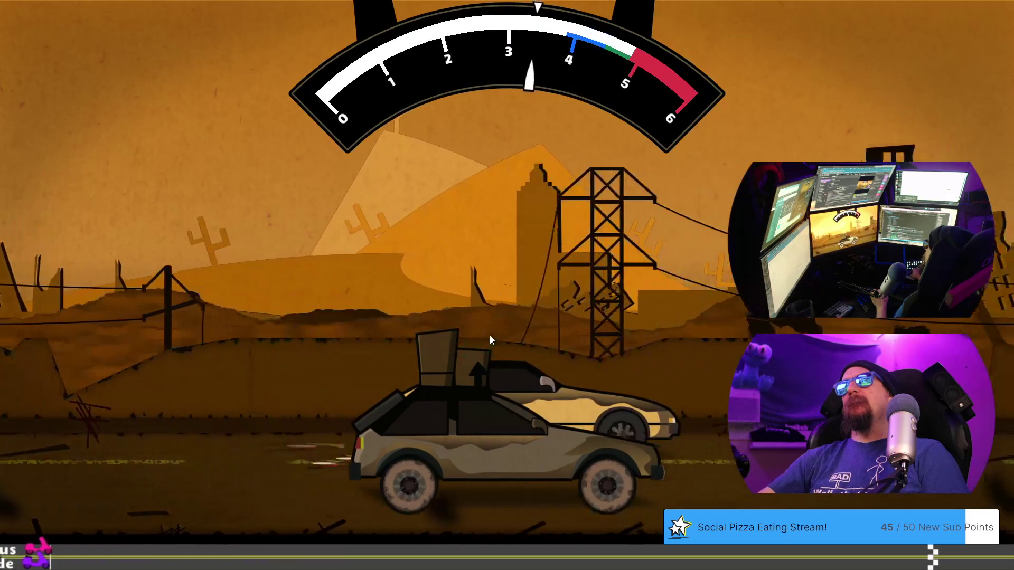
key(Up)
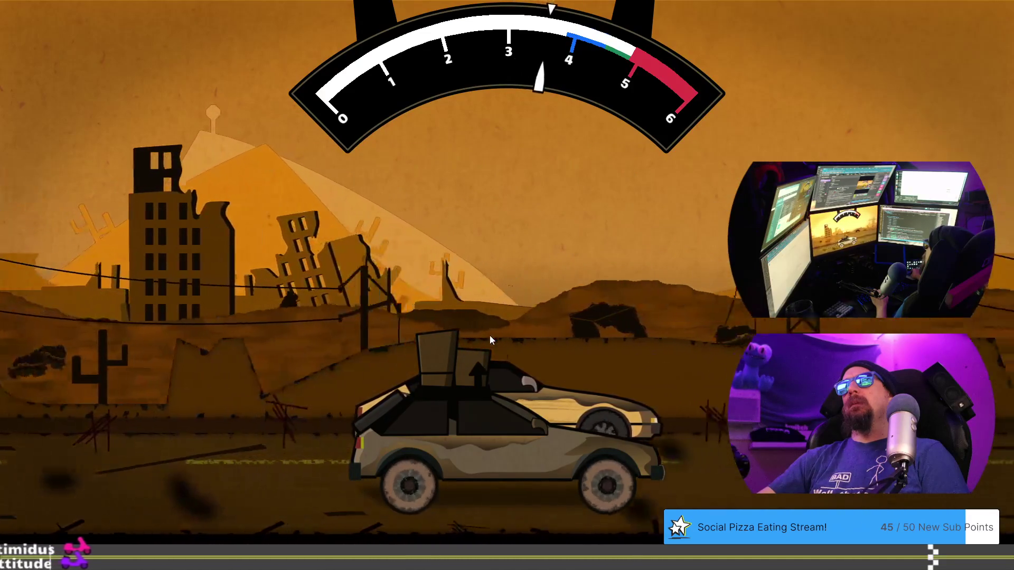
key(Up)
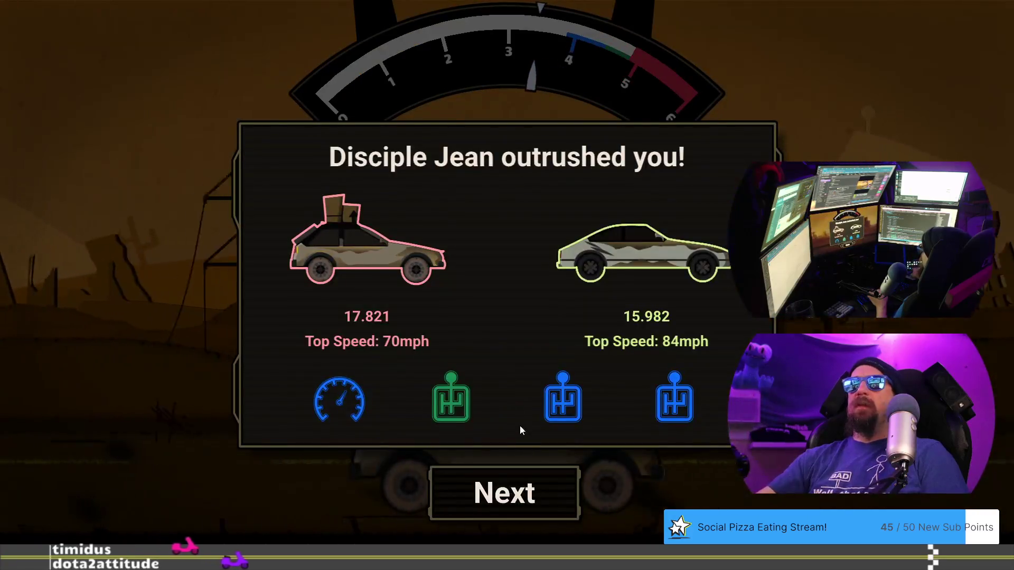
click(541, 500)
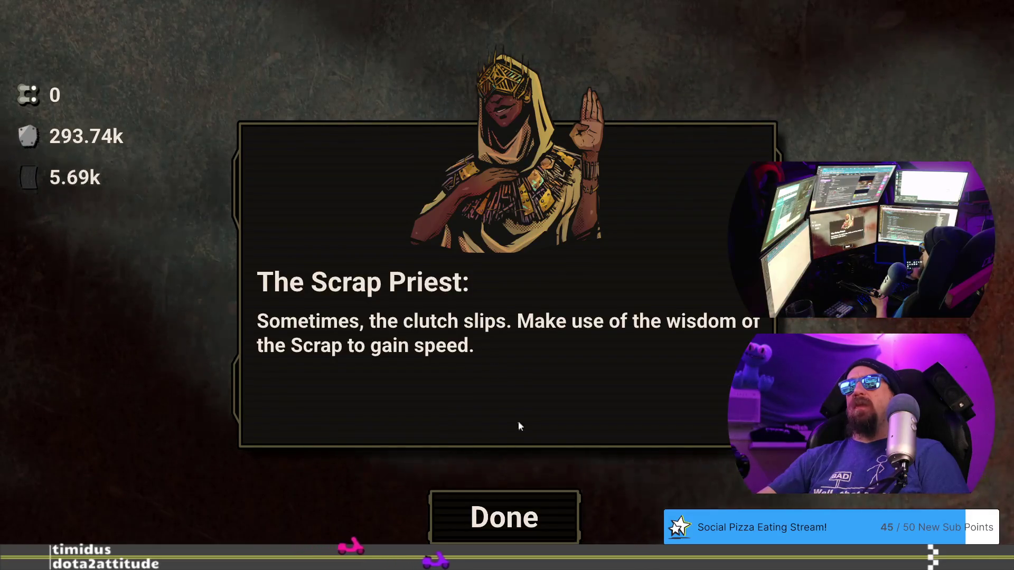
click(541, 512)
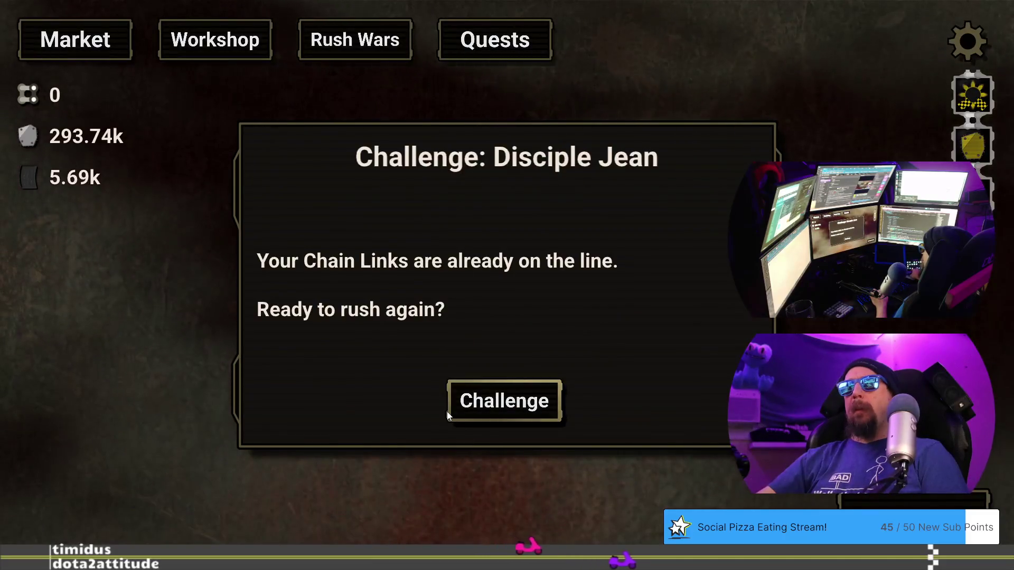
Take the rematch against Disciple Jean, shifting up twice, and lose again
click(517, 405)
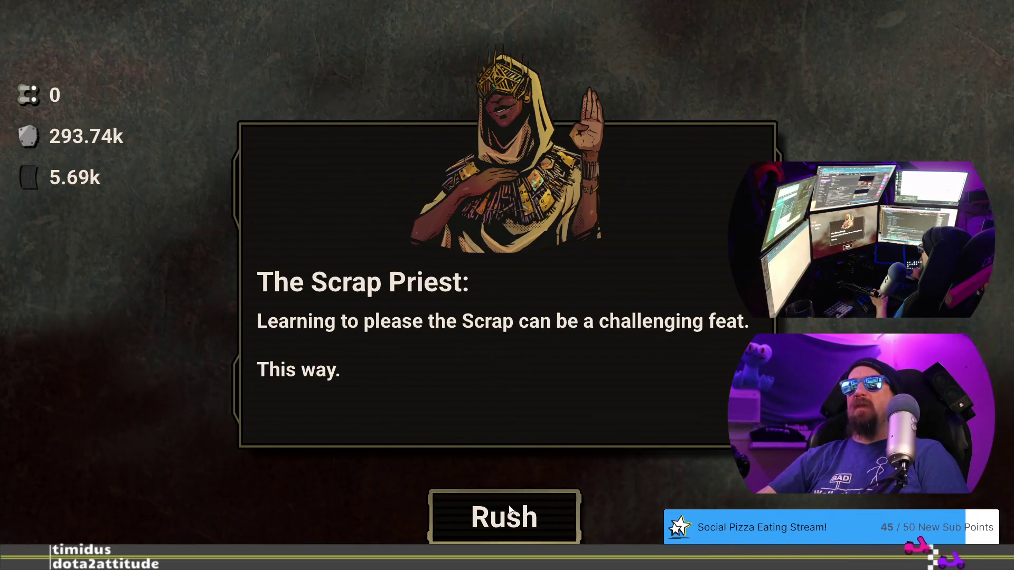
click(516, 528)
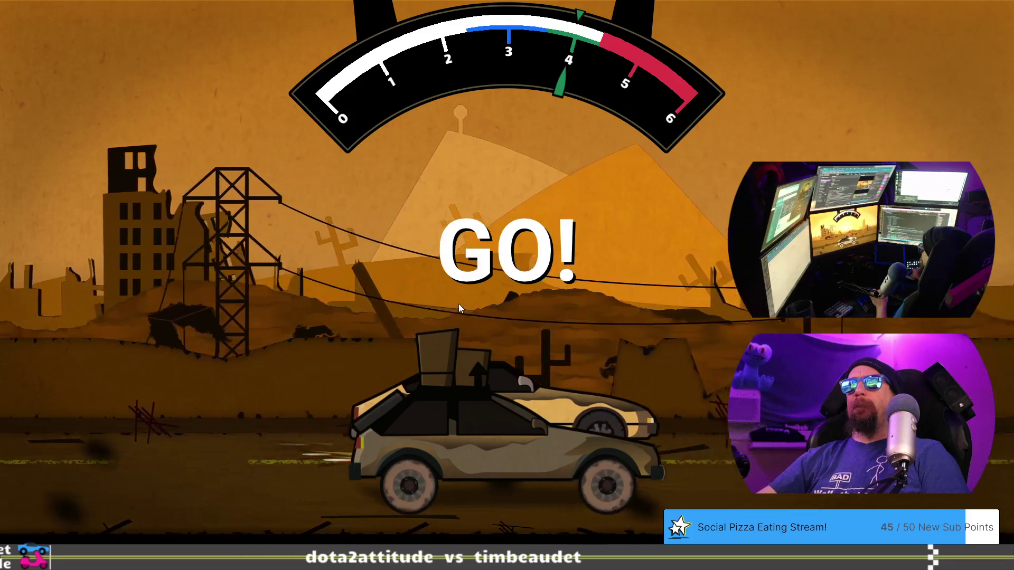
click(500, 275)
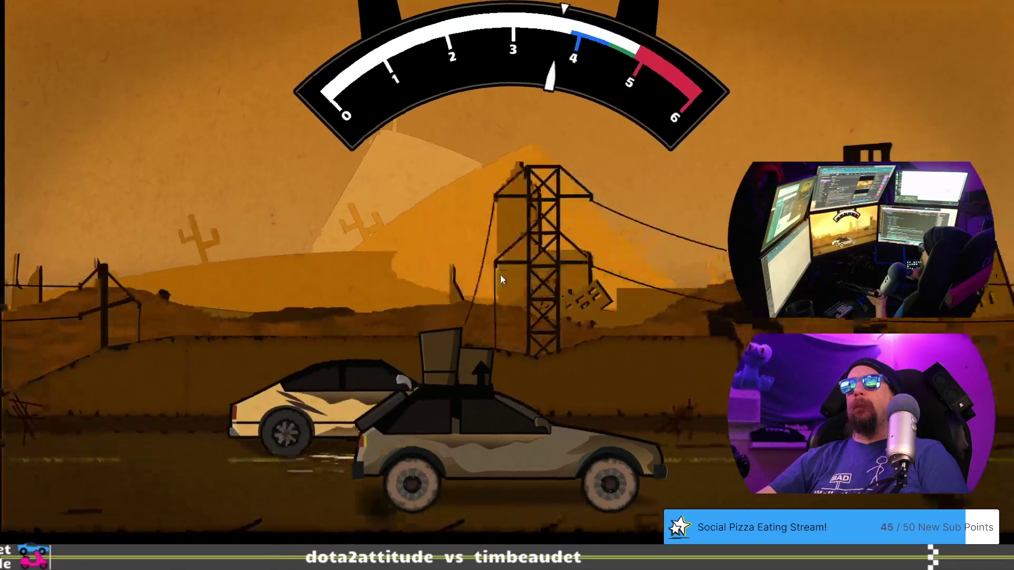
click(499, 274)
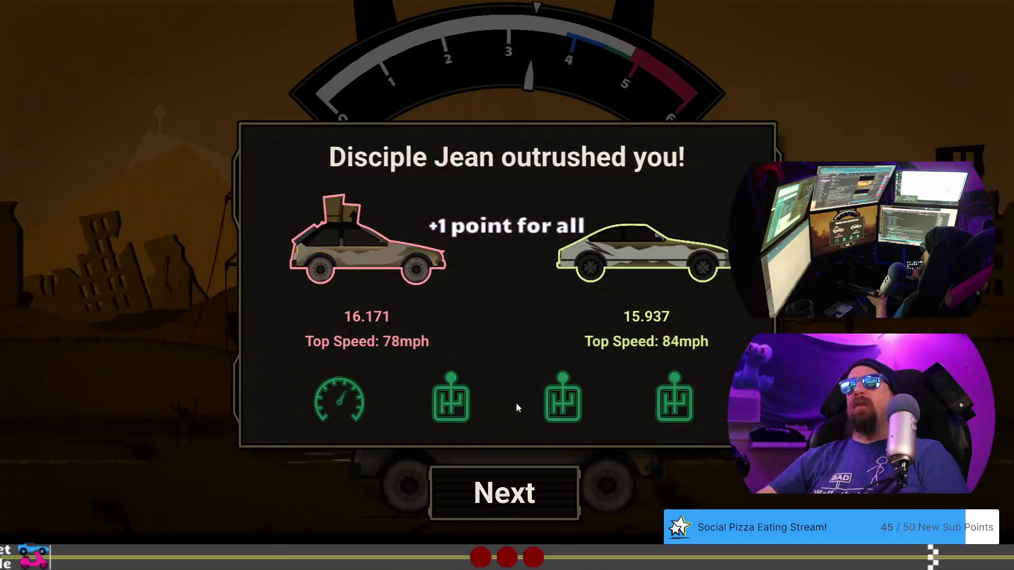
click(523, 494)
click(527, 497)
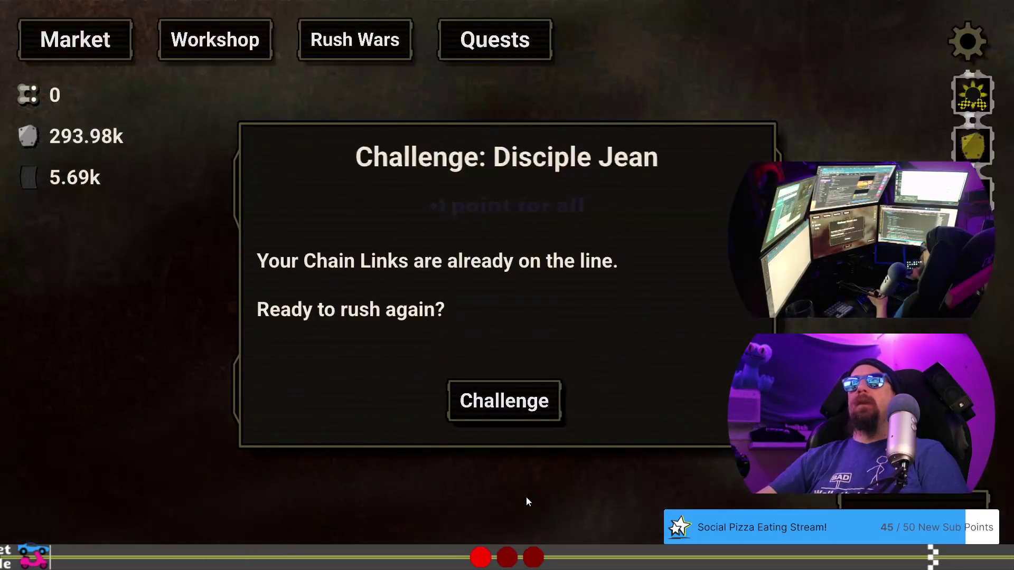
Install the 250.00k High Performance Clutch and race Disciple Jean again, losing 16.062 to 15.948
click(226, 60)
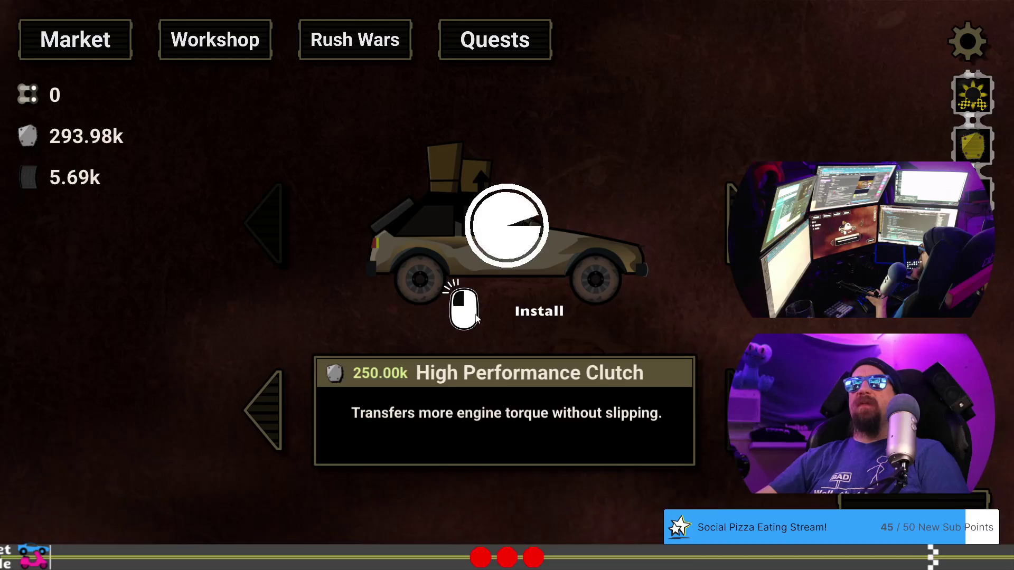
click(358, 43)
click(546, 395)
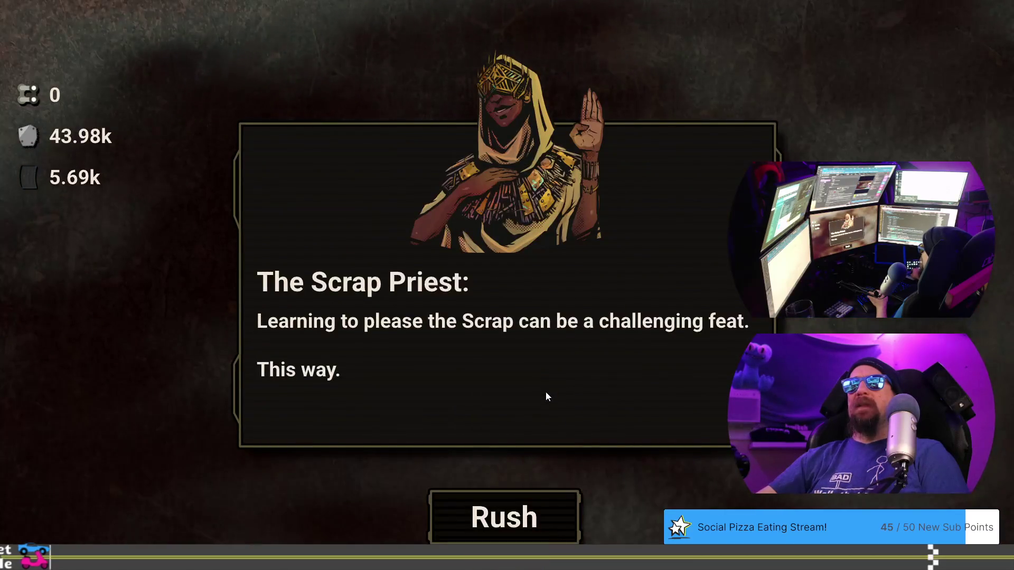
click(525, 506)
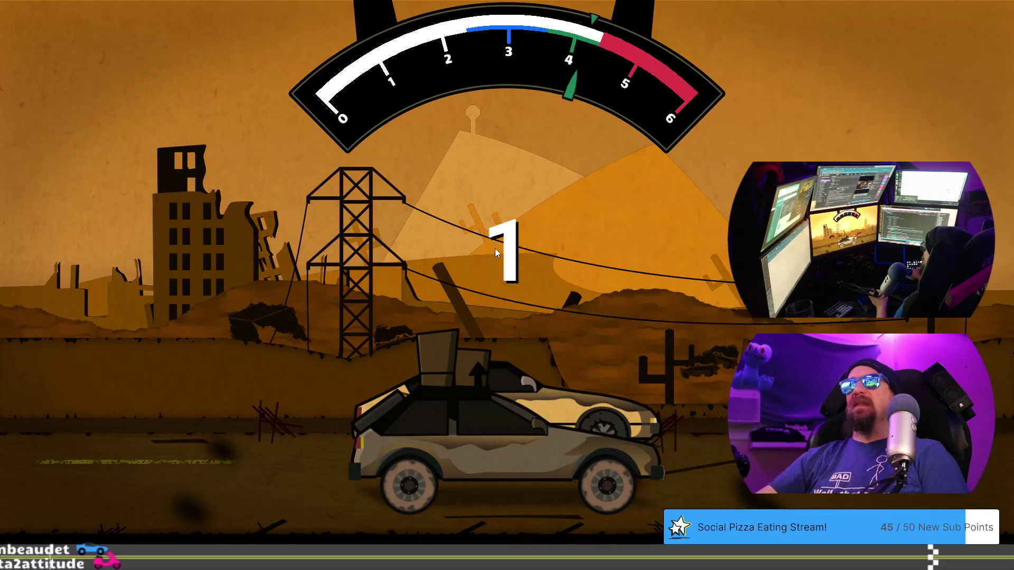
key(space)
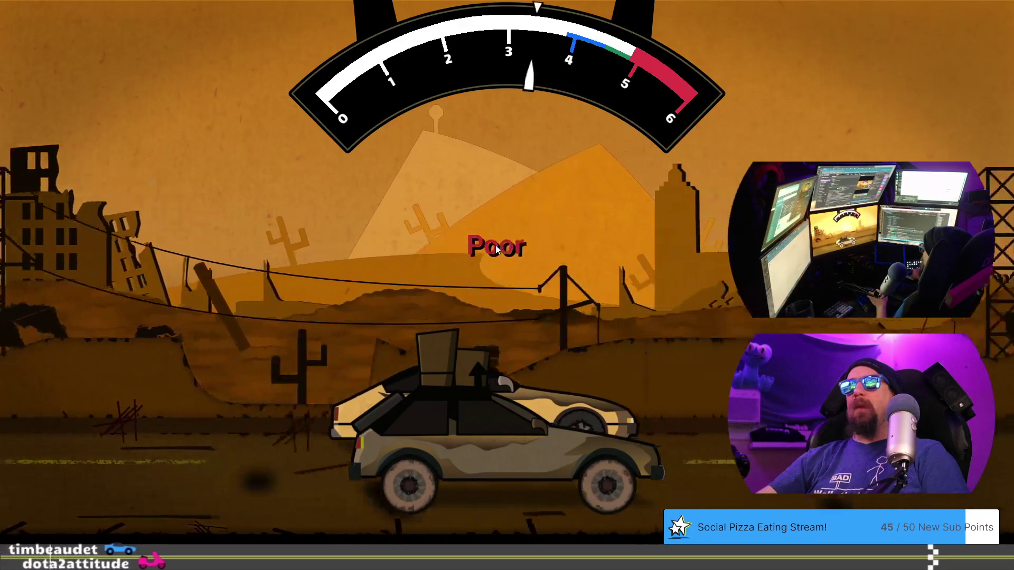
key(space)
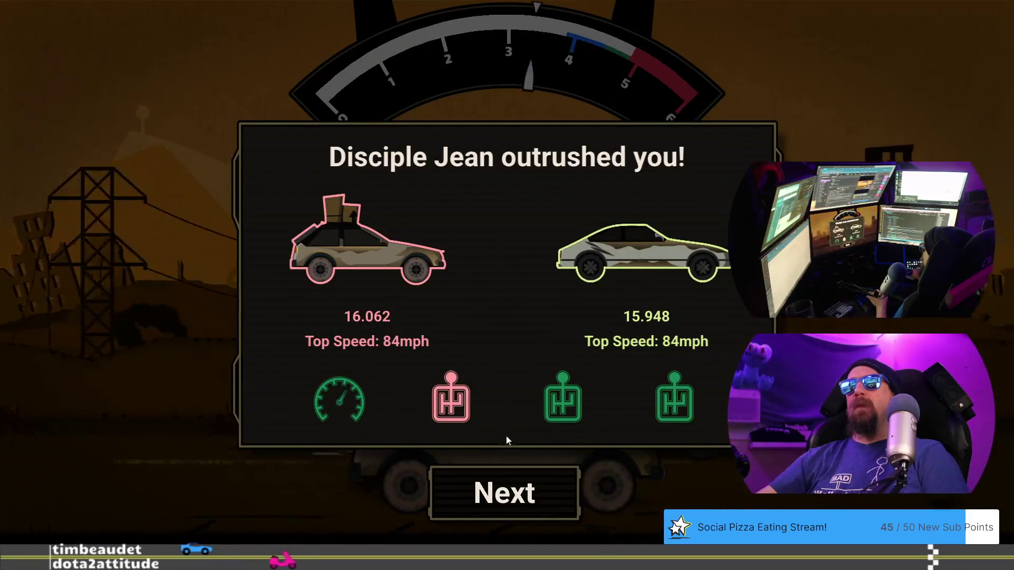
Start another rematch with Disciple Jean and shift up twice during the race
click(511, 475)
click(517, 509)
click(518, 414)
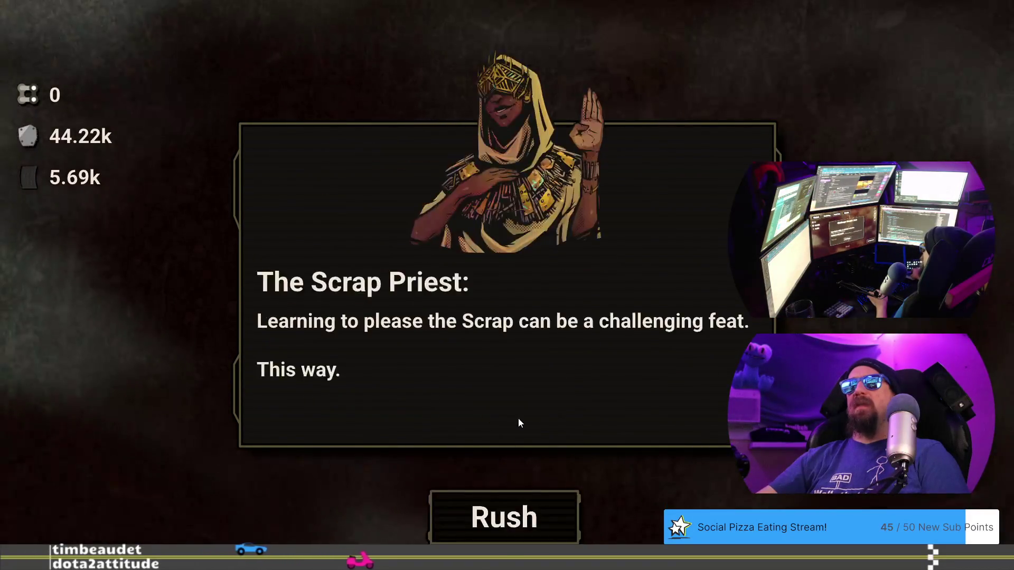
click(518, 512)
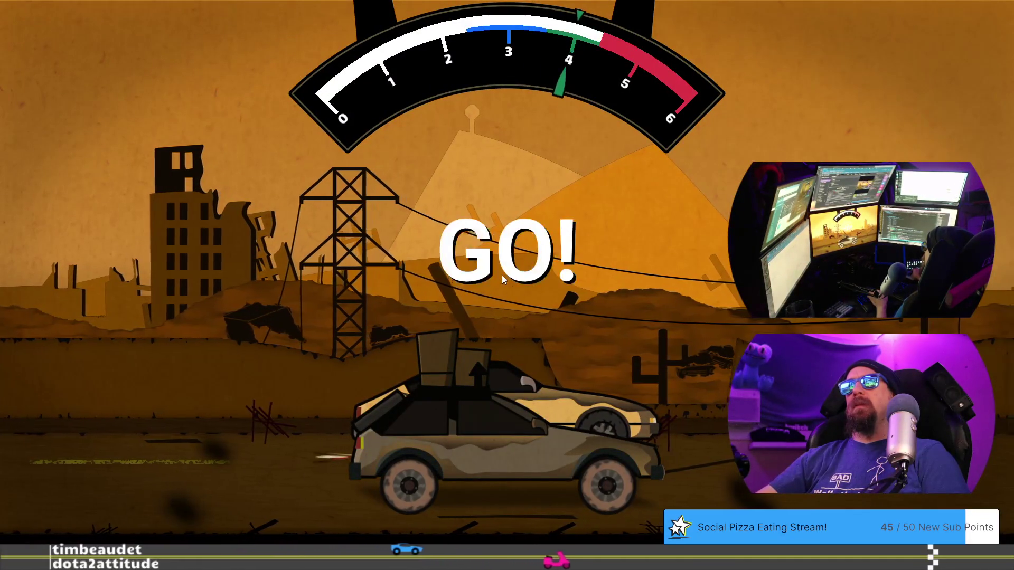
click(501, 274)
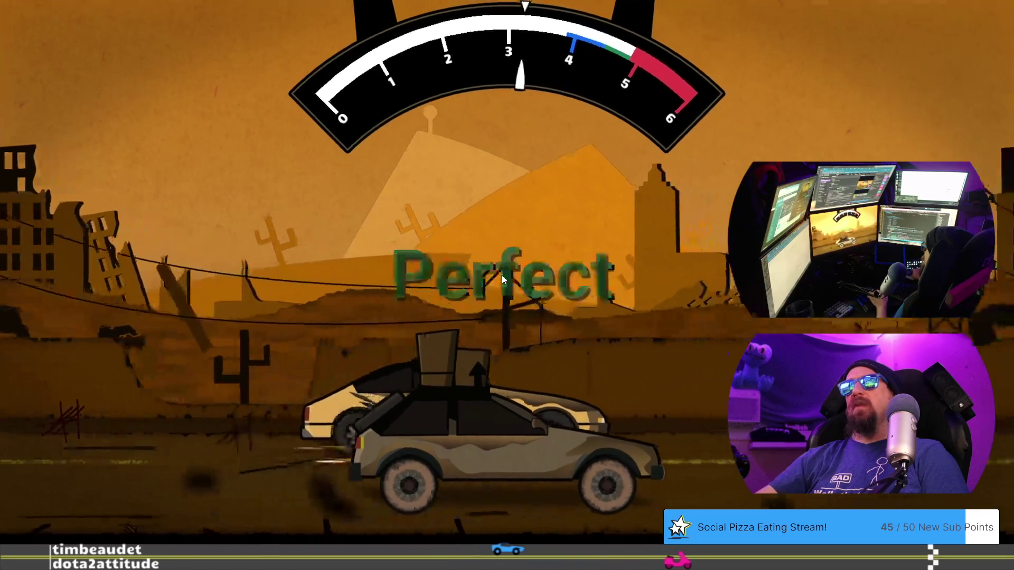
click(502, 275)
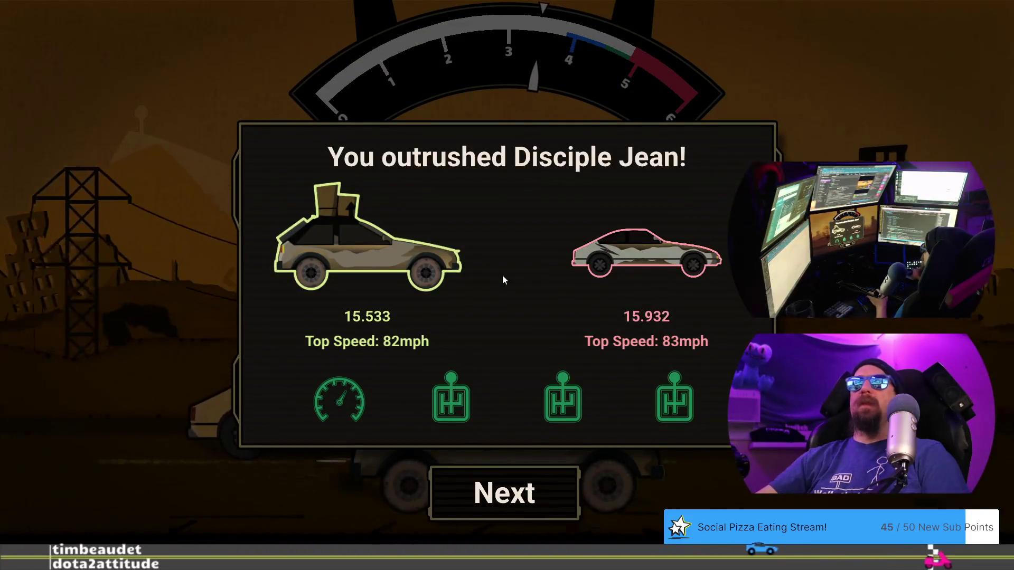
Win the race and step through the Scrap Priest's victory lines to the new-car reward
click(539, 486)
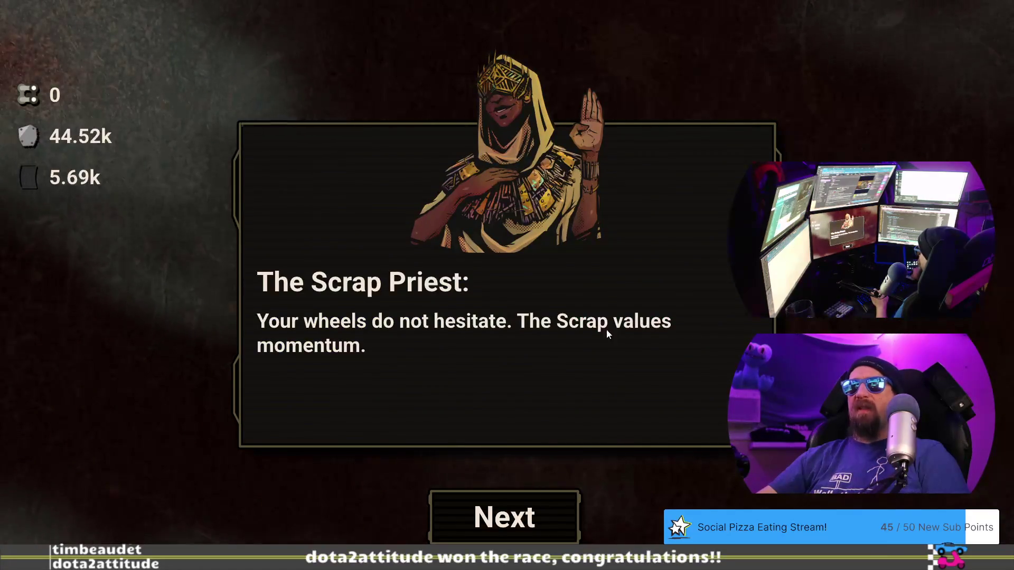
click(542, 515)
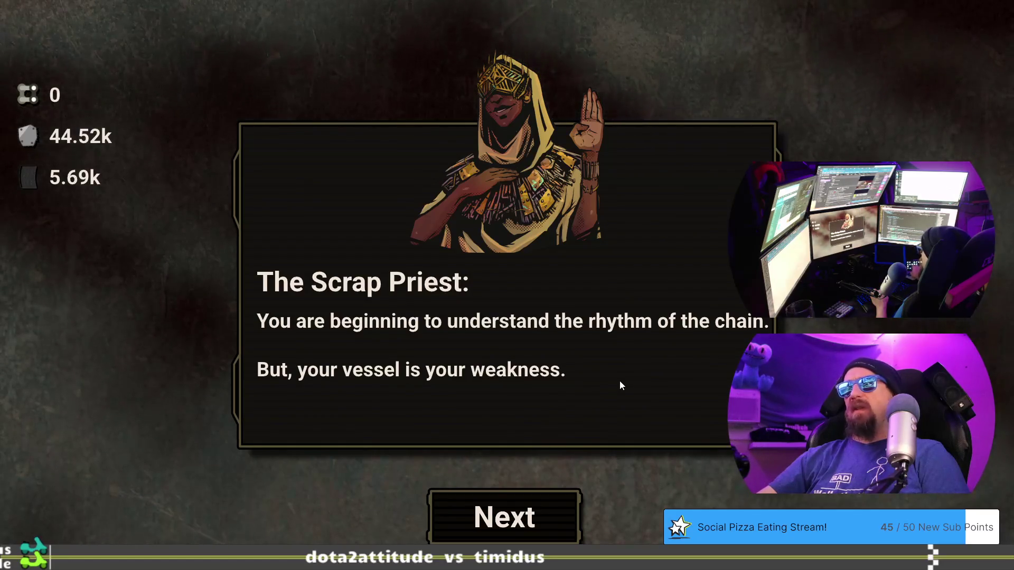
click(548, 507)
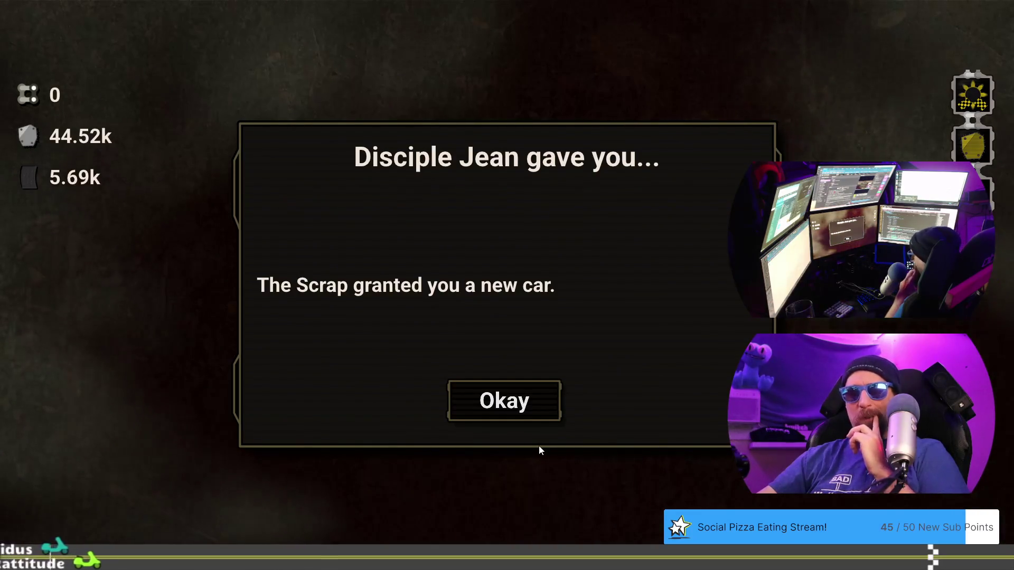
Accept the new-car reward and bring up the Game Flow checklist in the design doc
click(533, 413)
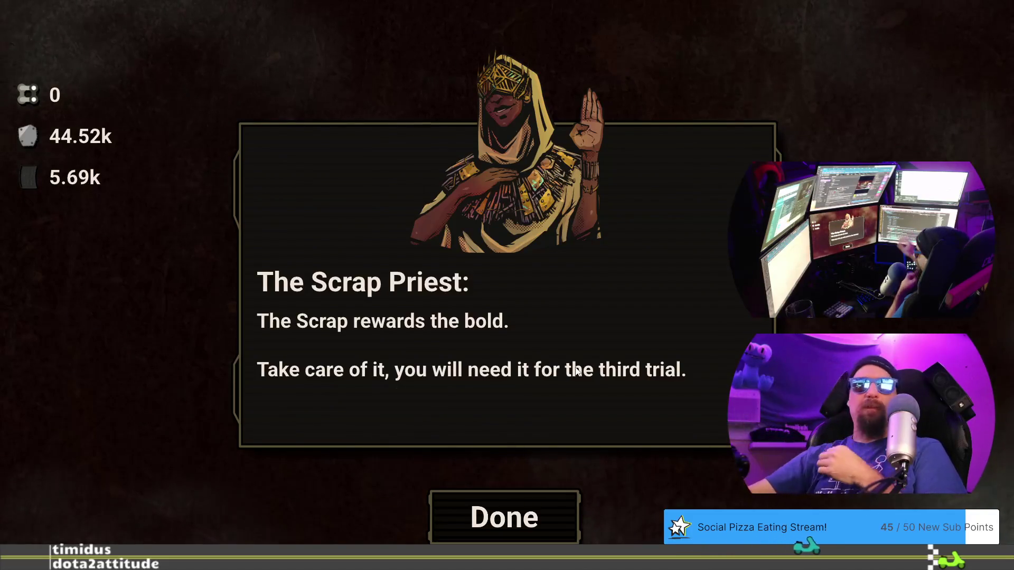
key(alt+Tab)
click(478, 380)
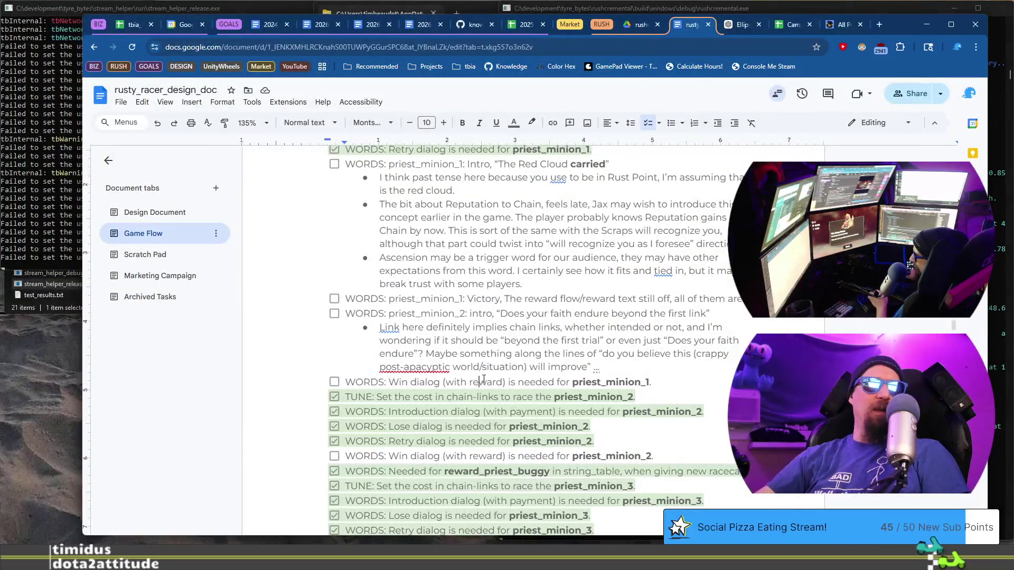
scroll(478, 380, down, 3)
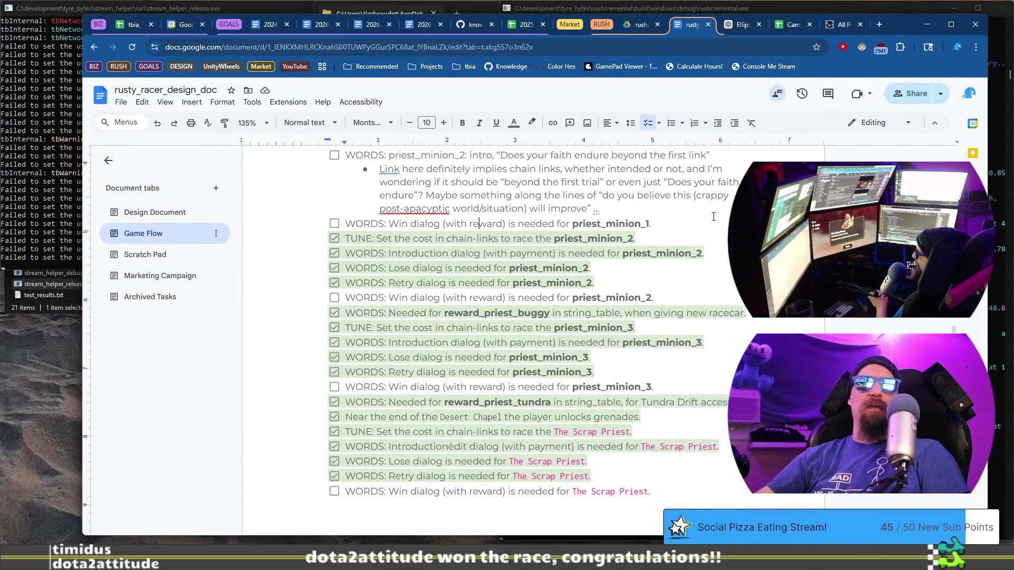
Open the game's developer terminal, then return to the design document
key(alt+Tab)
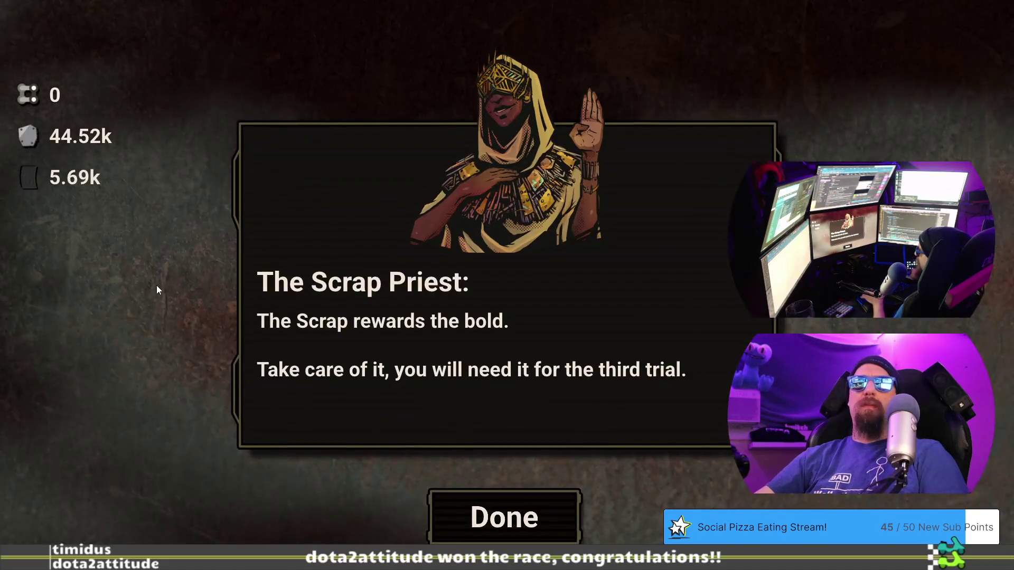
key(grave)
key(alt+Tab)
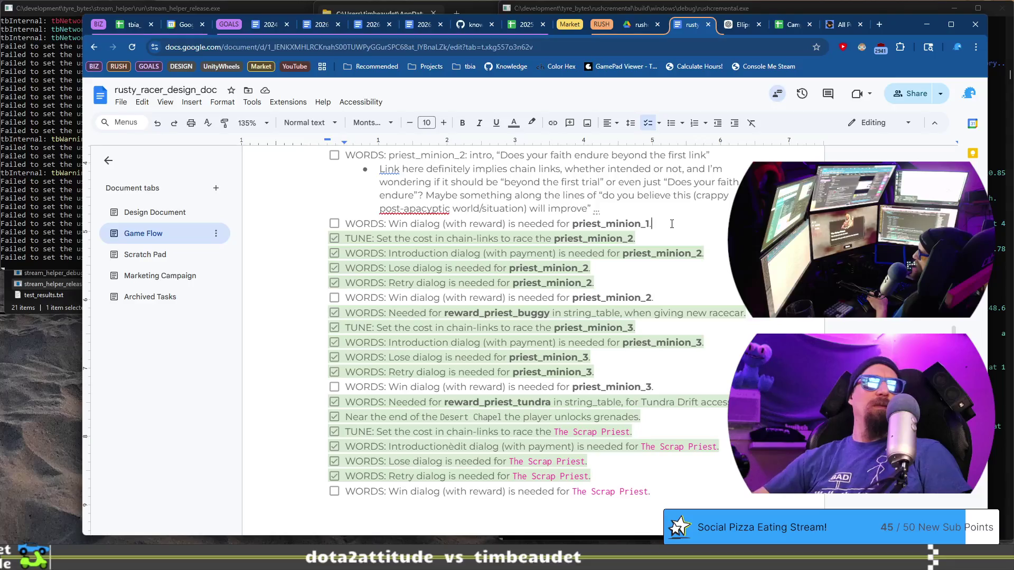
Add checklist item 'priest_minion_2: victory, normal reward flow issue' and move the vessel remark to its own line
scroll(670, 241, up, 3)
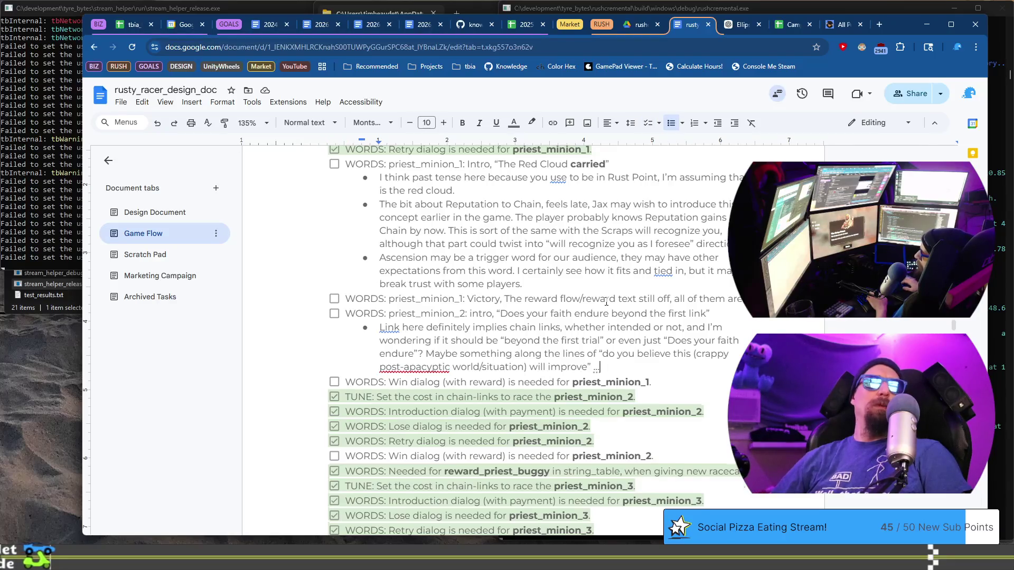
key(Return)
key(Return)
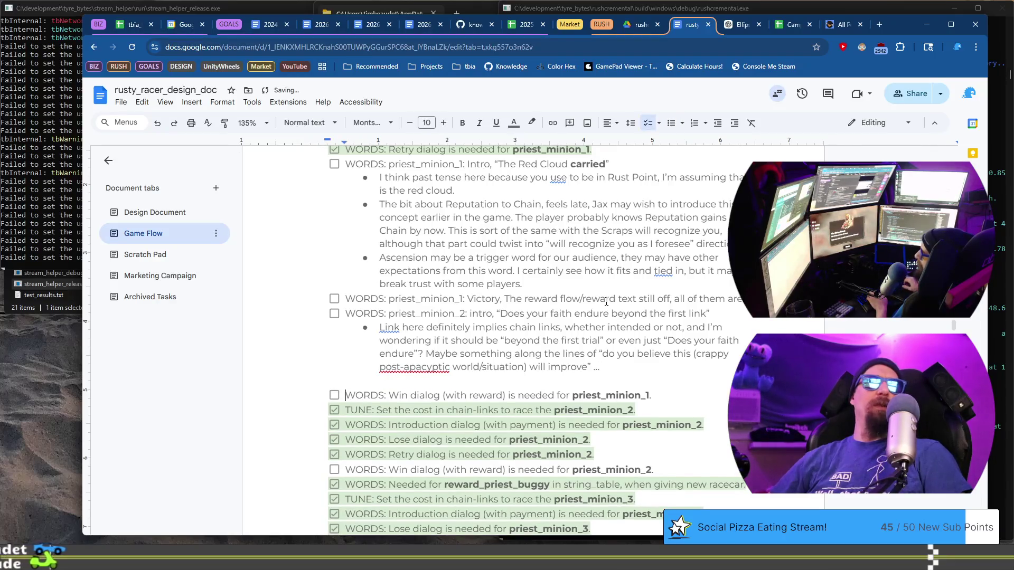
key(Return)
text(WORD)
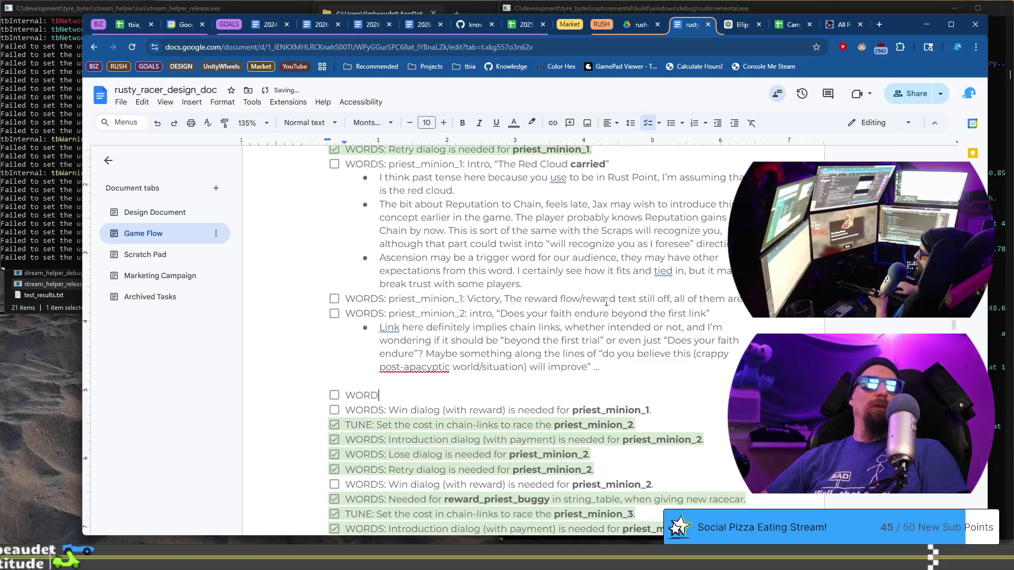
text(S: )
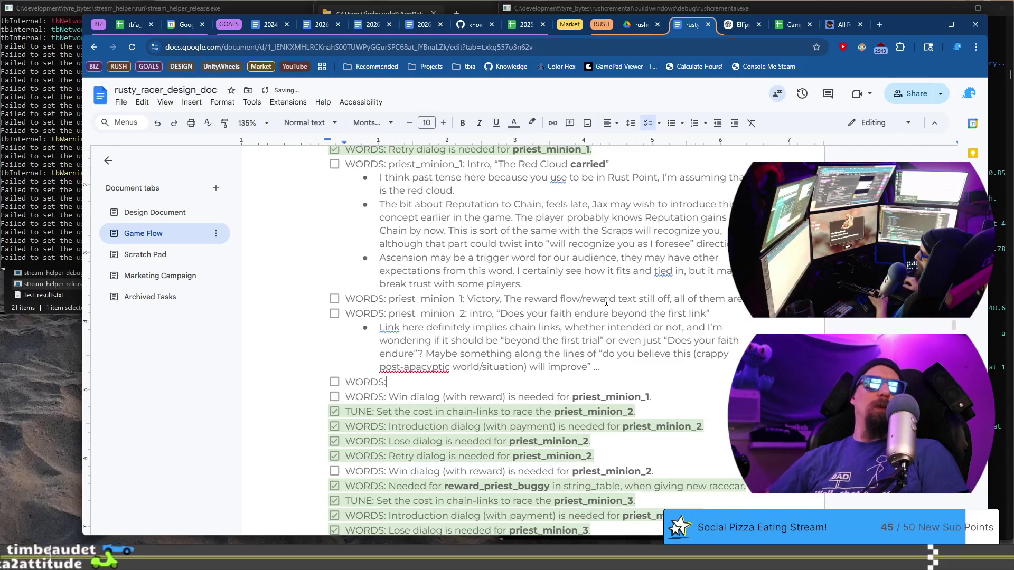
text(pr)
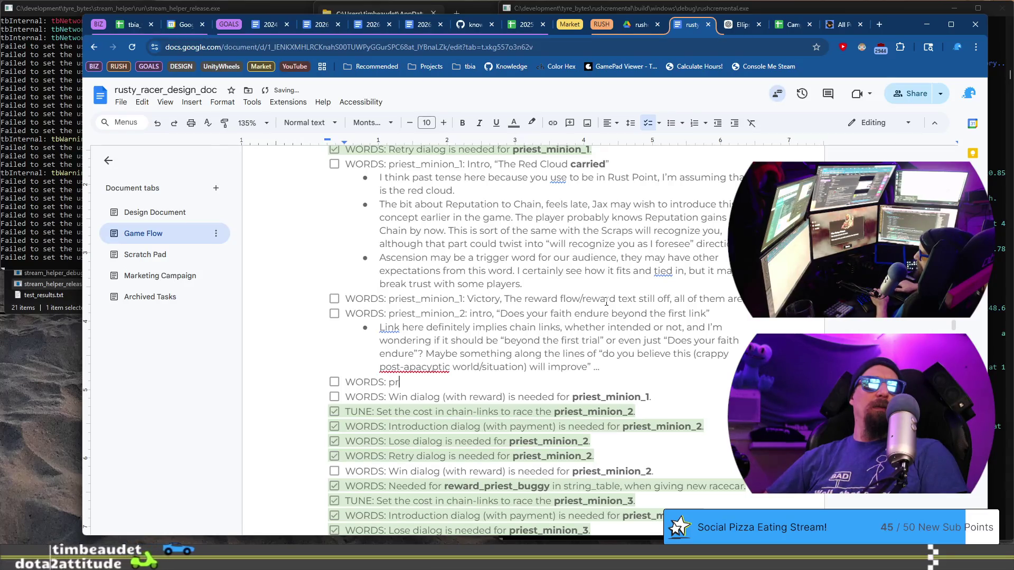
text(iest_minion_2: victory,)
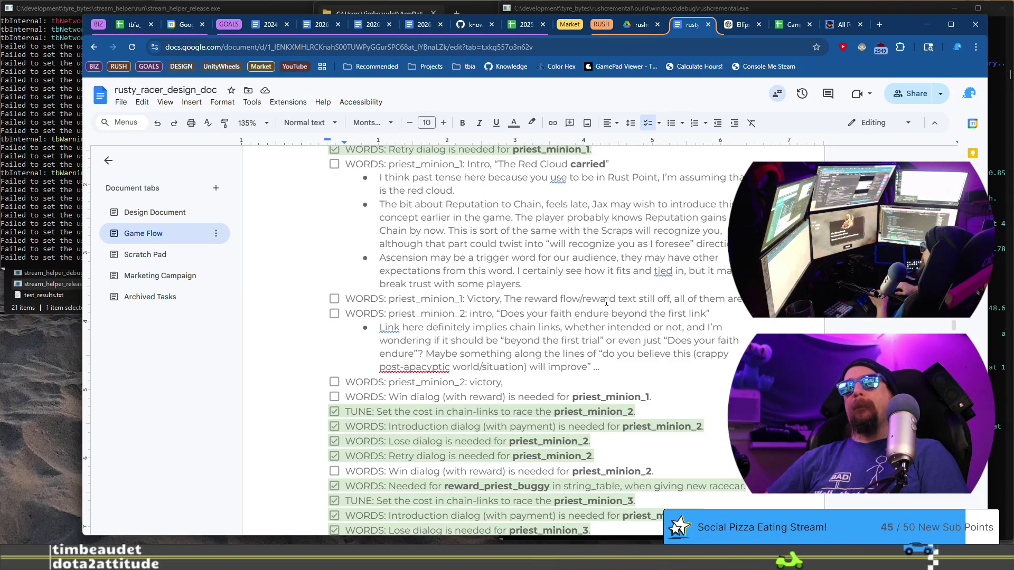
text(s)
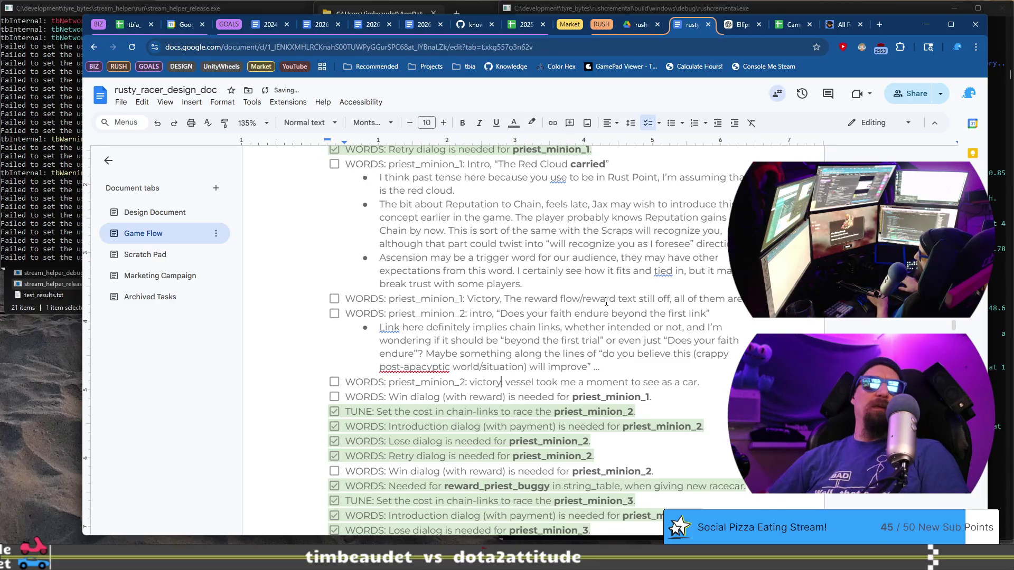
key(ctrl+Right)
key(ctrl+Right)
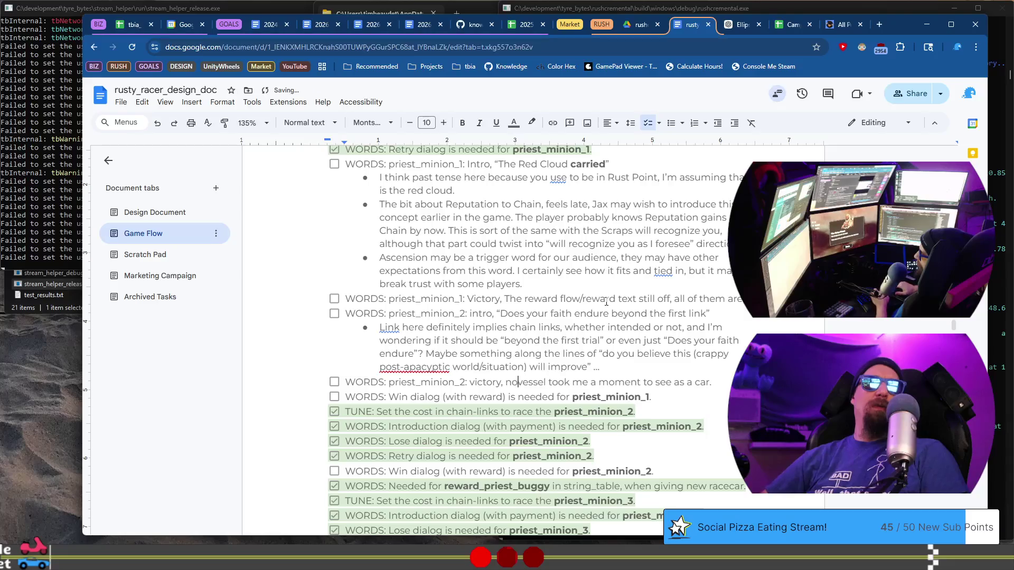
text(reward fl)
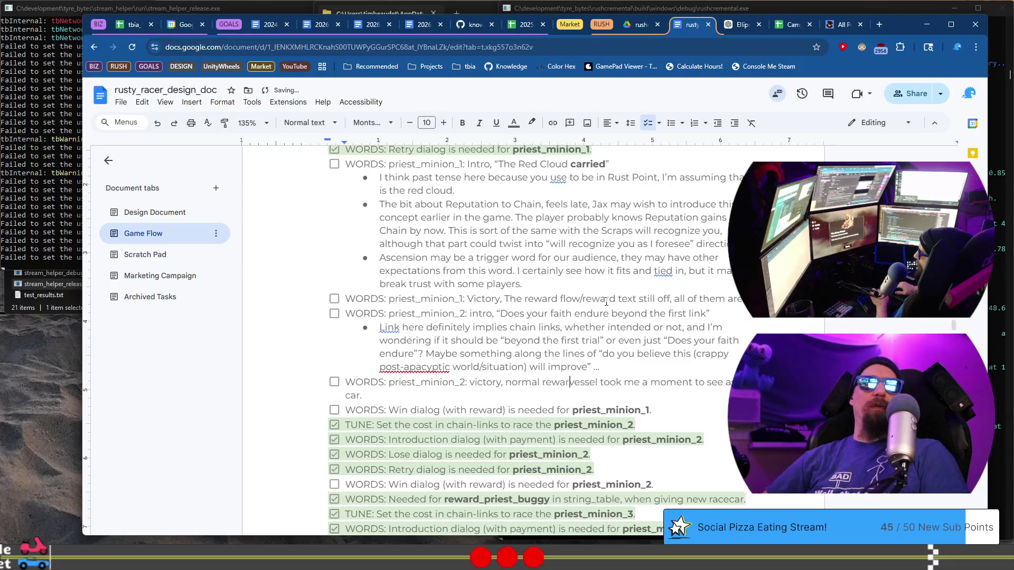
text(ow issue...)
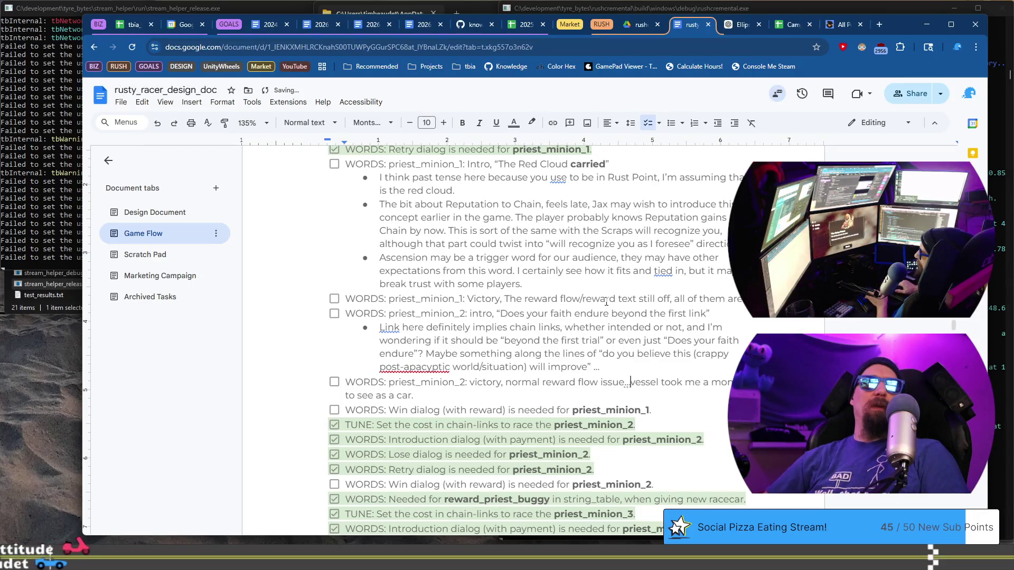
key(Return)
key(Tab)
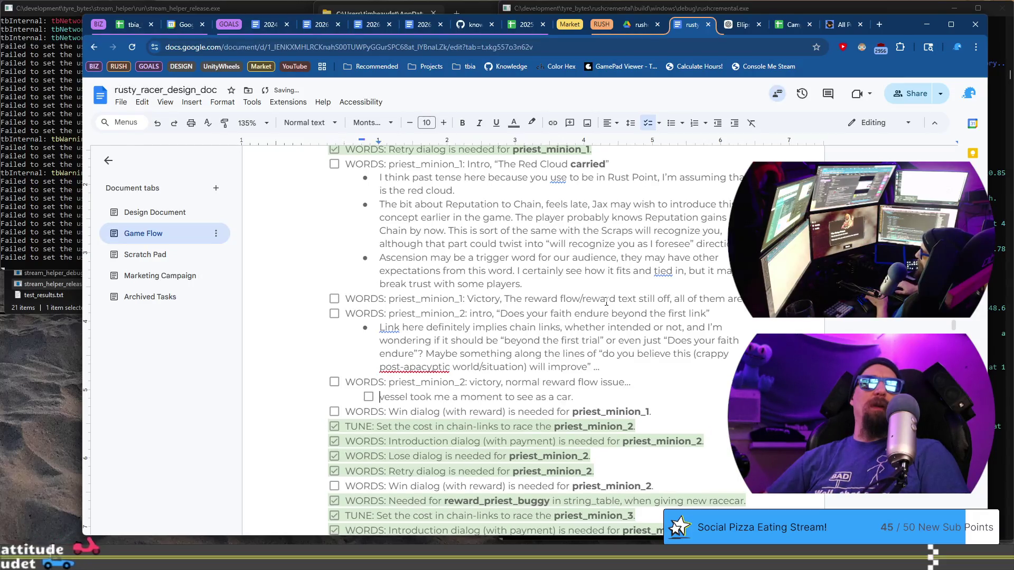
Turn the vessel line into a bullet ending 'I figured it was the weak body.' and start a new bullet
key(BackSpace)
key(BackSpace)
text(*)
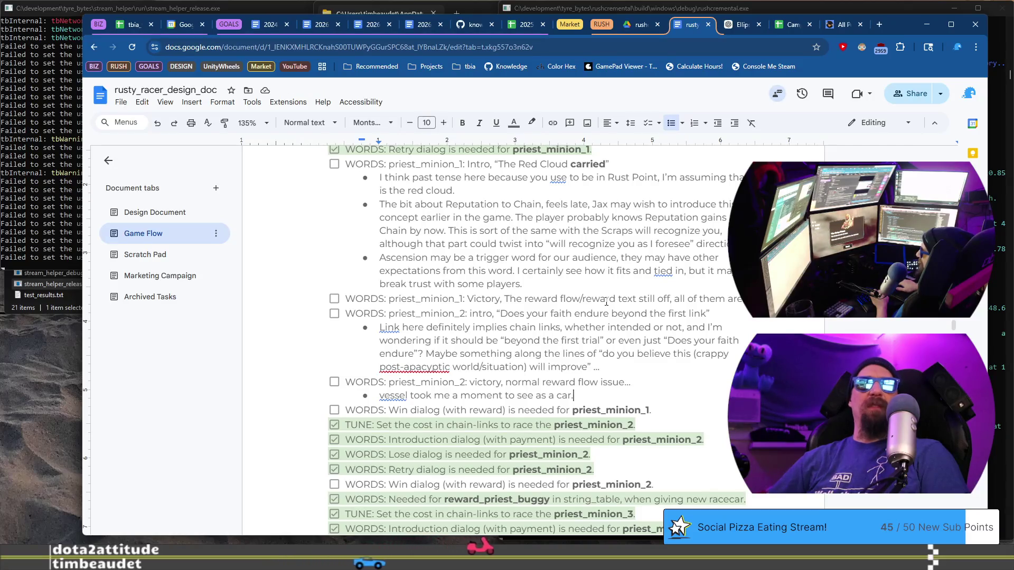
text(I fi)
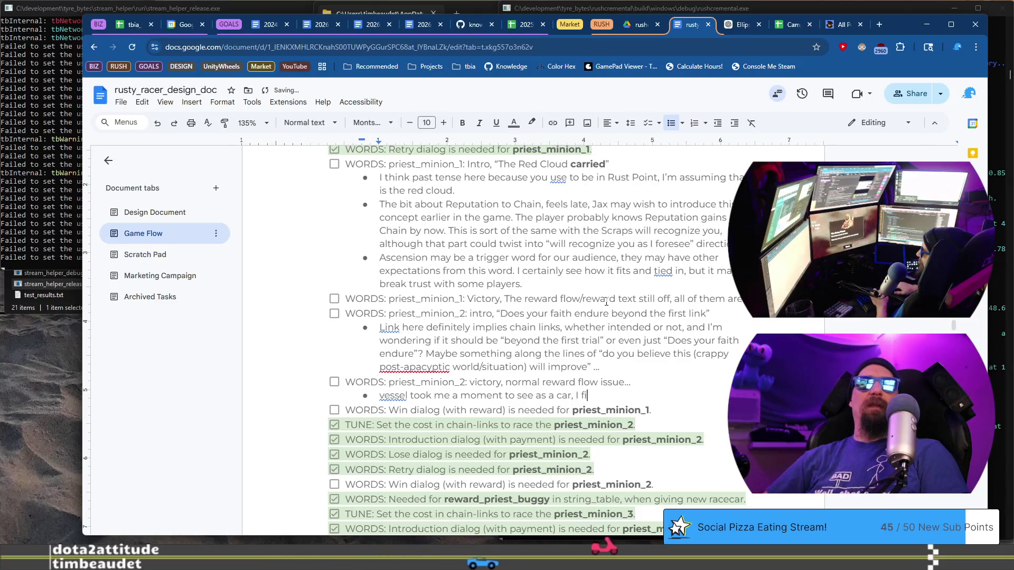
text(gured it was the wak)
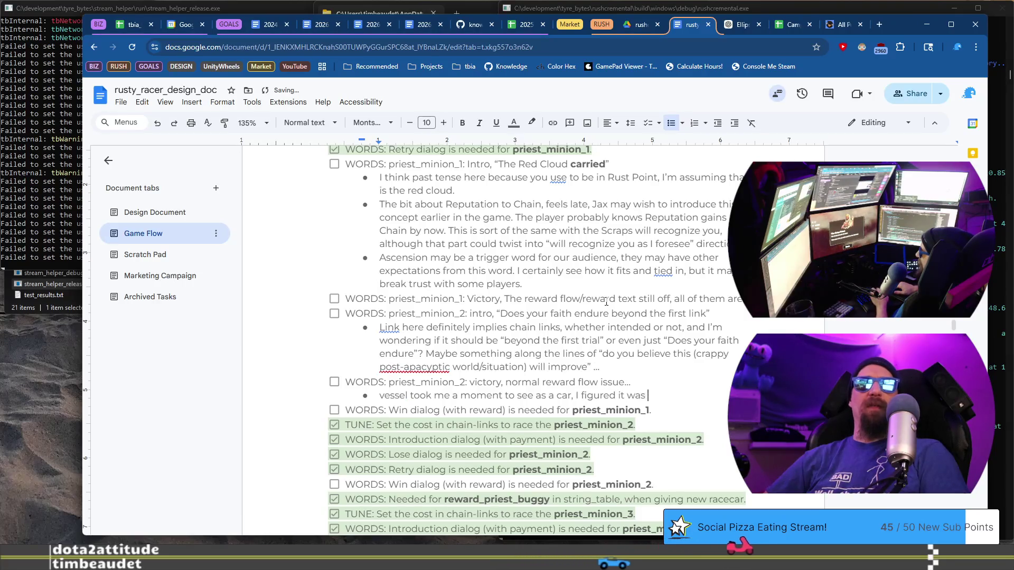
key(BackSpace)
key(BackSpace)
text(eak body)
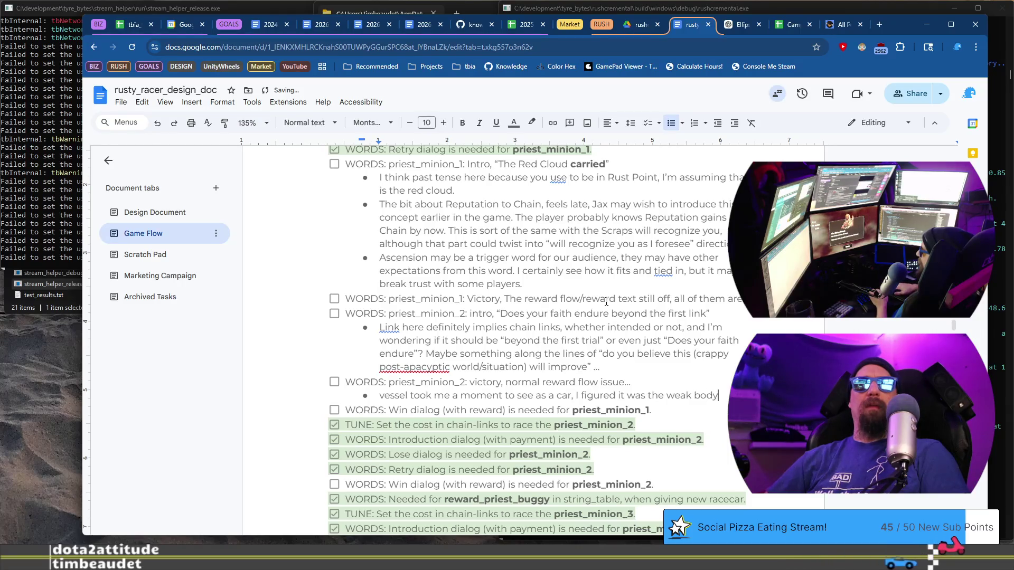
key(ctrl+Left)
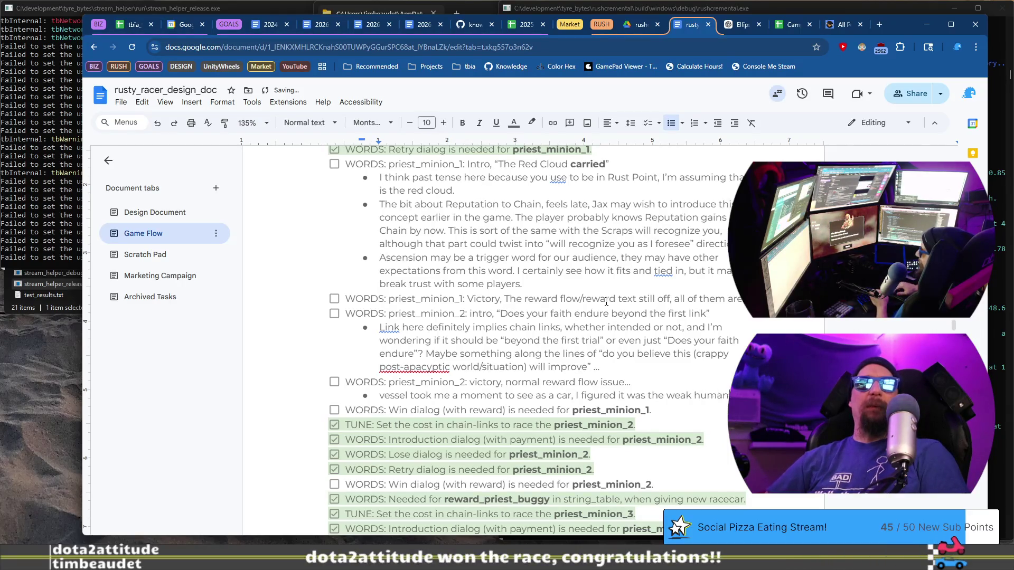
key(End)
text(.)
key(ctrl+z)
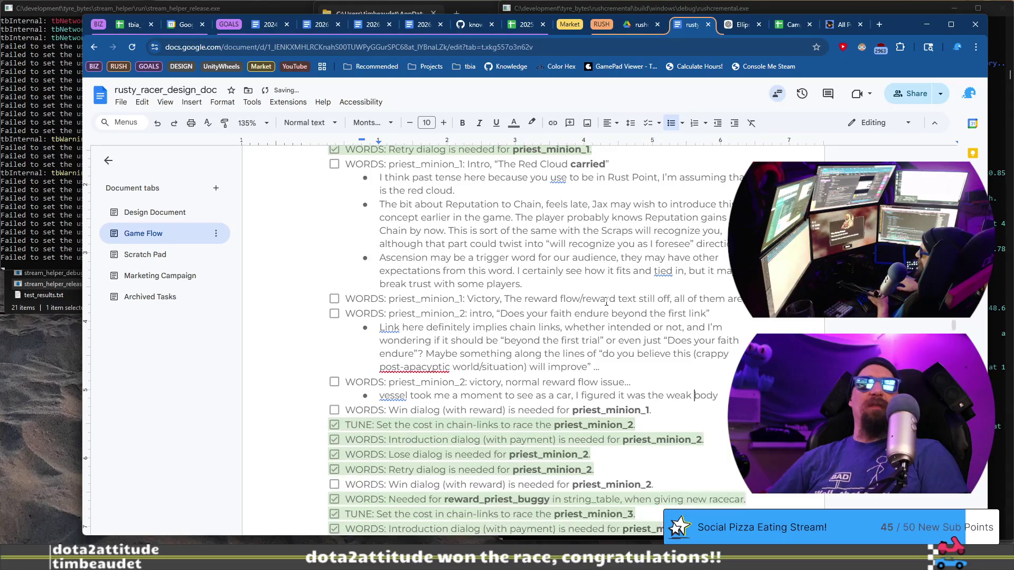
key(Return)
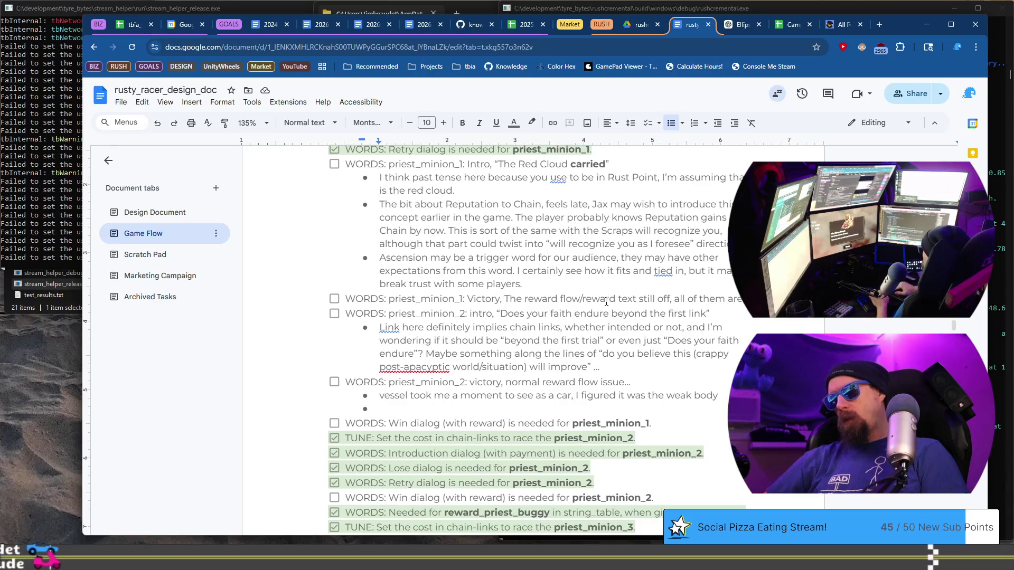
Start a bullet reading 'Reward of new car is still a touch placeholder'
text(Reward)
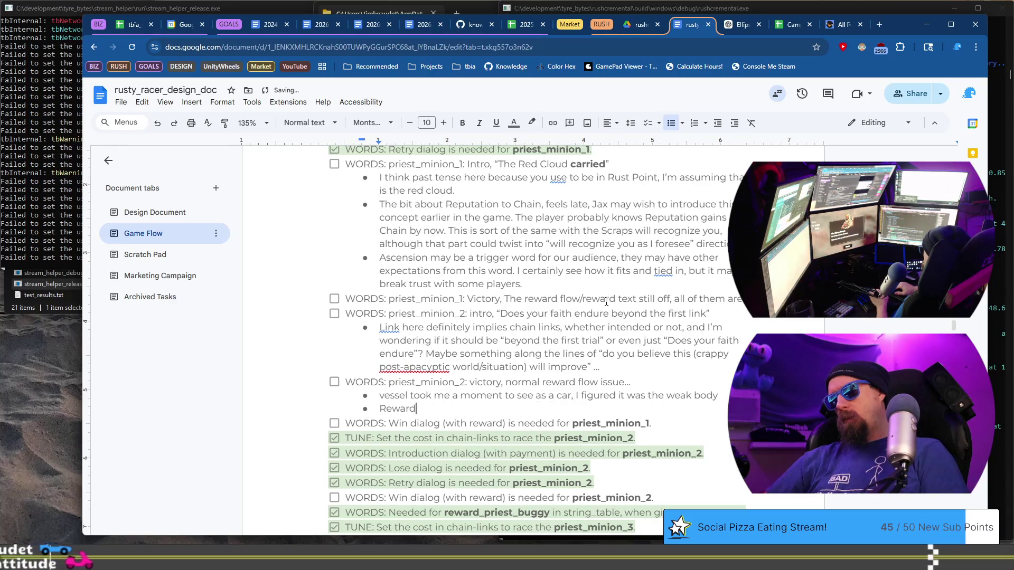
text( of new car is still a placeholder)
key(ctrl+Left)
text(a touch)
key(End)
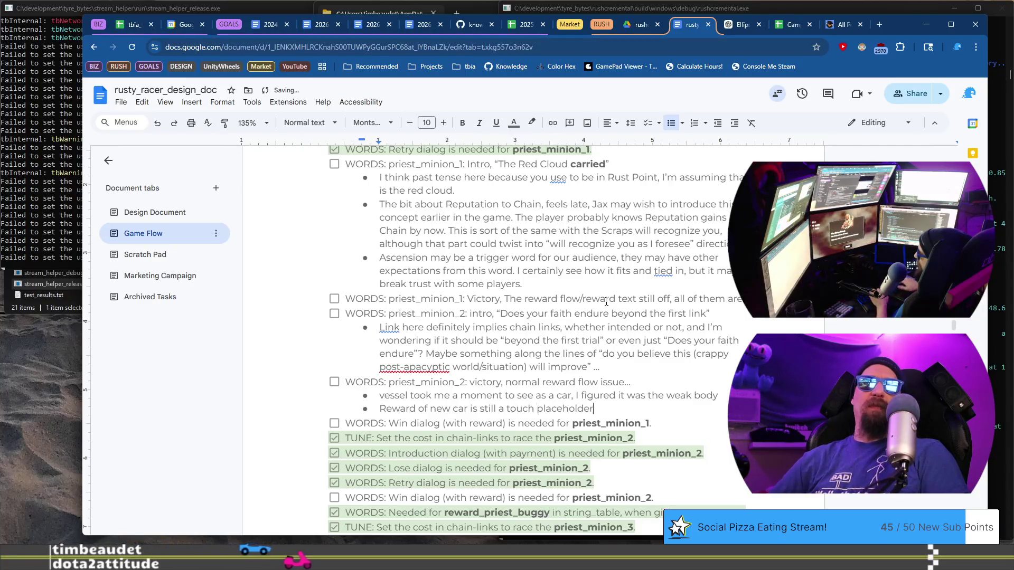
Add '-ish' and suggest describing the buggy: “Big tires to travel over dunes / float over the sand”
text(-ish)
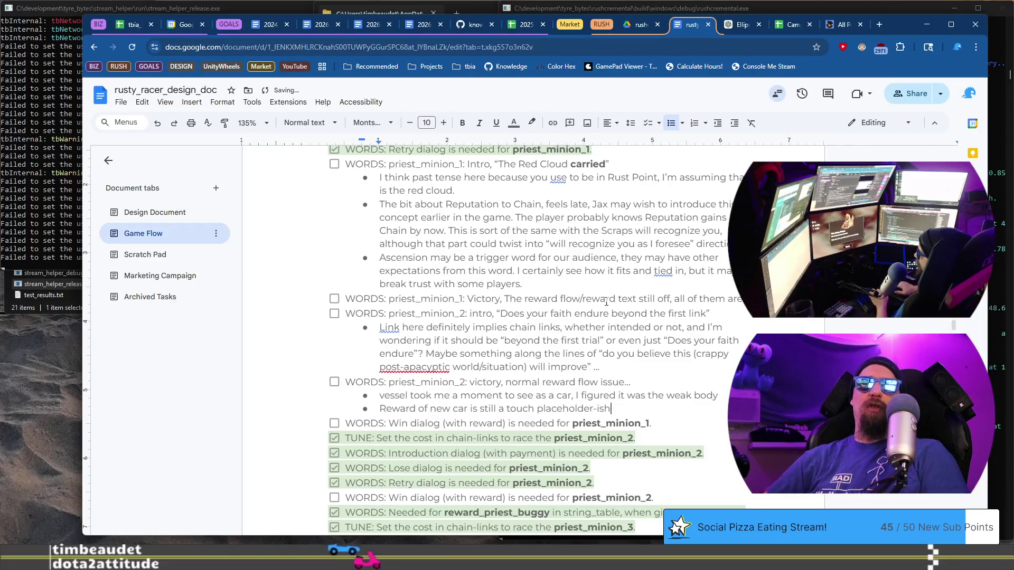
text(, could )
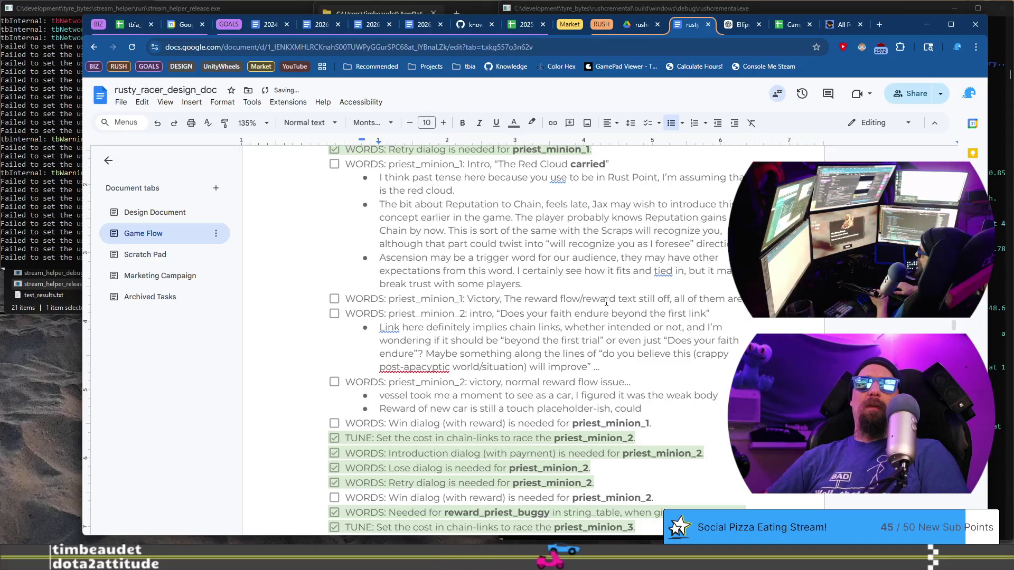
text(desc)
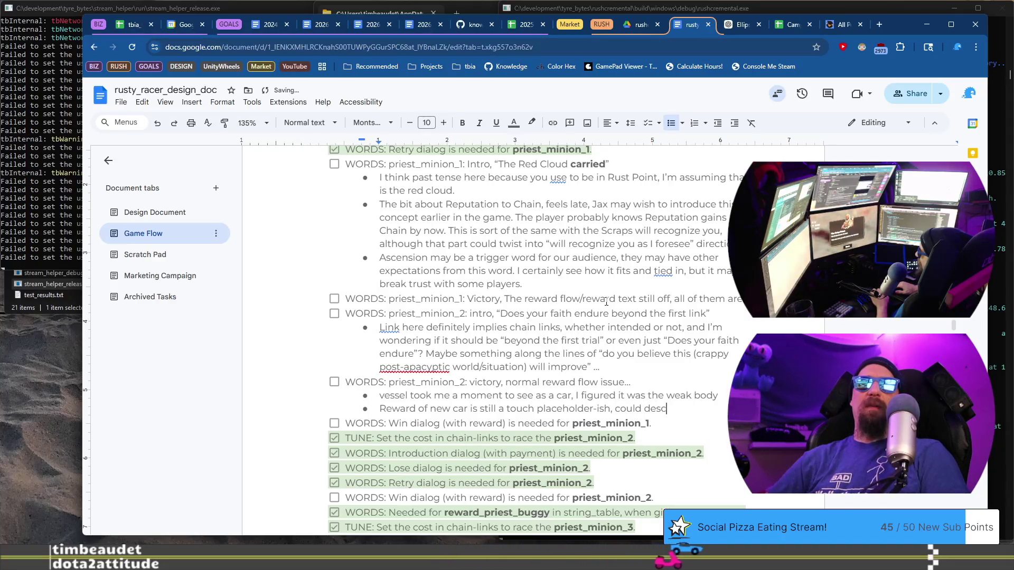
text(ribe the b)
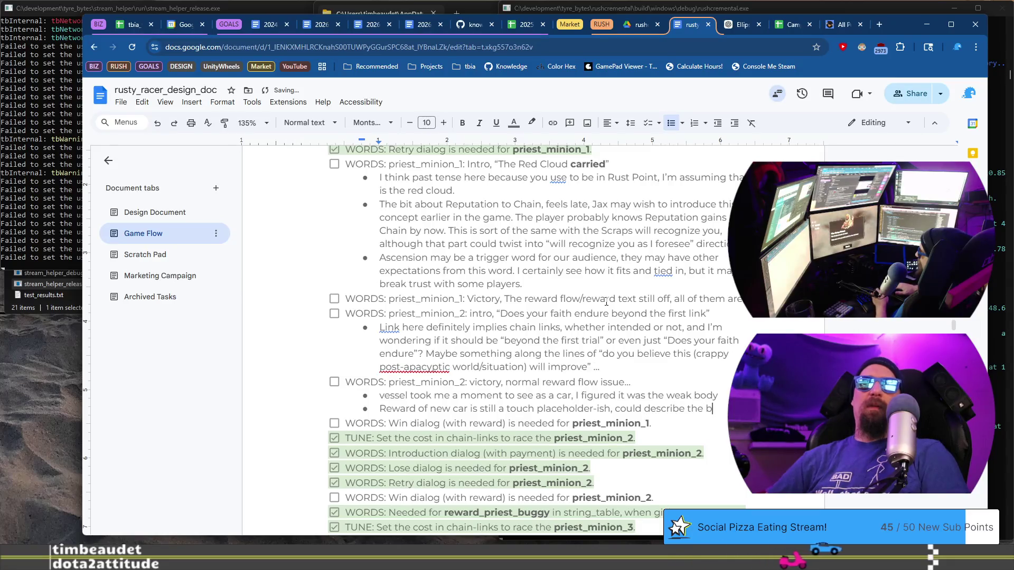
text(uggy itself a)
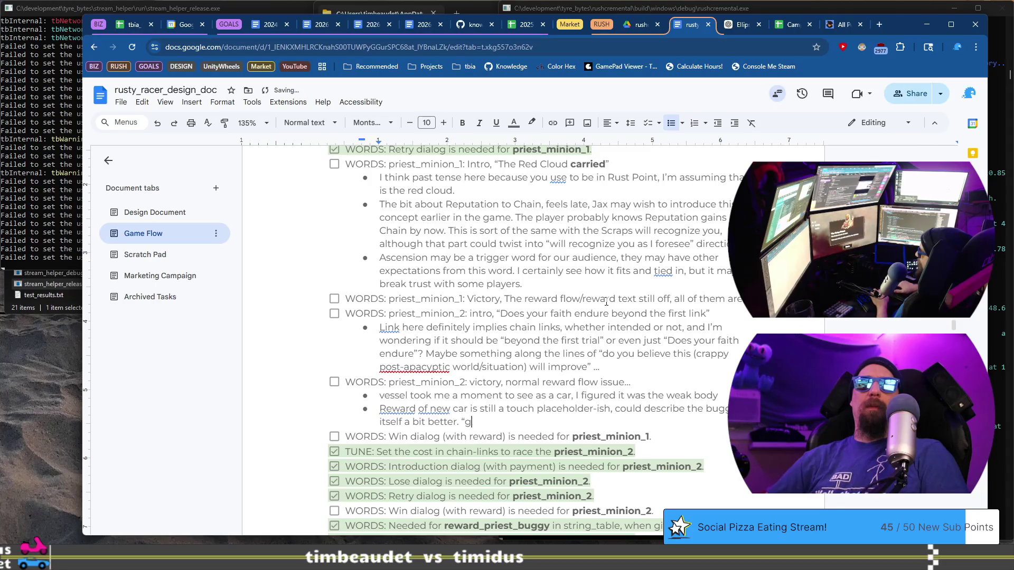
text(bi)
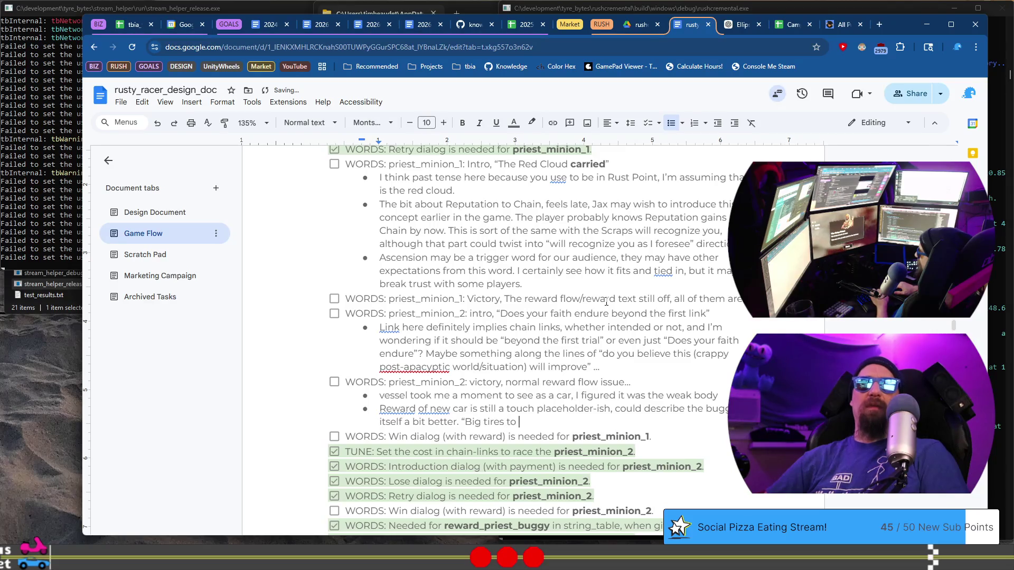
text(tra)
text(vel over)
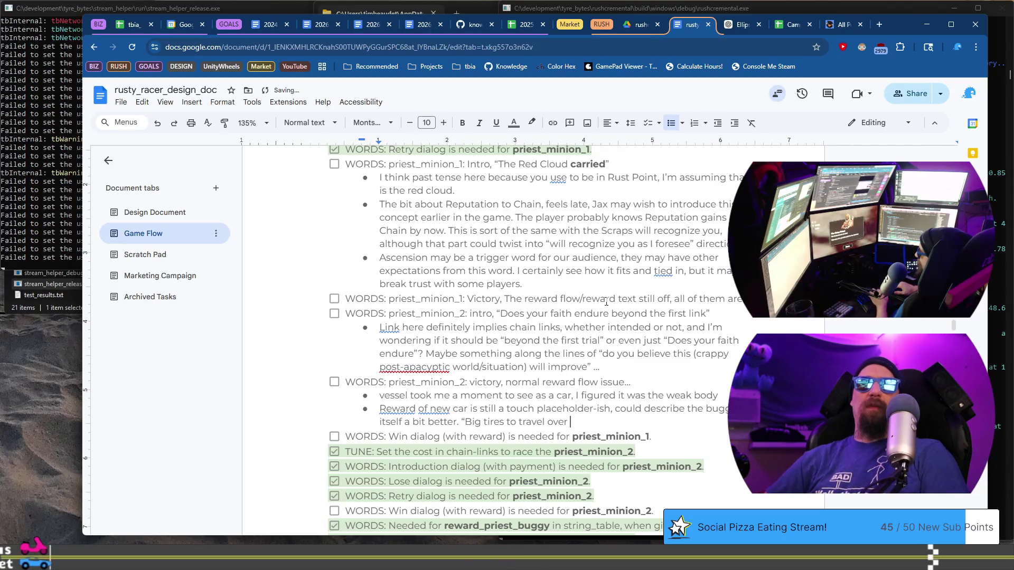
text( better")
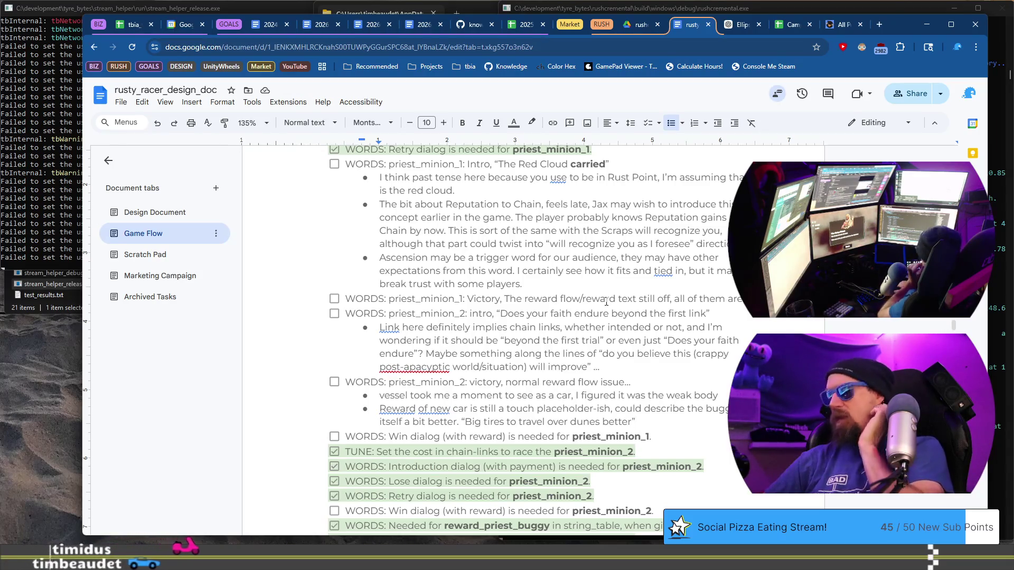
key(Left)
key(ctrl+shift+Left)
key(ctrl+shift+Left)
key(ctrl+shift+Left)
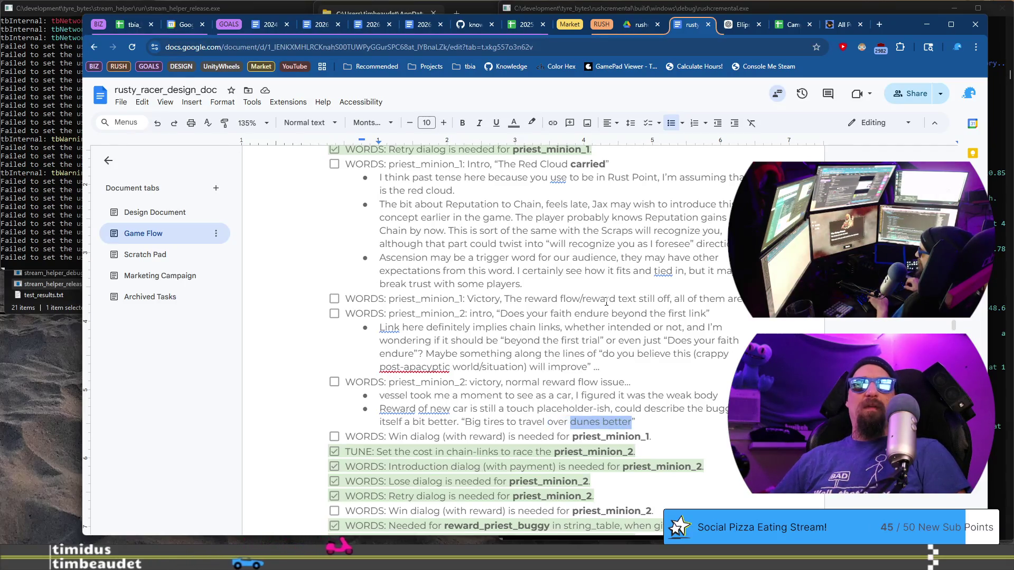
key(ctrl+shift+Right)
key(ctrl+shift+Right)
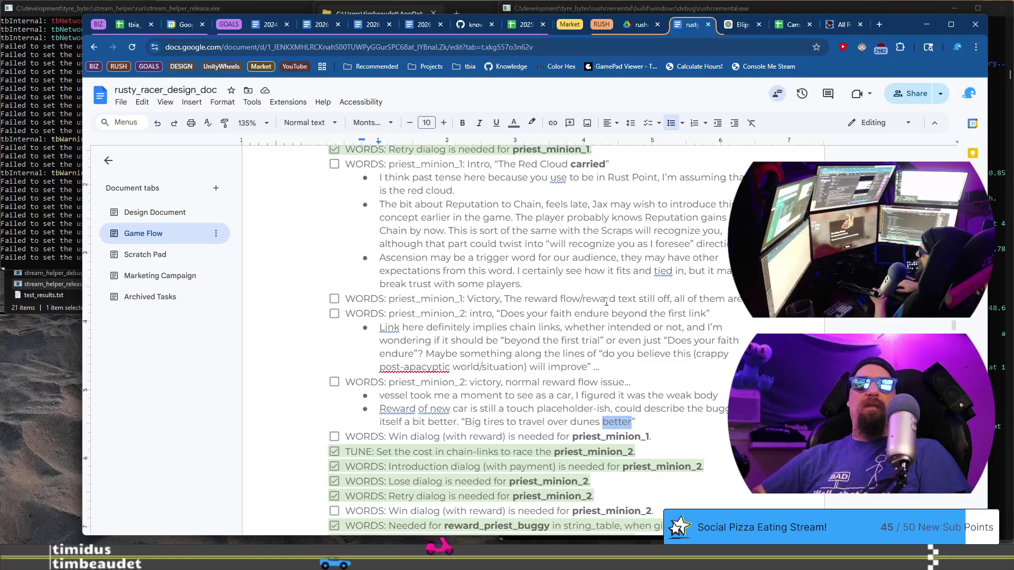
key(BackSpace)
key(BackSpace)
key(BackSpace)
key(ctrl+z)
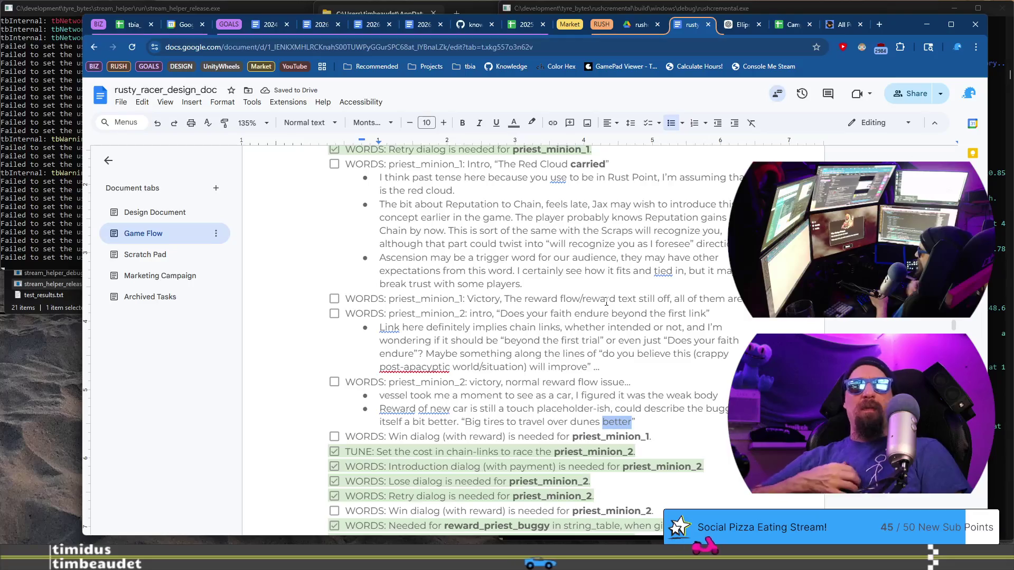
text(/ float over the sand)
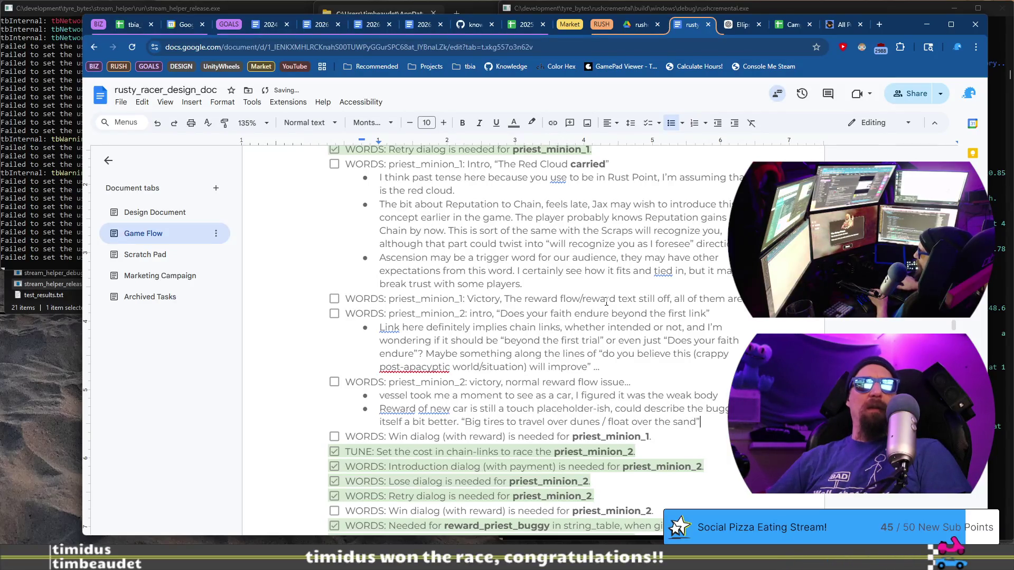
key(Return)
text(Take care of it)
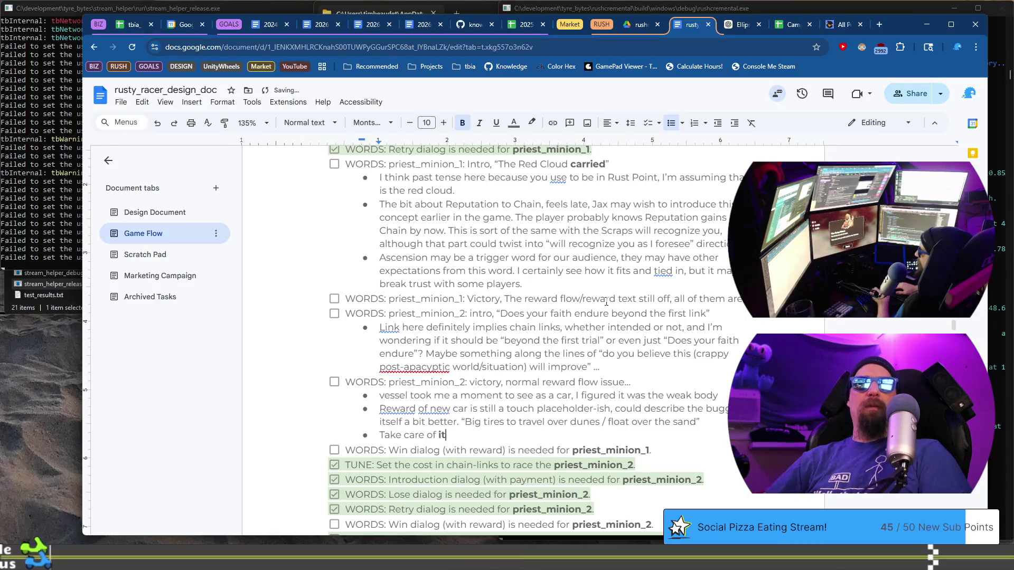
Note that 'Take care of it' is a nice touch but feels misplaced with the bold line before it
key(ctrl+b)
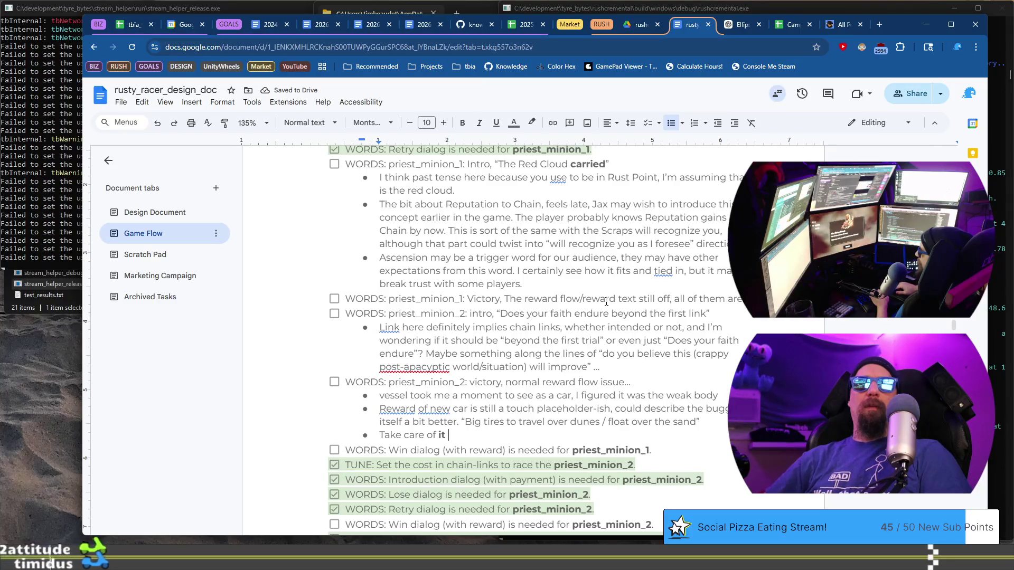
text(is a n)
text(ice)
text((whole )
text(line))
key(End)
text(touch, it feels )
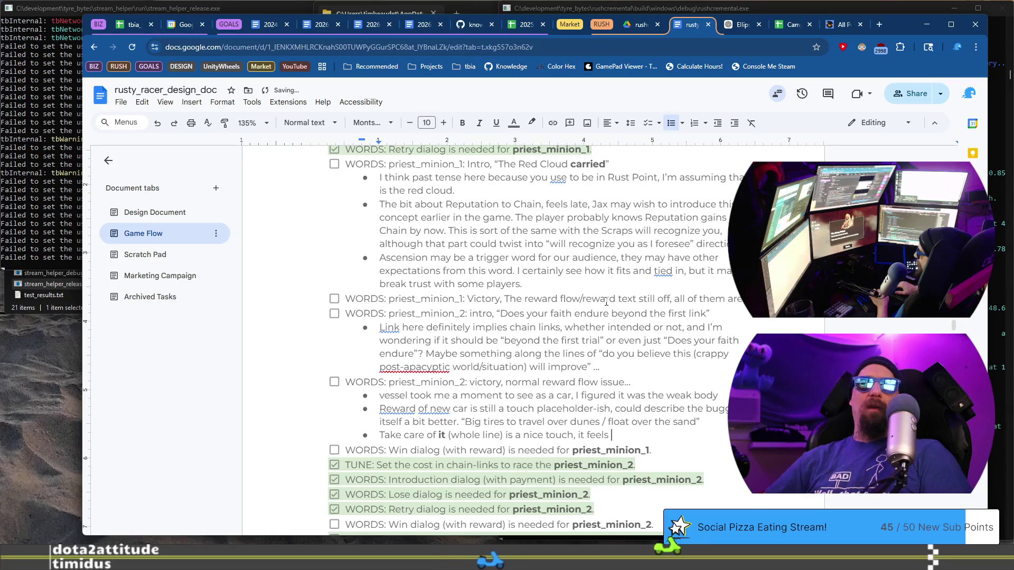
text(misplaced with Scrap re)
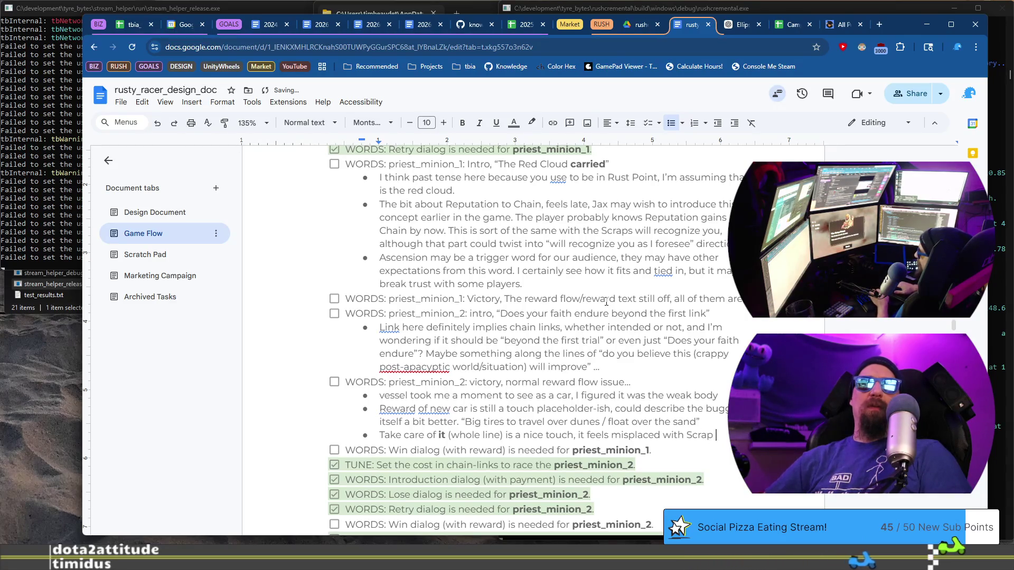
text(v )
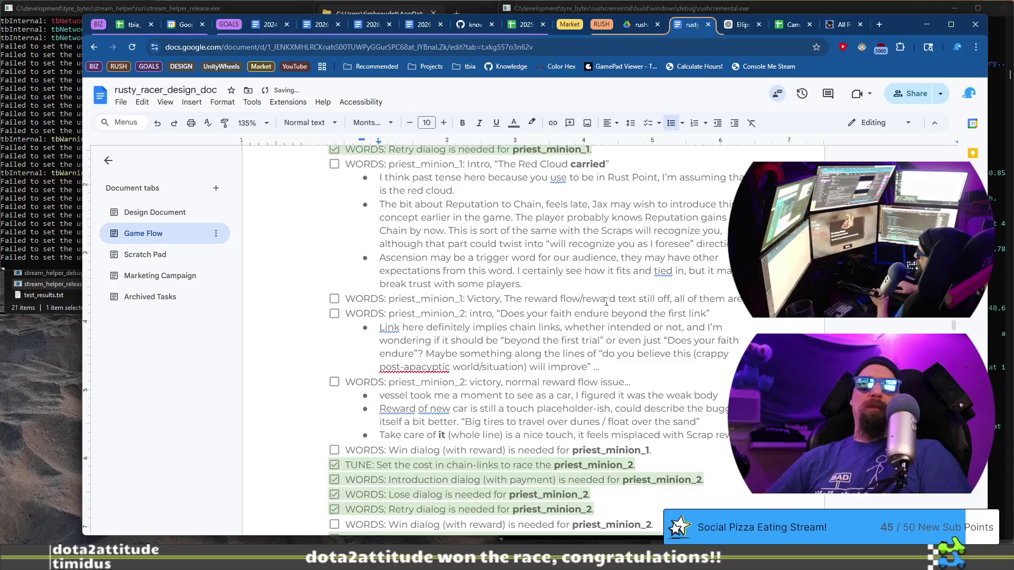
text(bold before it)
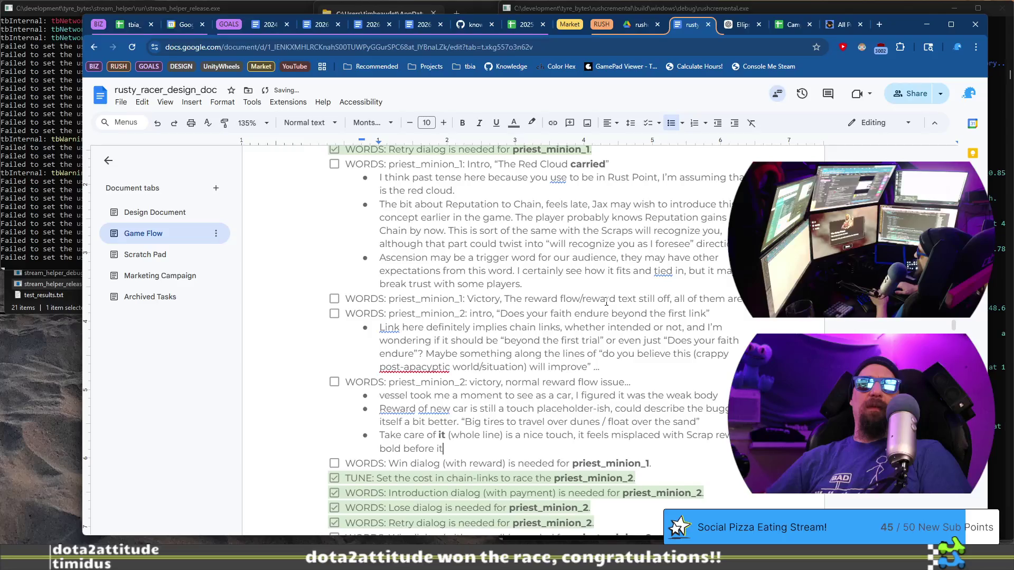
text(. Maybe we drop t)
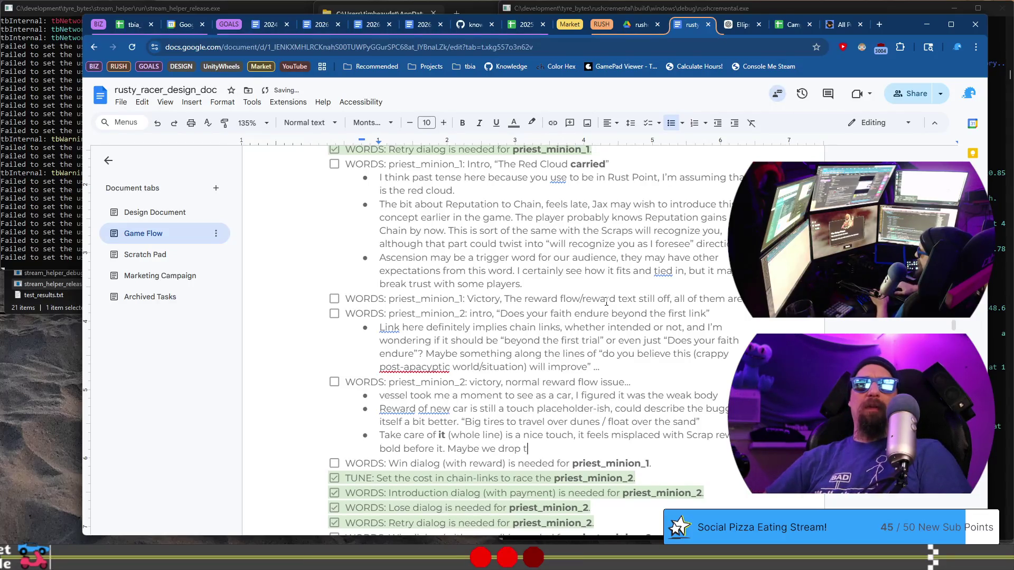
text(he rewards)
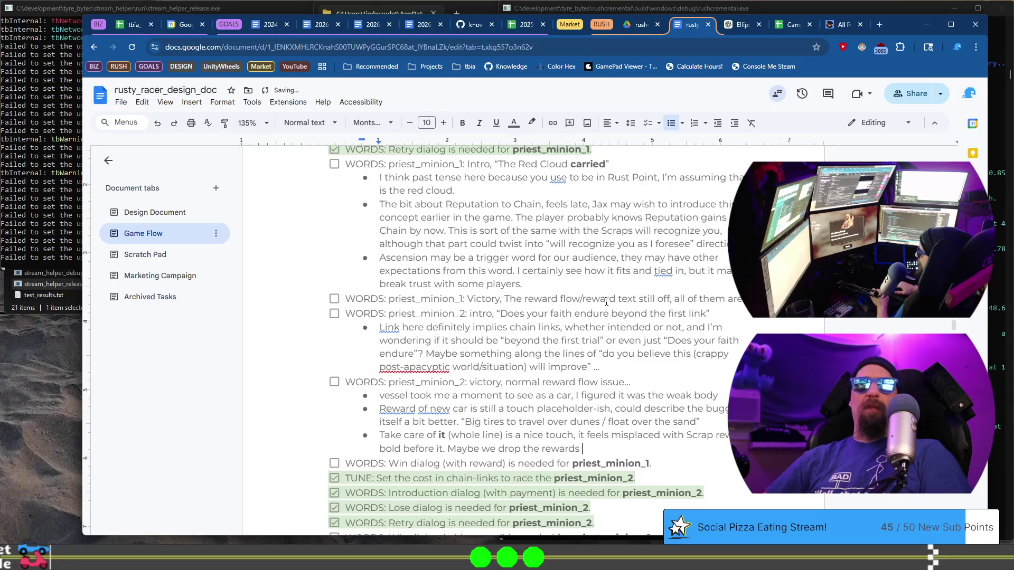
text(the b)
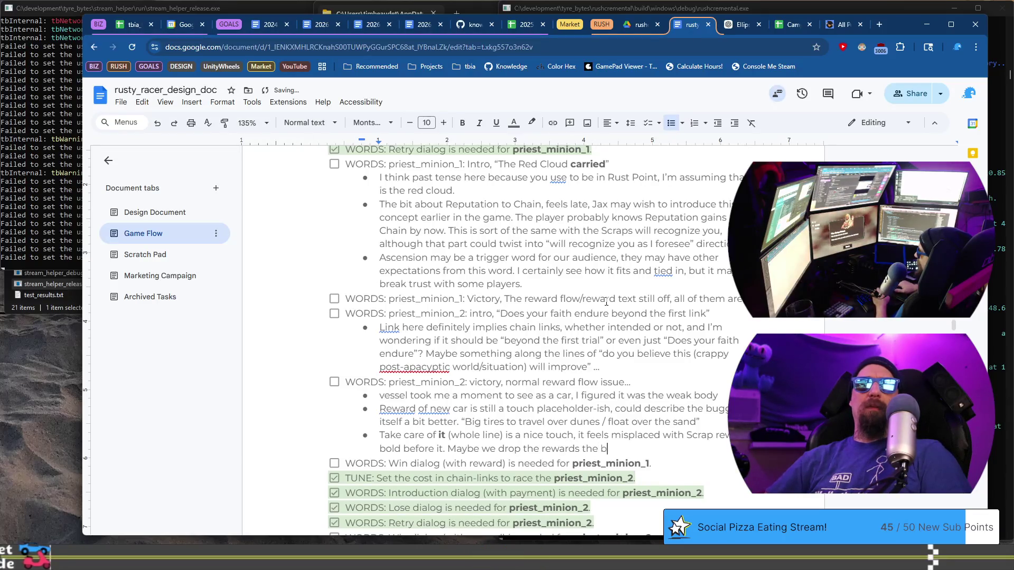
text(old, or)
Reword the trailing 'Maybe we drop' sentence to quote the 'rewards the bold' phrase
key(ctrl+shift+Left)
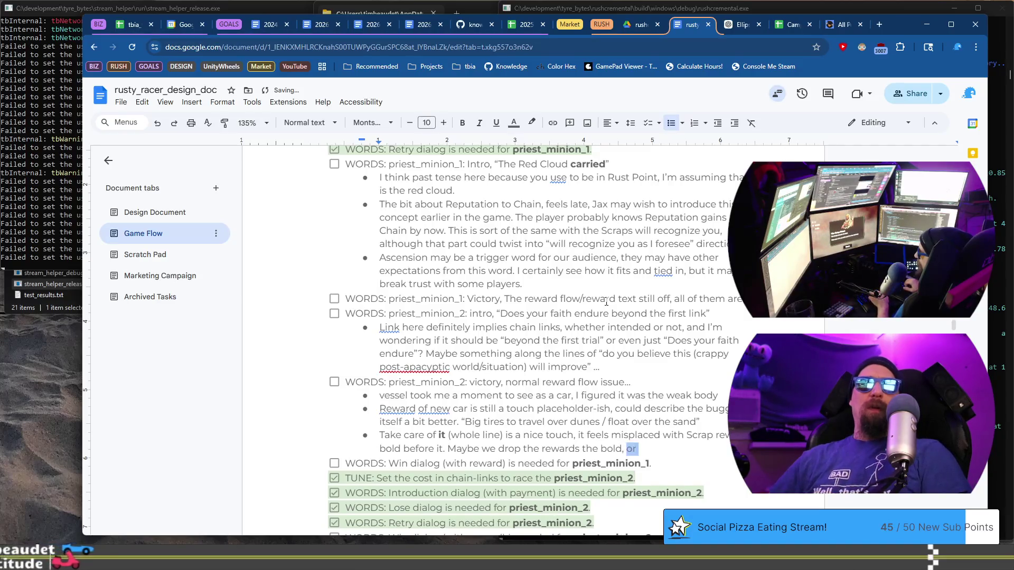
key(ctrl+shift+Left)
key(ctrl+shift+Left)
key(ctrl+shift+Left)
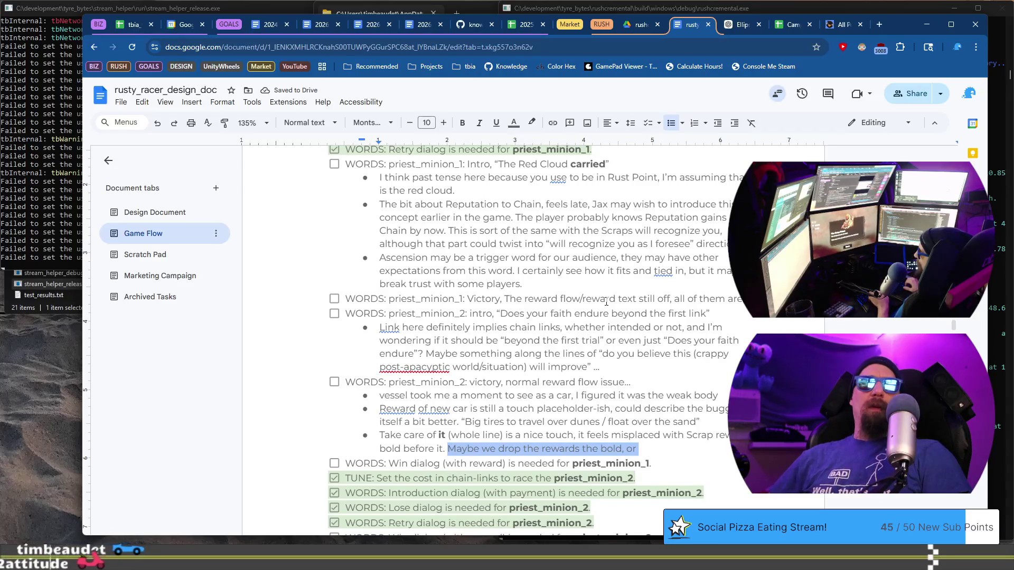
key(Left)
key(ctrl+Right)
key(ctrl+Right)
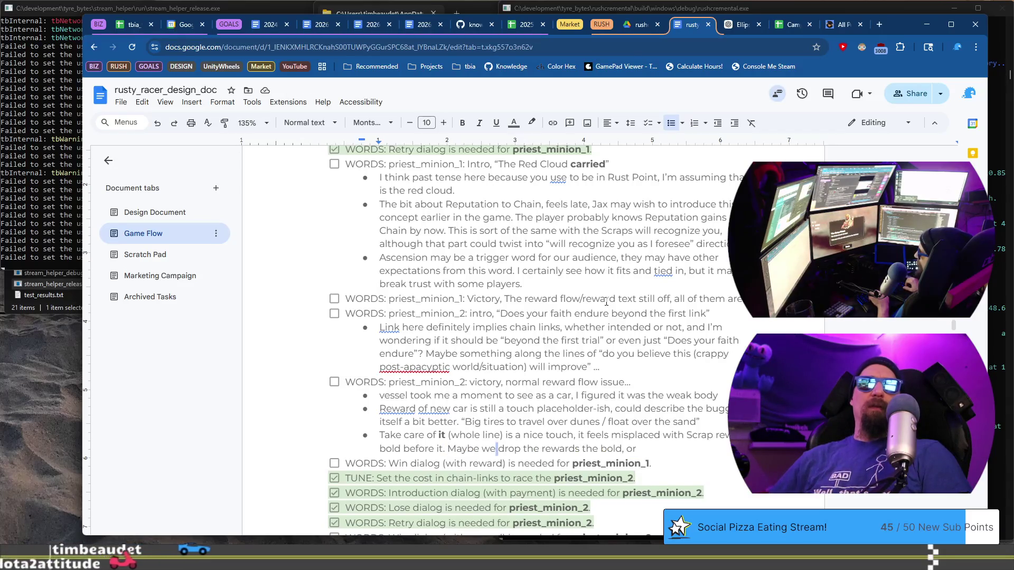
key(ctrl+BackSpace)
key(ctrl+Delete)
text(the )
text(")
key(ctrl+Right)
key(ctrl+Right)
key(Right)
key(Right)
key(Right)
key(Right)
text(”)
Suggest that phrase jump to an italicised 'before' the reward, to tease the reward
key(shift+End)
text(jumps to)
key(ctrl+b)
key(ctrl+b)
key(ctrl+i)
text(before)
key(ctrl+b)
text(the)
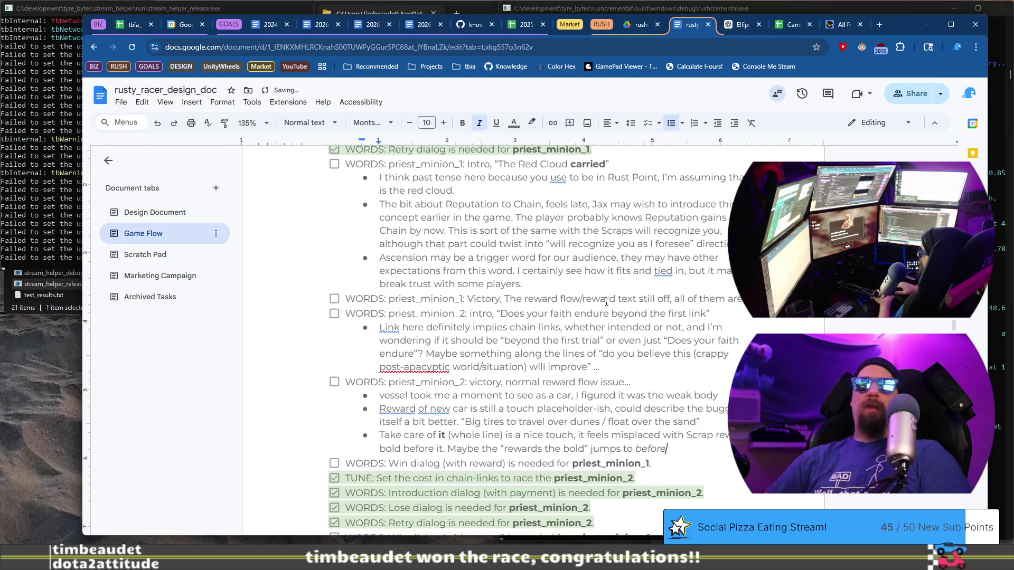
text(e reward)
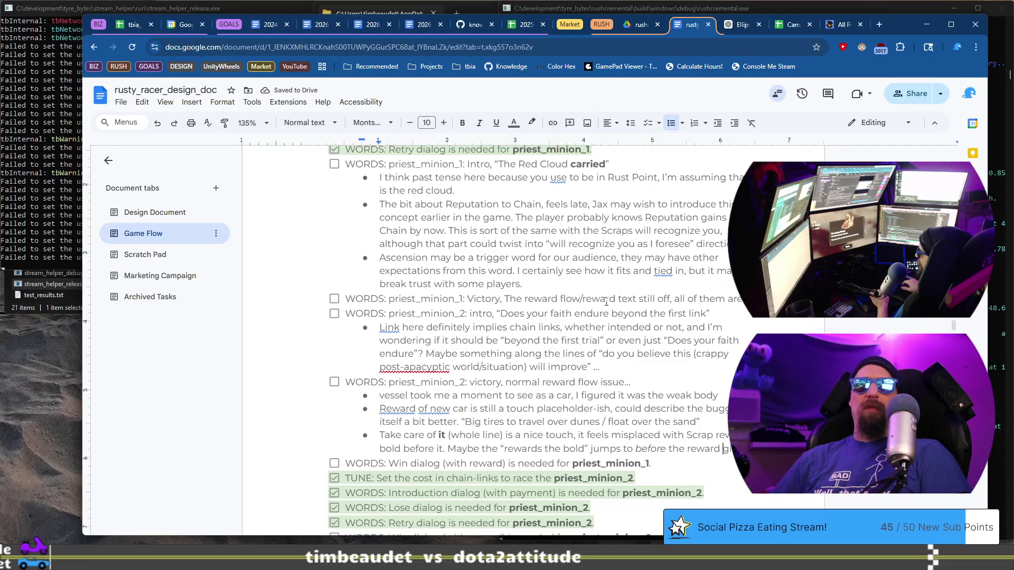
text(ev)
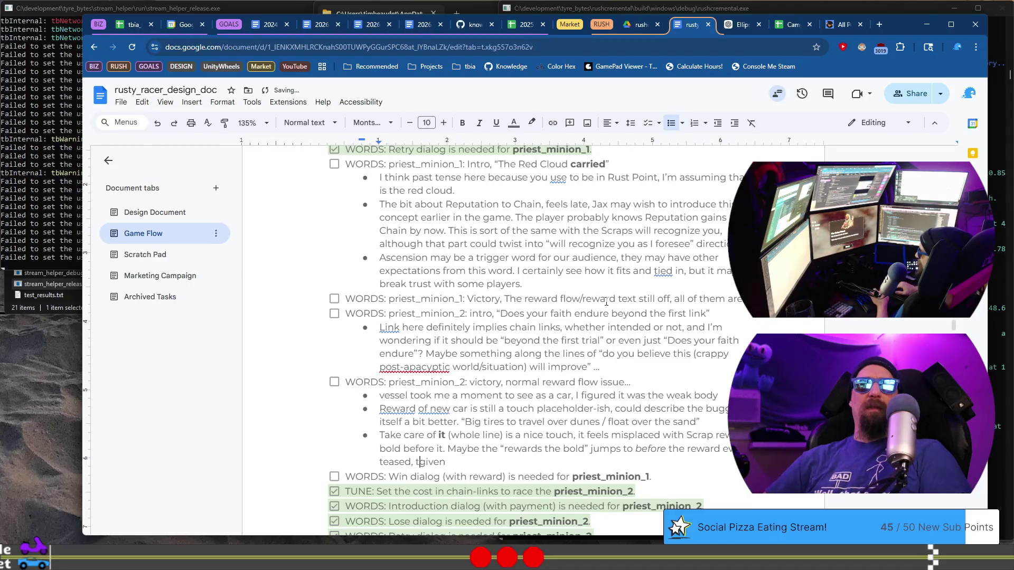
text(hen)
key(BackSpace)
key(BackSpace)
text(tease )
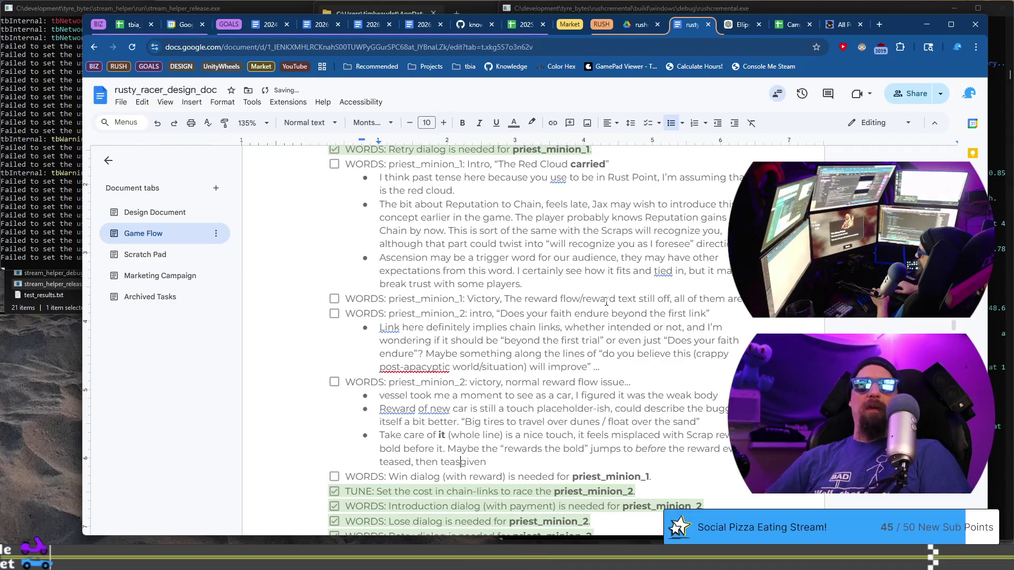
text(the reward)
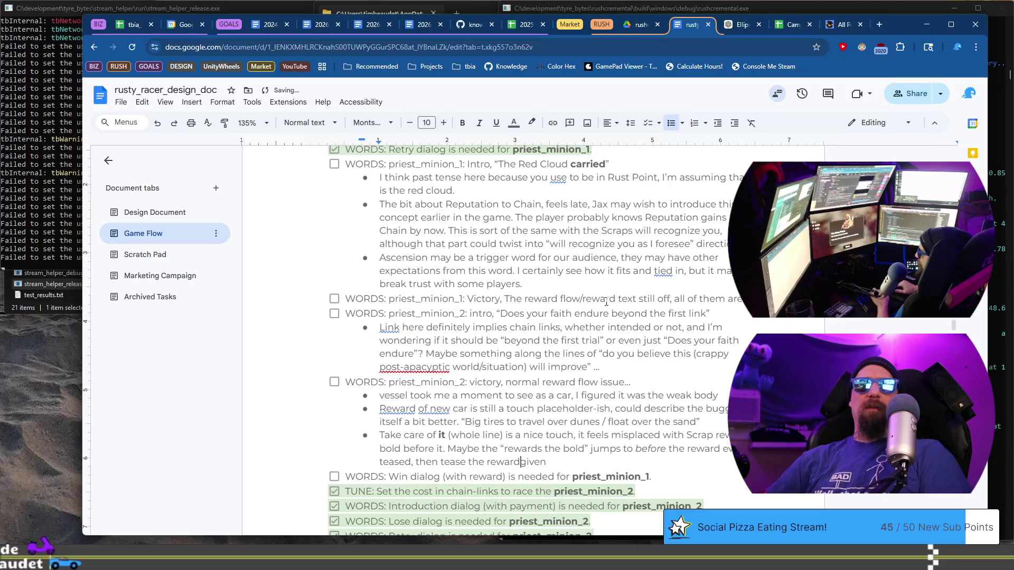
Finish with 'as the vessel, then' changing 'it' to the vehicle, fixing the typos
key(ctrl+shift+Left)
key(ctrl+x)
key(ctrl+z)
key(Right)
text(as the vess)
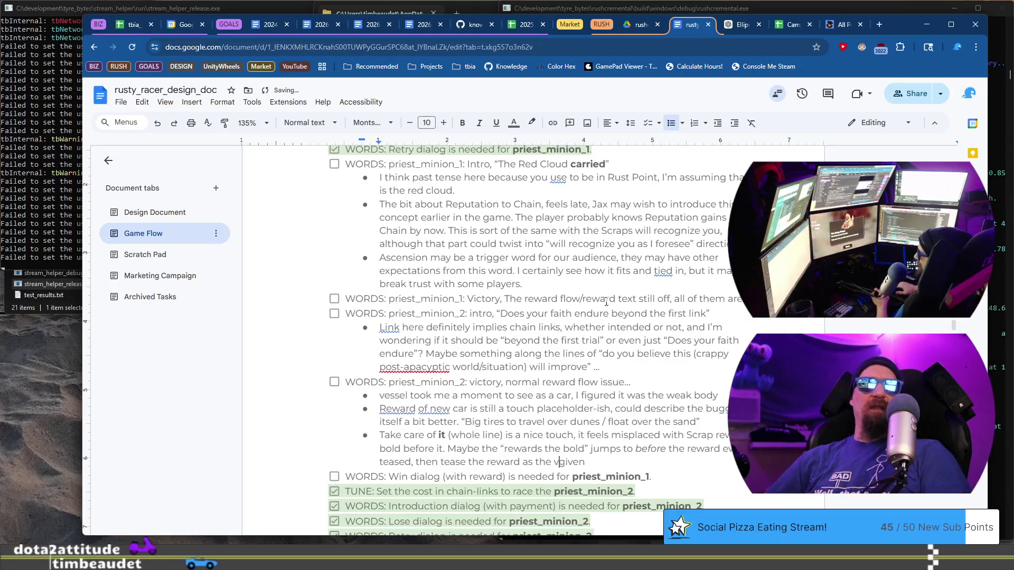
text(el, then)
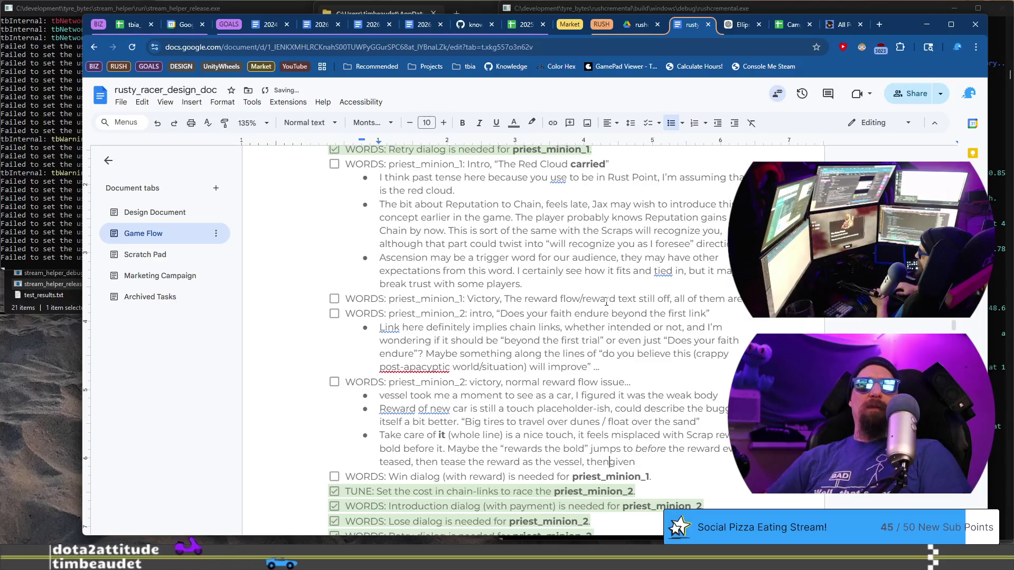
key(ctrl+shift+Right)
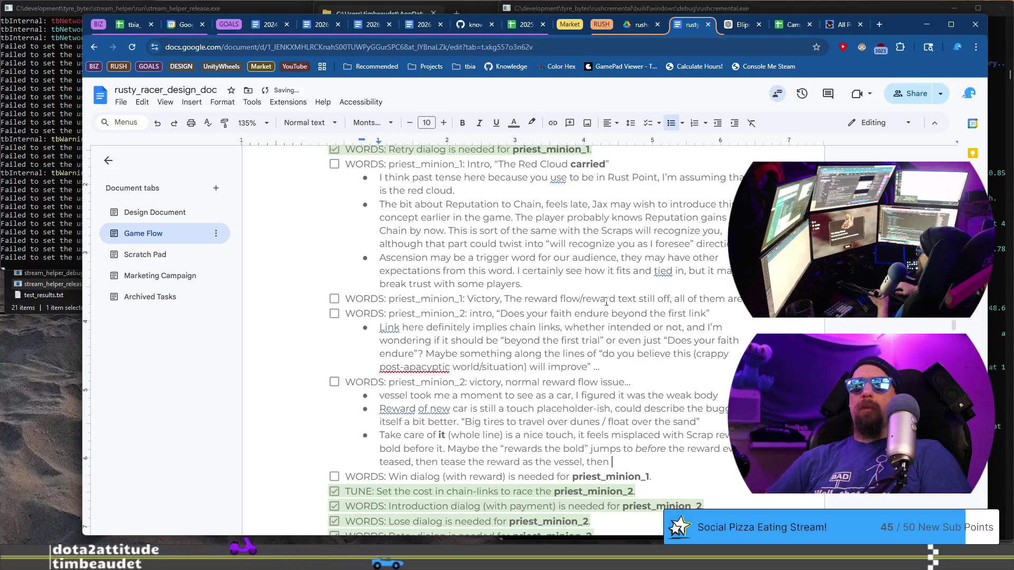
text(after “)
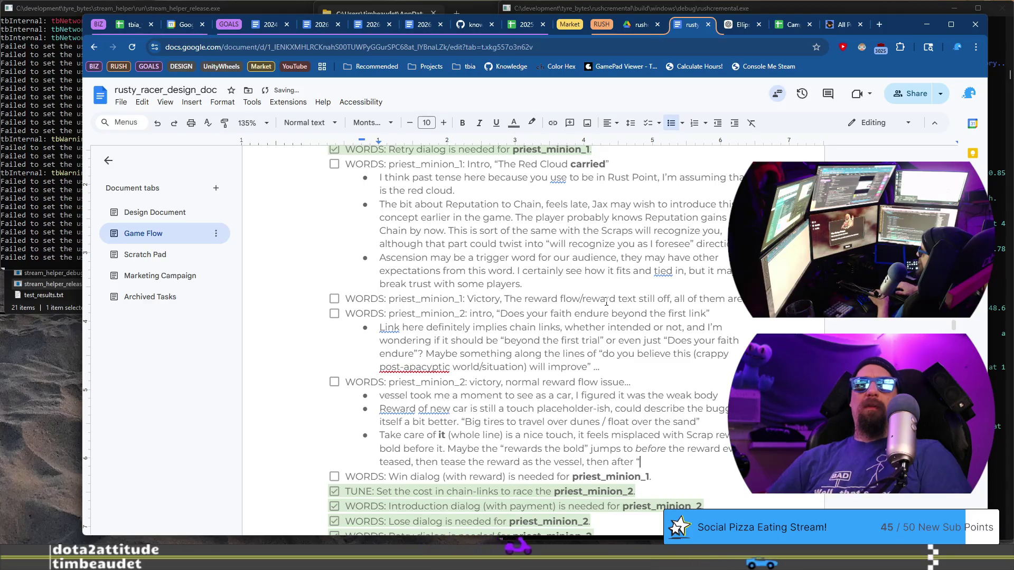
key(BackSpace)
text(close with tace)
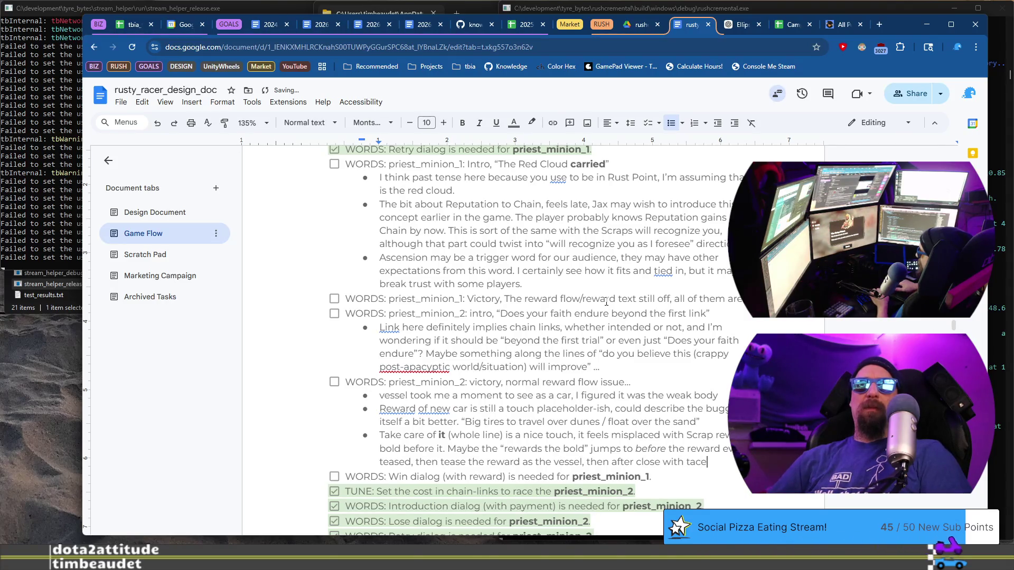
key(BackSpace)
key(BackSpace)
text(ke car)
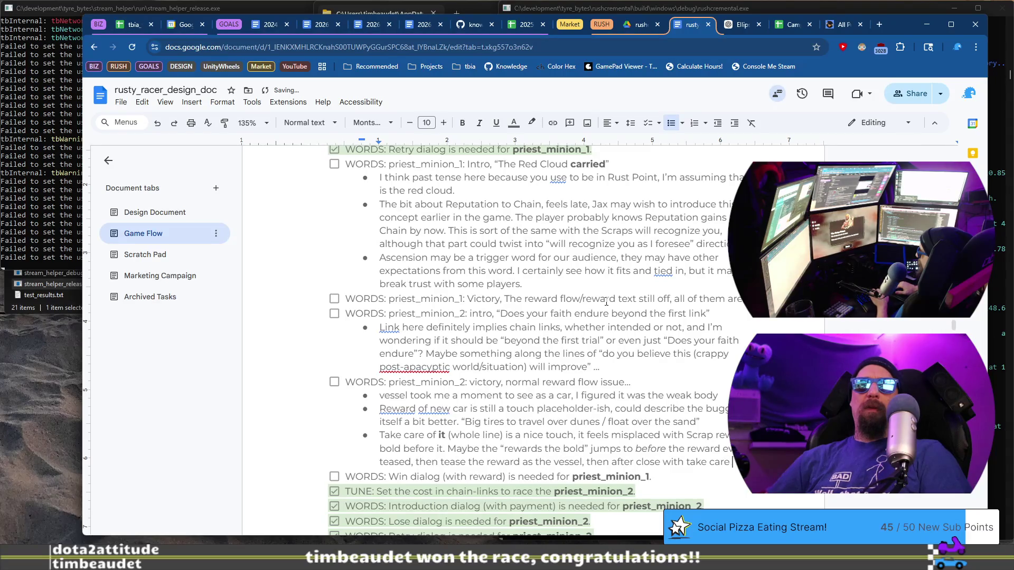
text(ile changing “it” to the vehicle,)
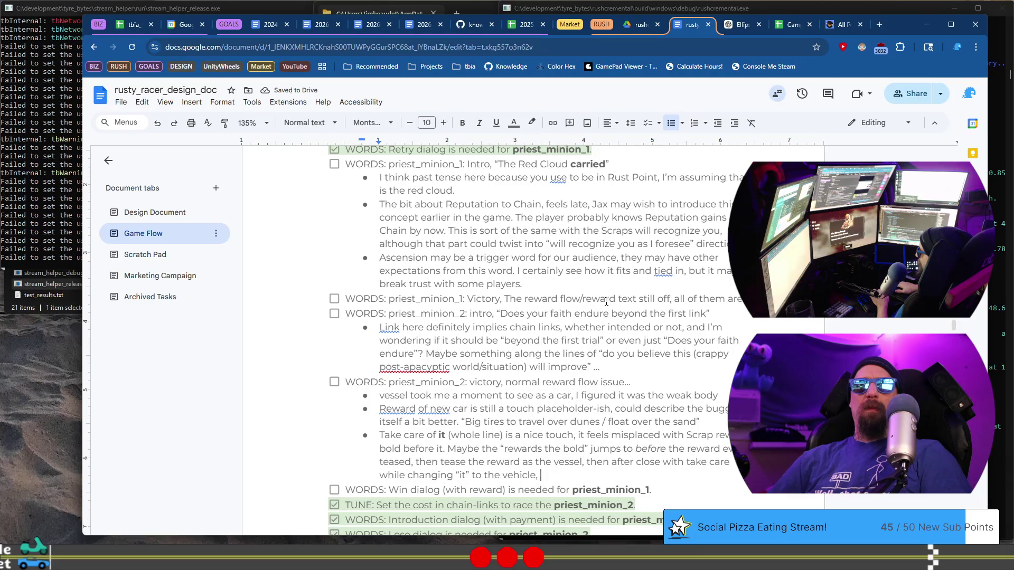
key(BackSpace)
key(BackSpace)
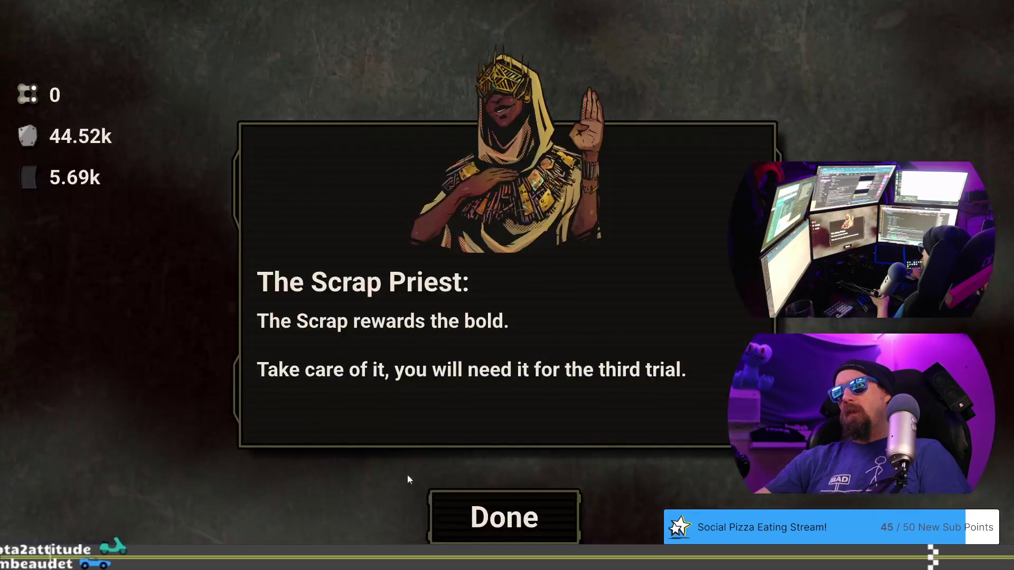
click(499, 519)
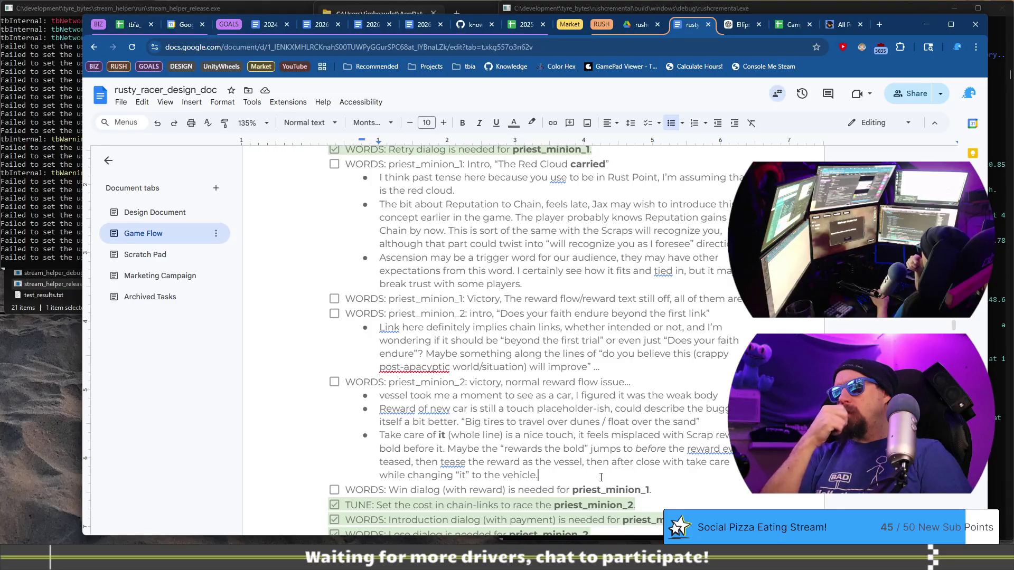
Extend the priest_minion_2 note to suggest closing with hope for a better future
text(A)
text(then closing with something about hope f)
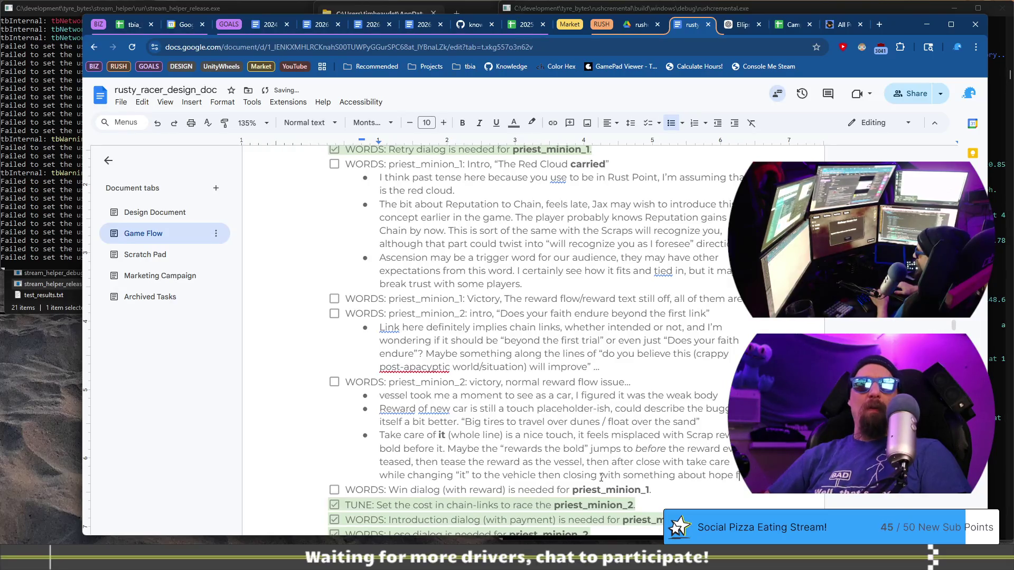
text(a better future.)
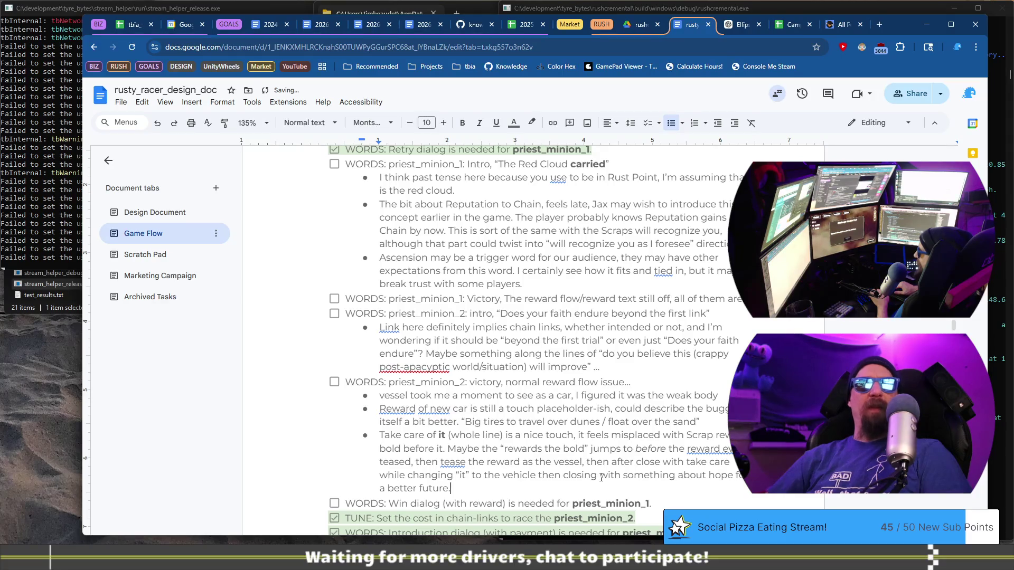
key(alt+Tab)
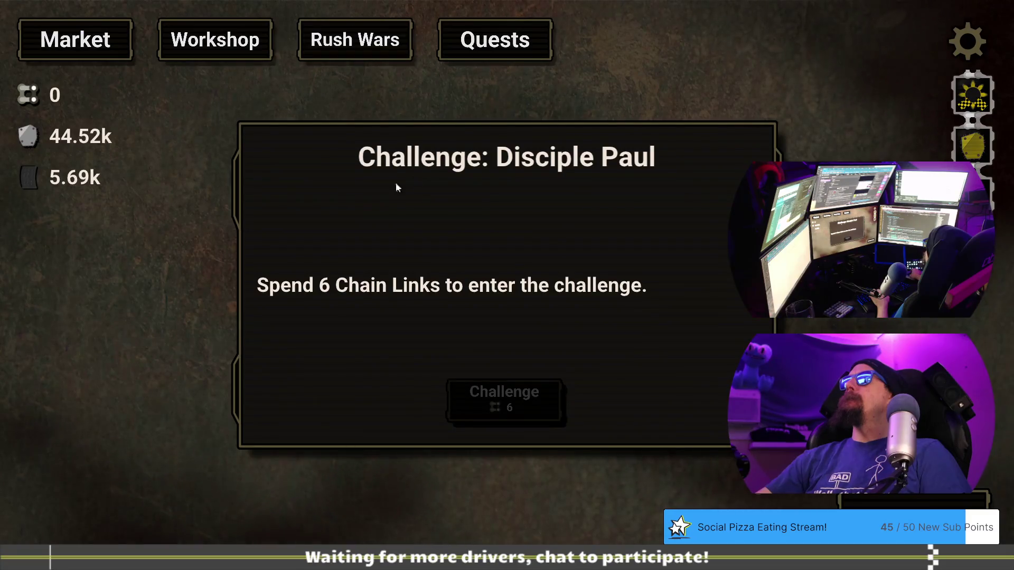
Change the note's wording to 'hope/vision' and bring up the game's developer terminal
key(alt+Tab)
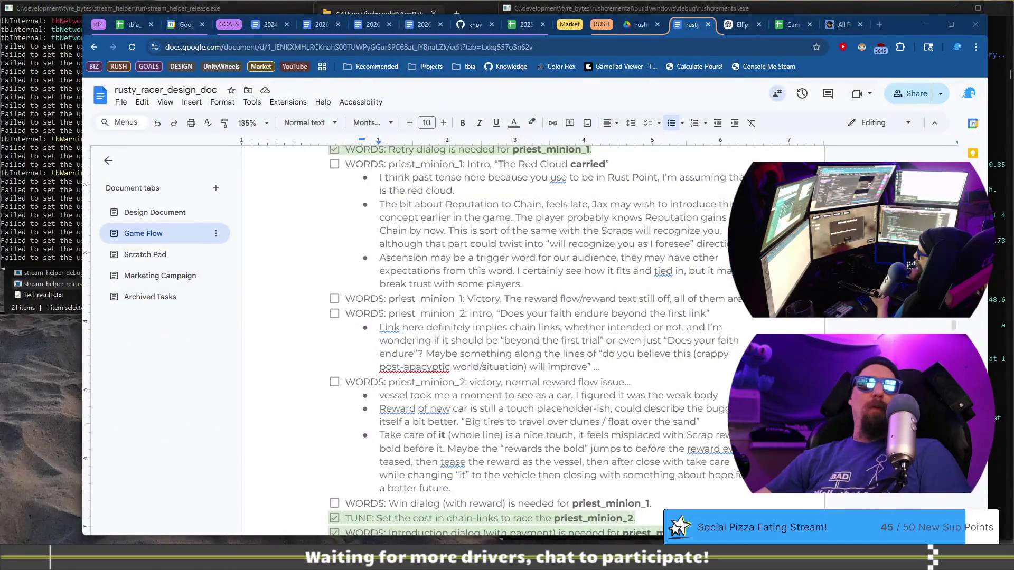
click(733, 475)
text(ion)
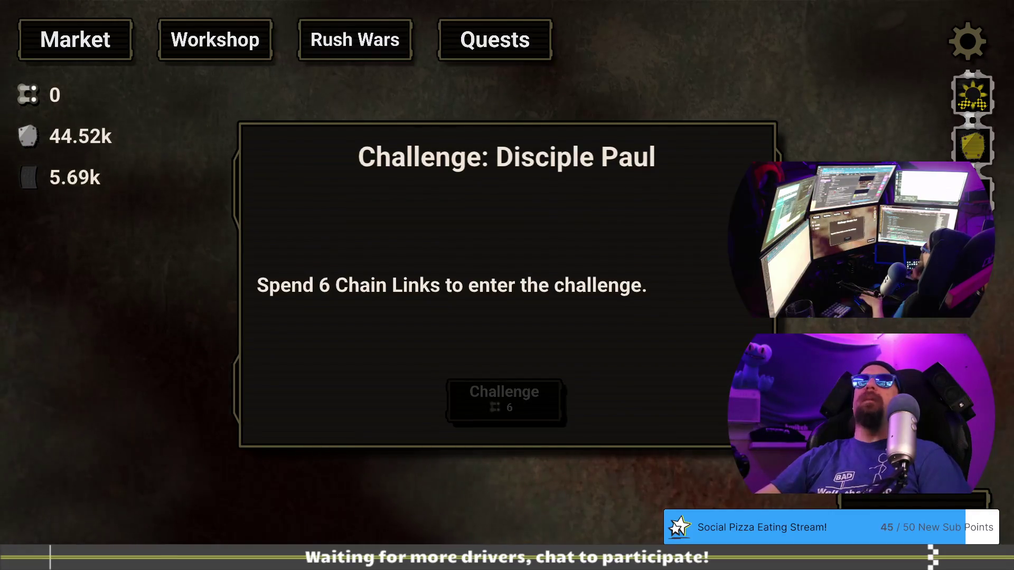
key(grave)
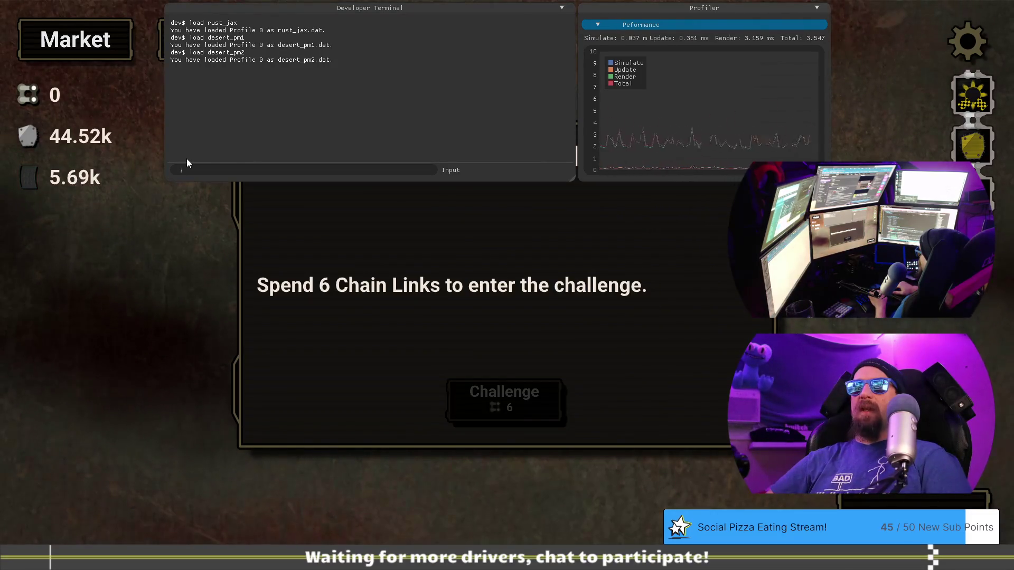
Run 'load desert_pm3' in the developer terminal and reopen Disciple Paul's 6-link challenge
text(lad)
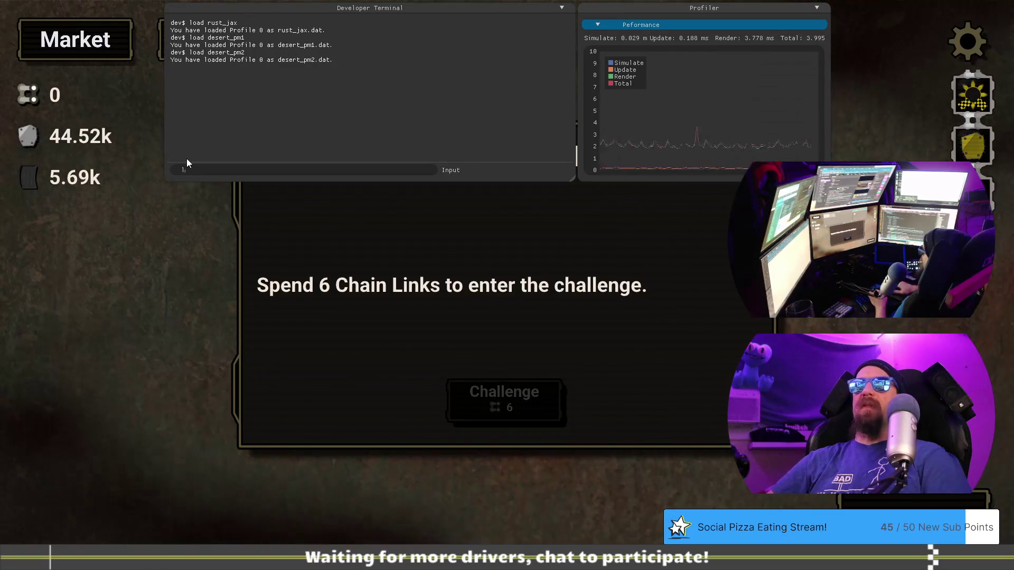
key(grave)
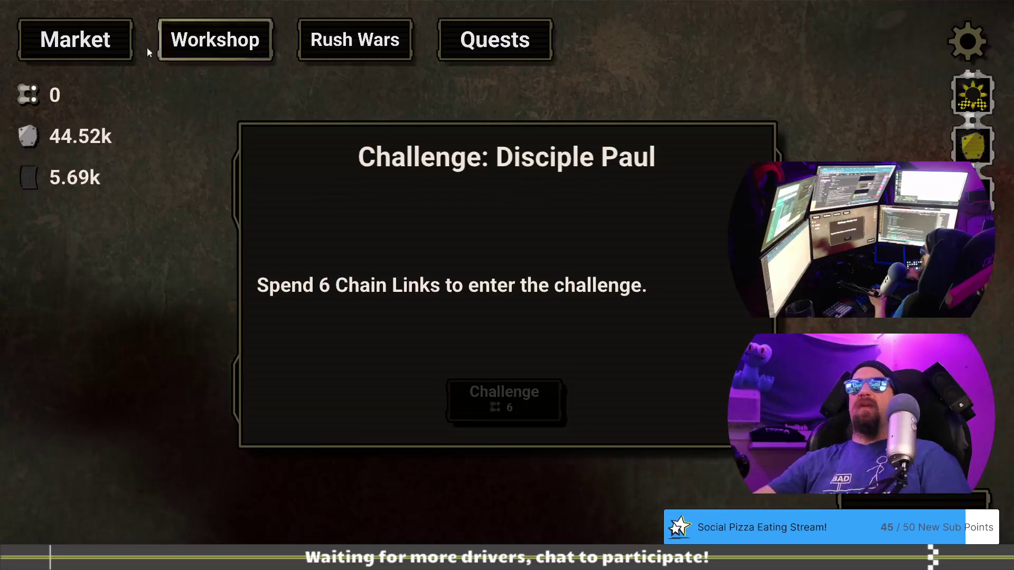
click(75, 40)
key(grave)
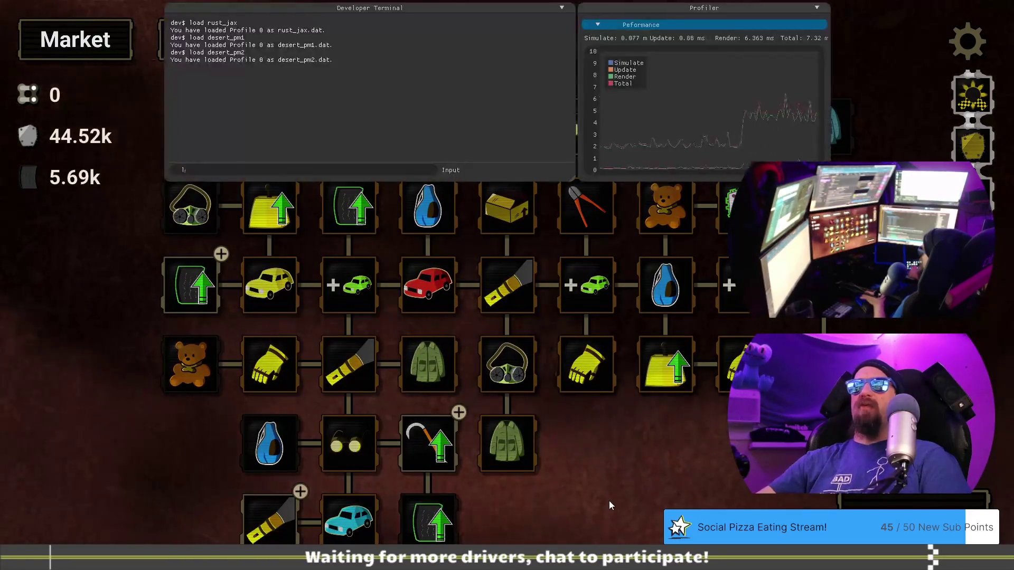
text(oad)
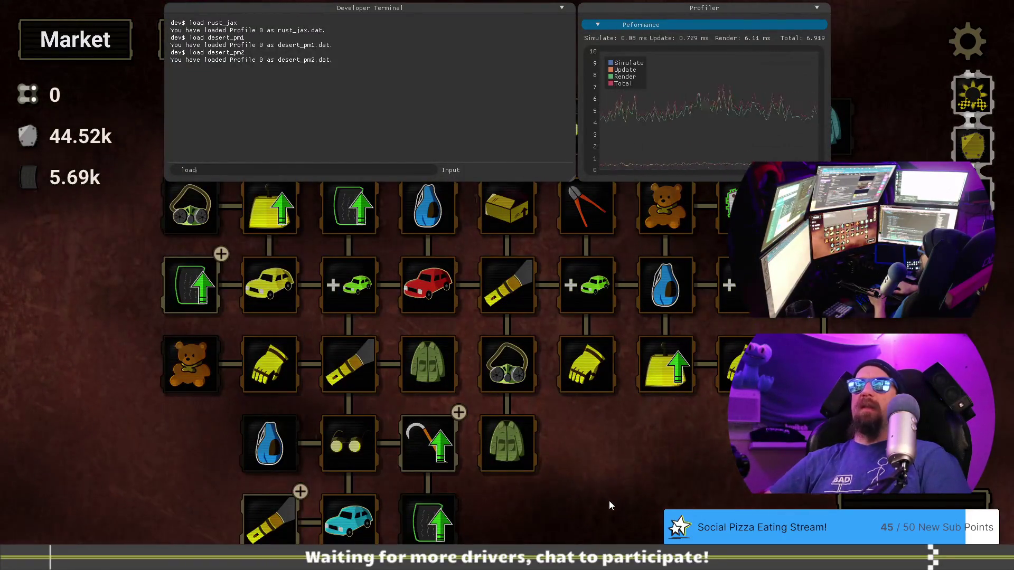
text( de)
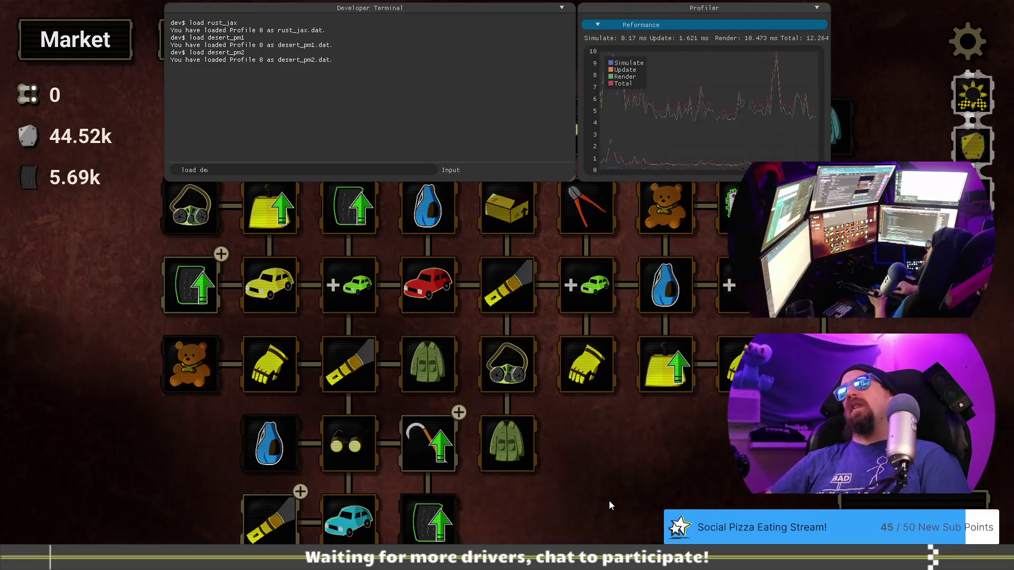
text(ser)
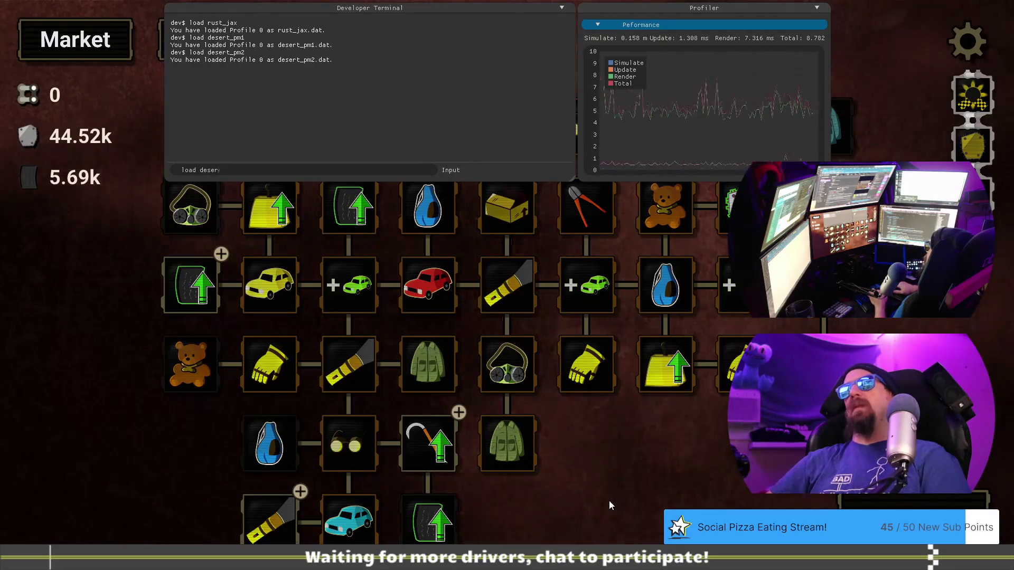
text(t_pm3)
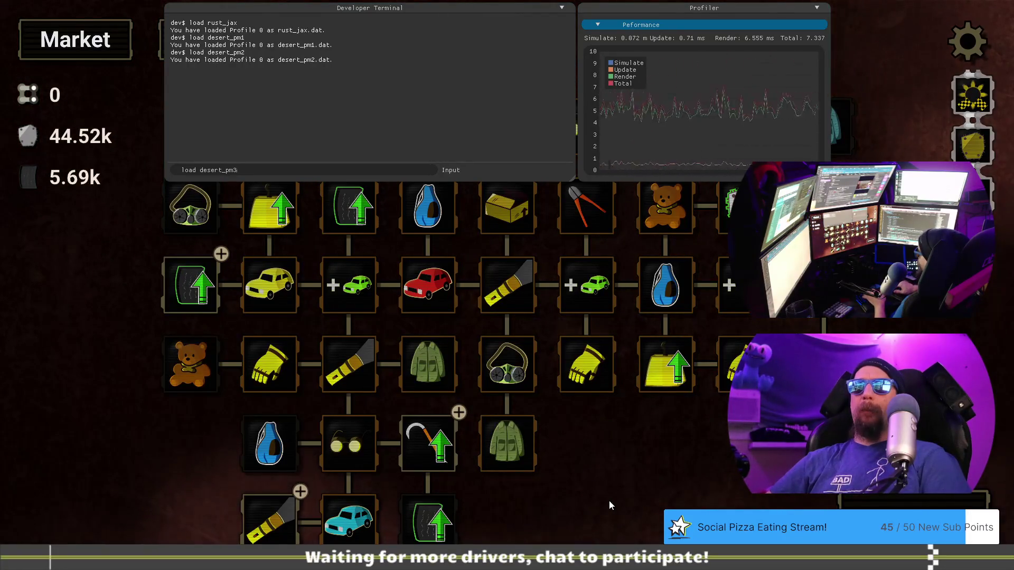
key(Return)
key(grave)
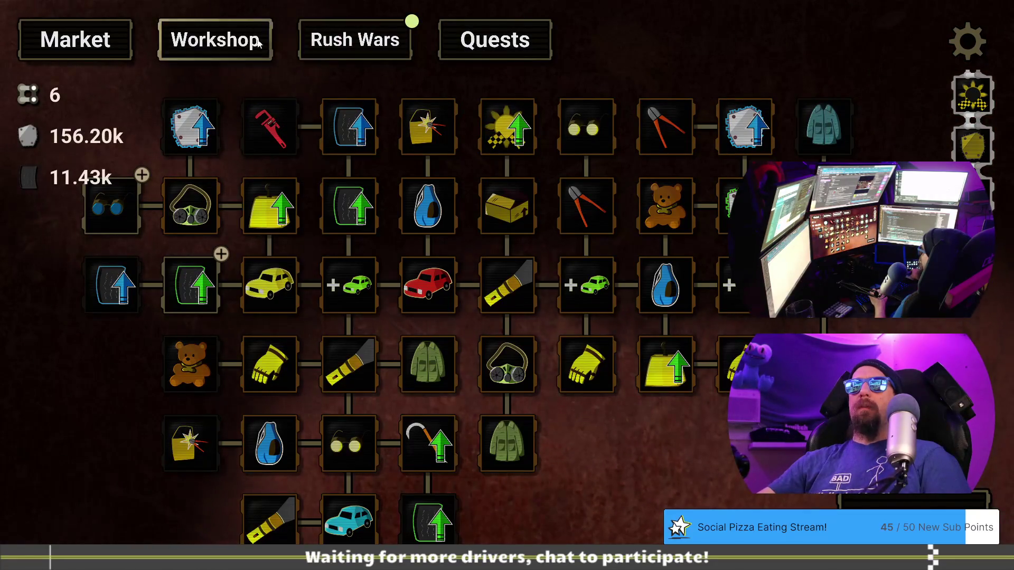
click(331, 41)
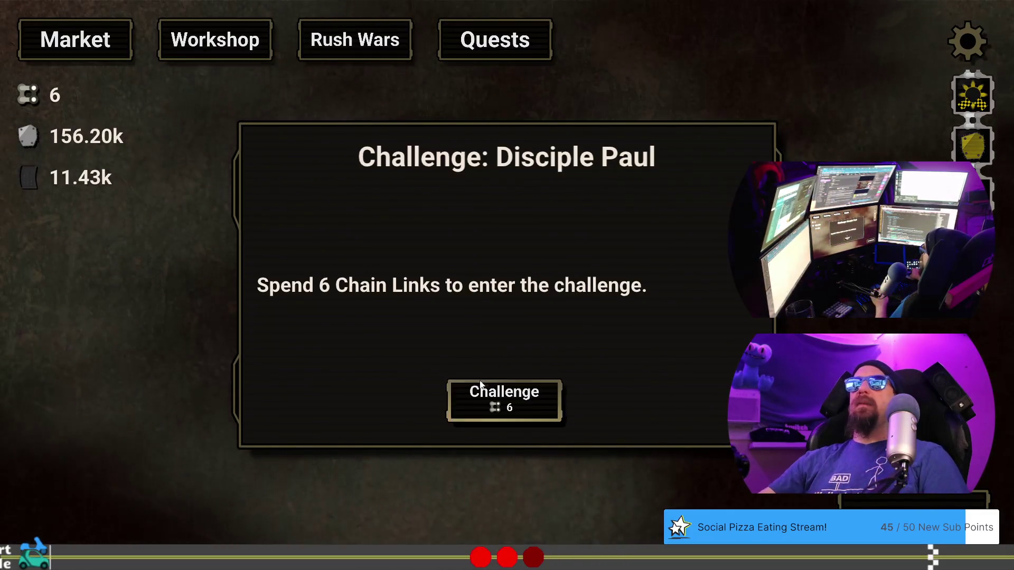
Spend 6 chain links on Disciple Paul's challenge and play the sermon dialogue through to payment
click(495, 394)
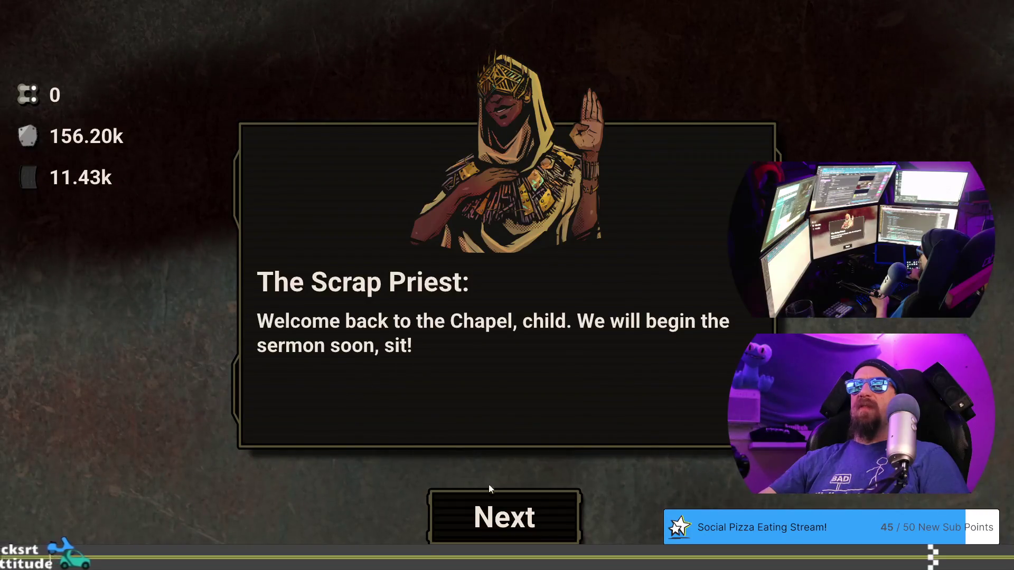
click(511, 521)
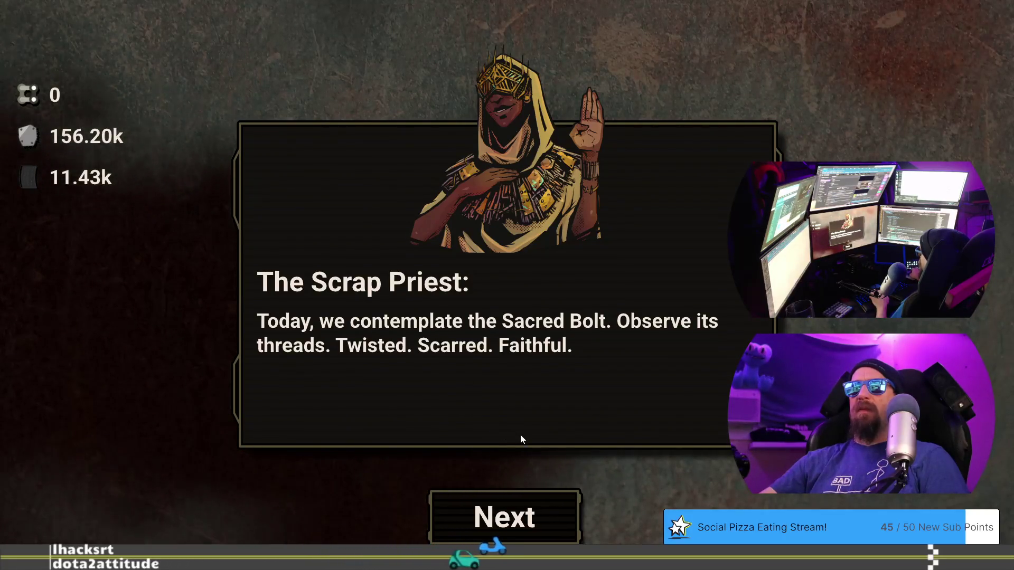
click(535, 506)
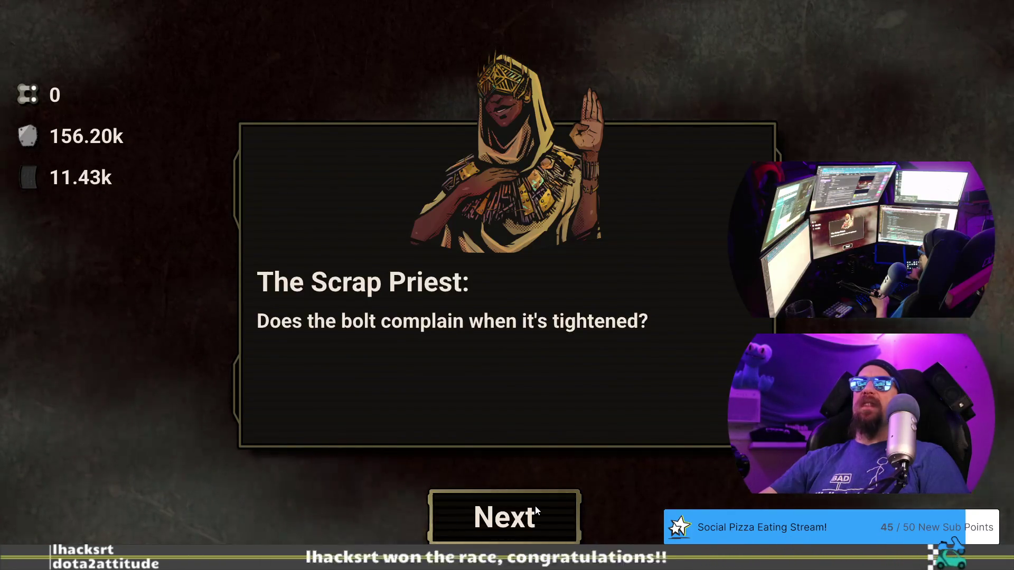
click(537, 530)
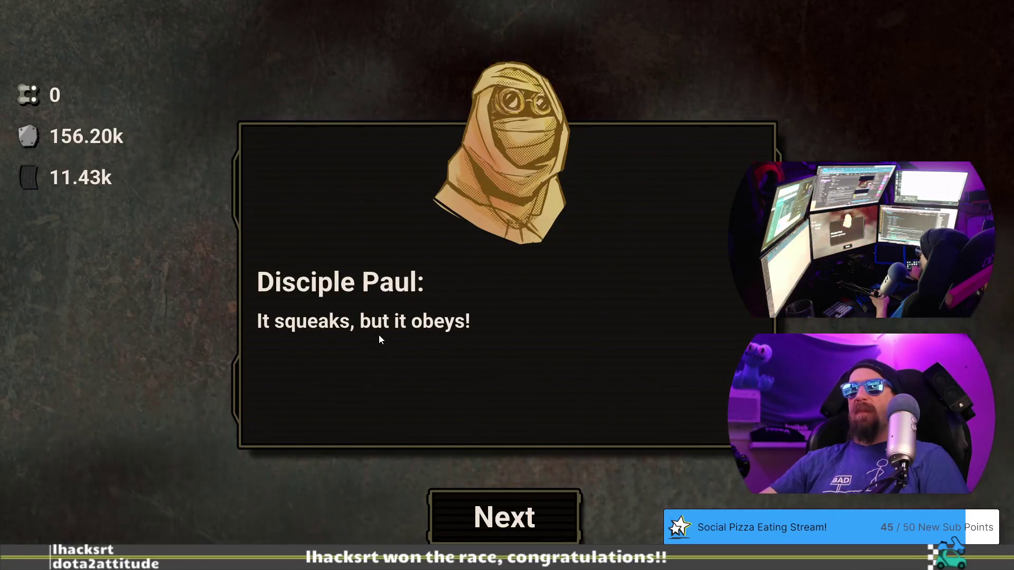
click(501, 507)
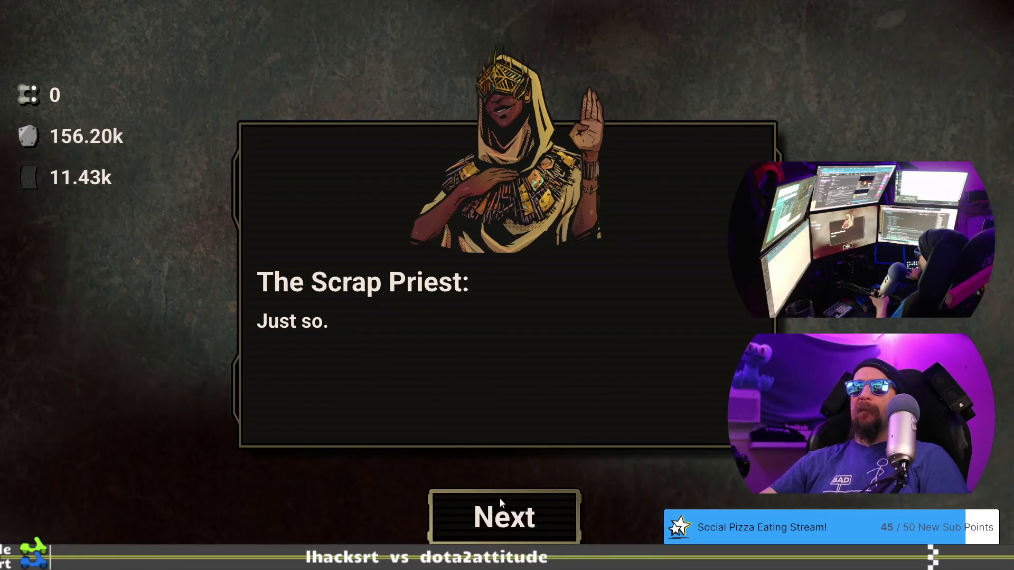
click(501, 505)
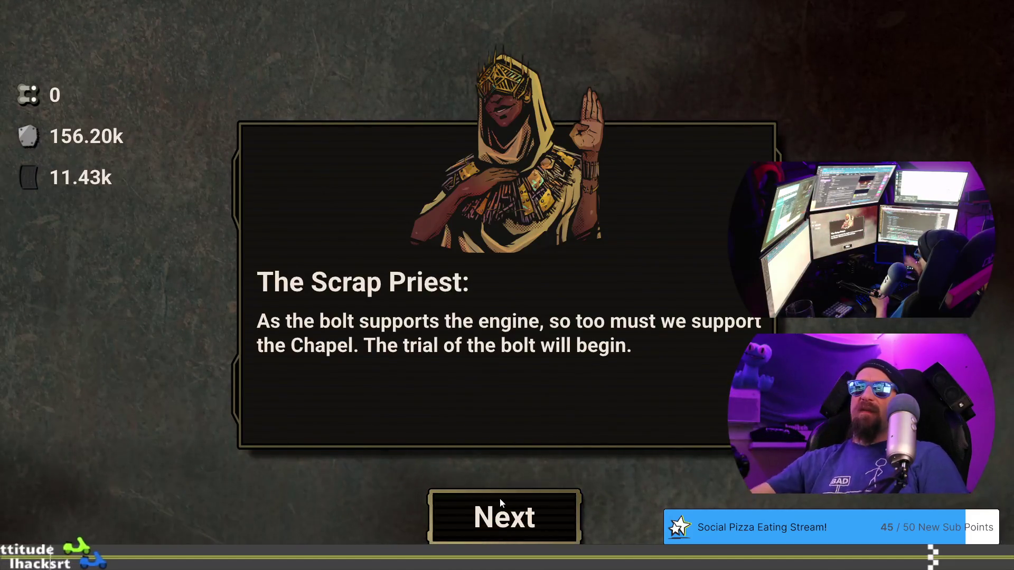
click(502, 511)
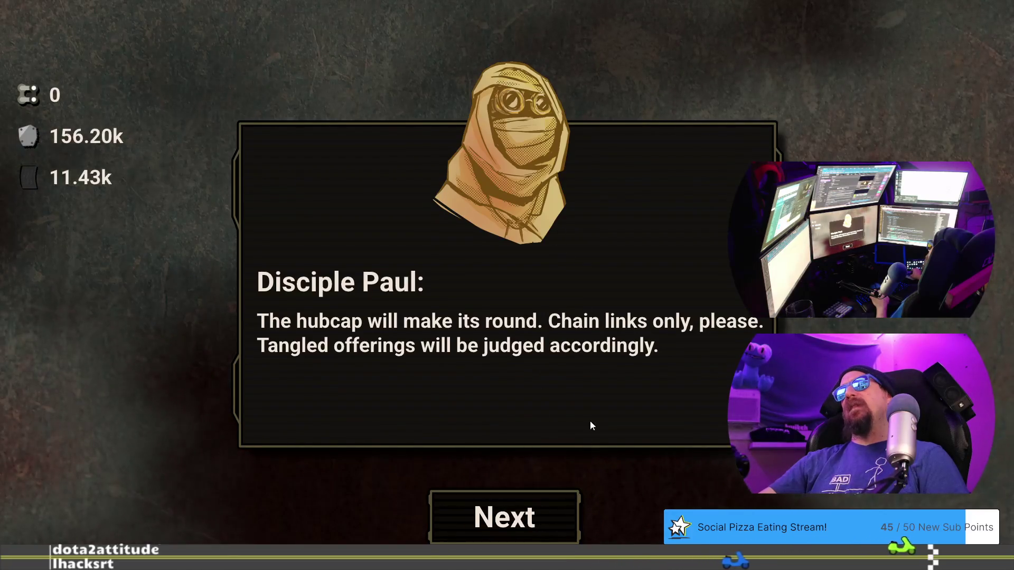
click(541, 525)
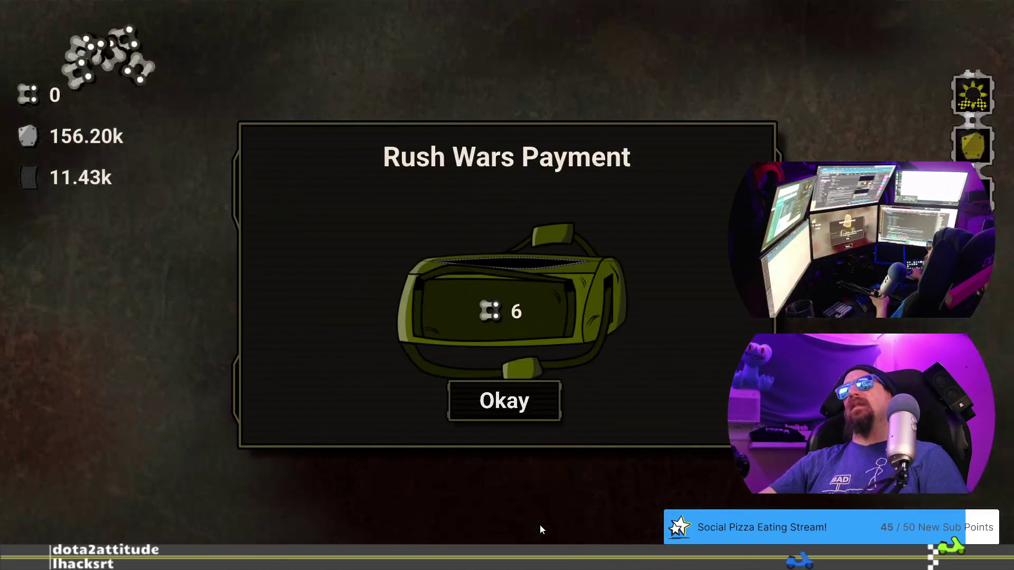
click(517, 410)
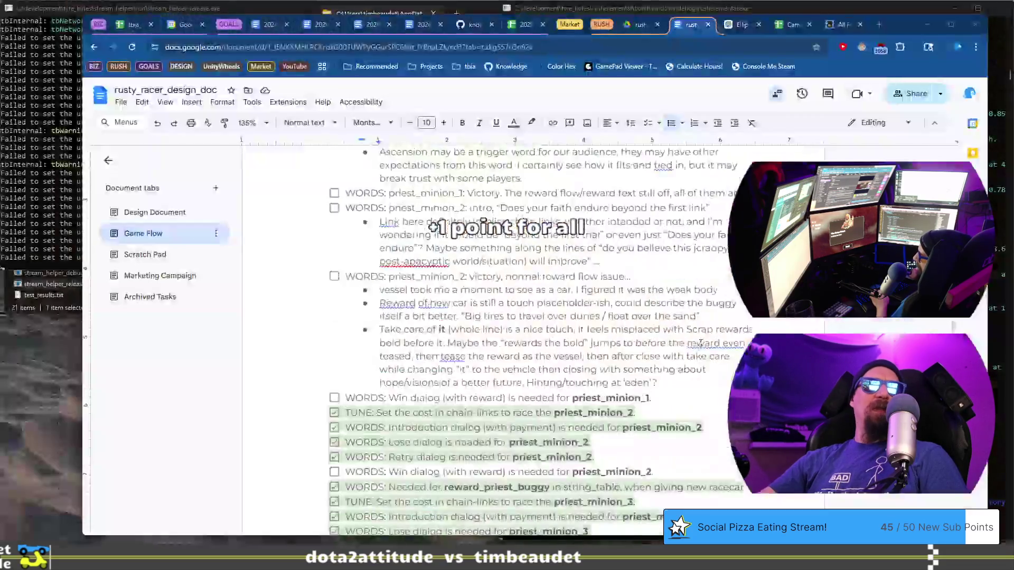
scroll(701, 343, down, 1)
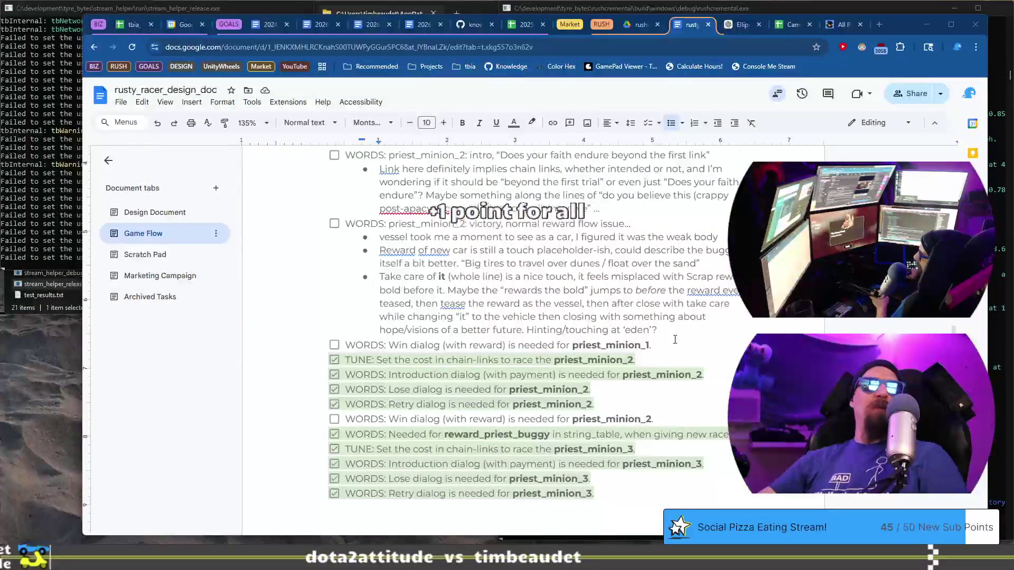
Add a new Game Flow checklist item for the priest_minion_3 intro
click(687, 331)
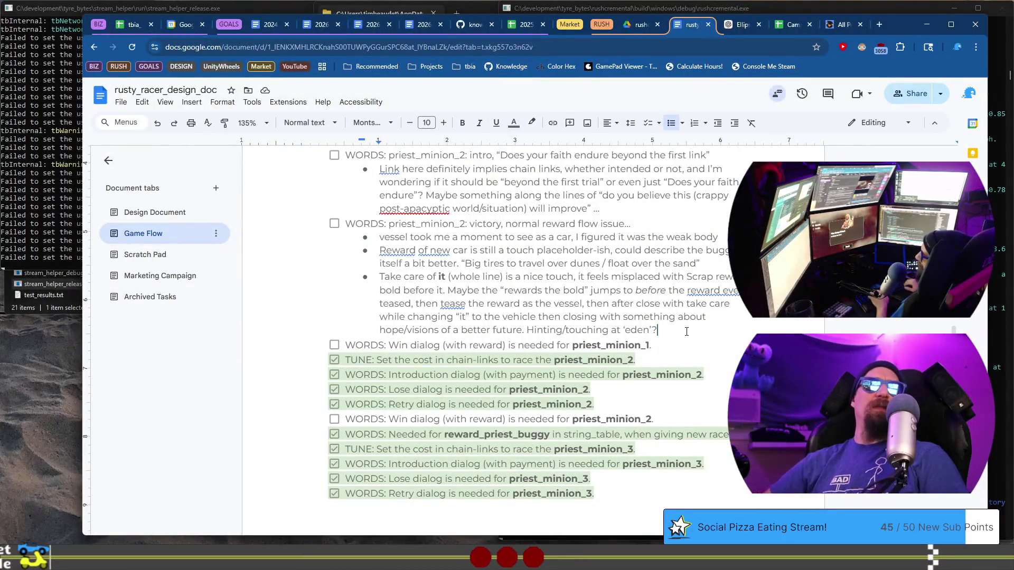
key(Return)
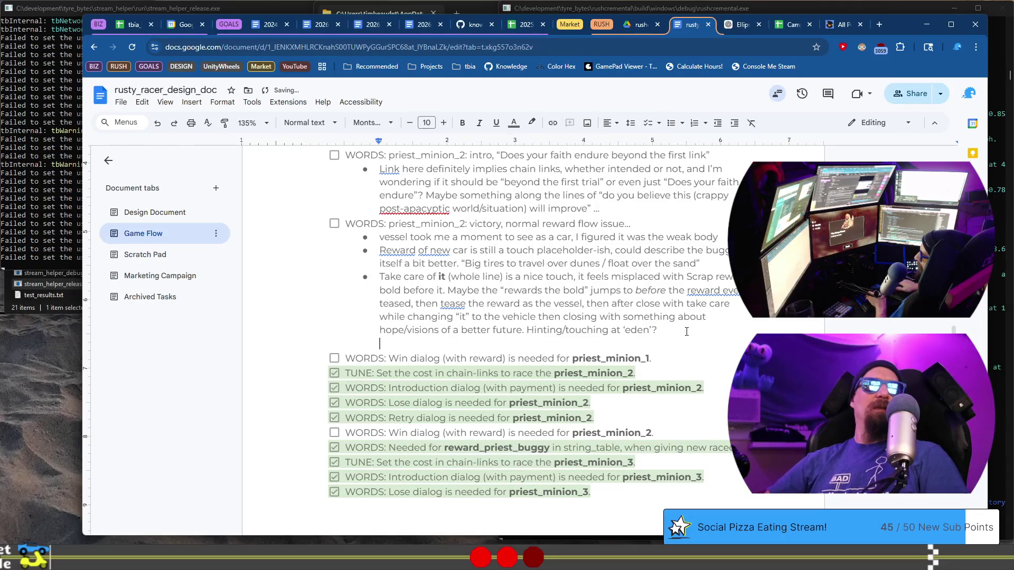
key(ctrl+shift+9)
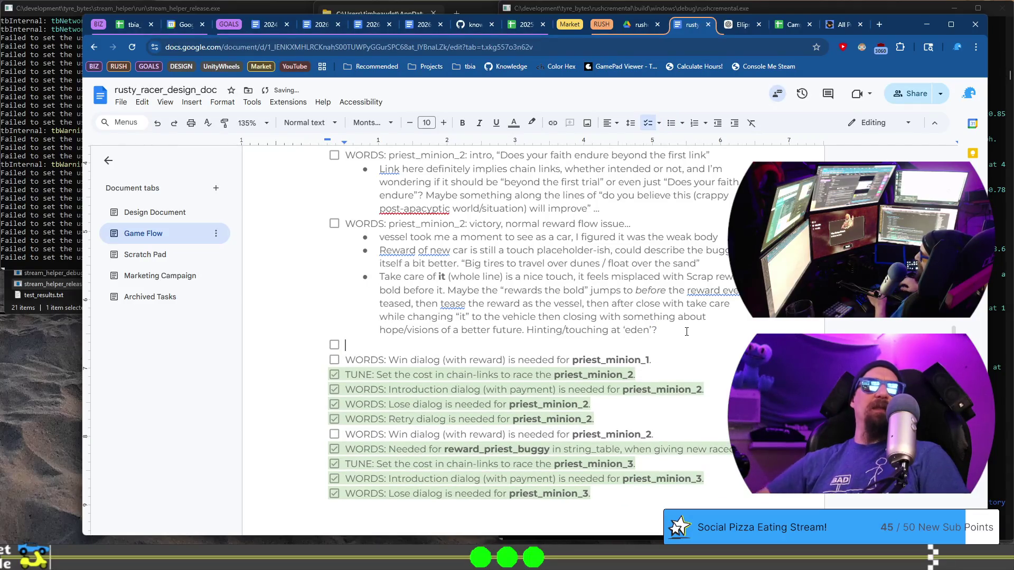
text(WORDS: priest_min)
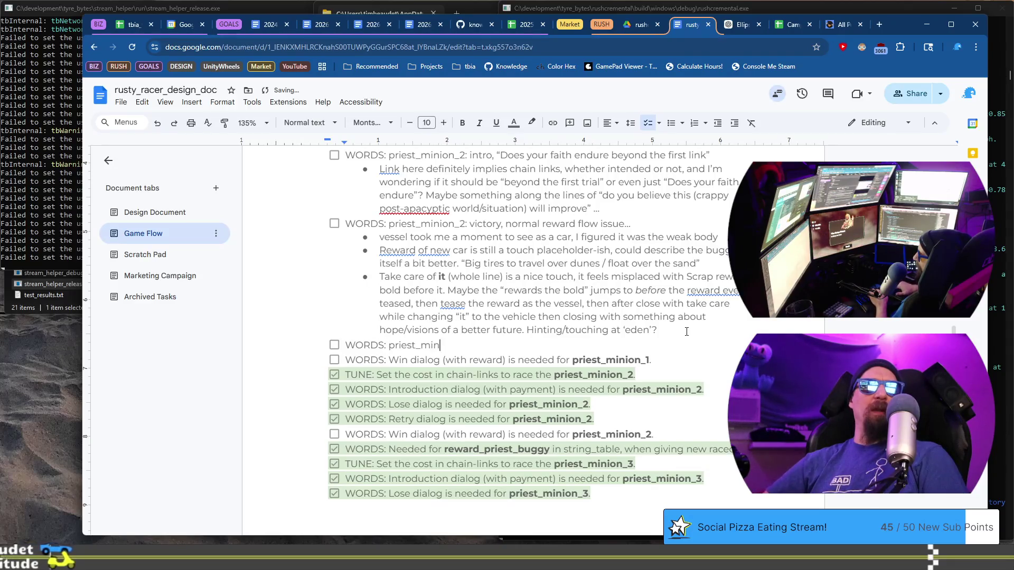
text(, int)
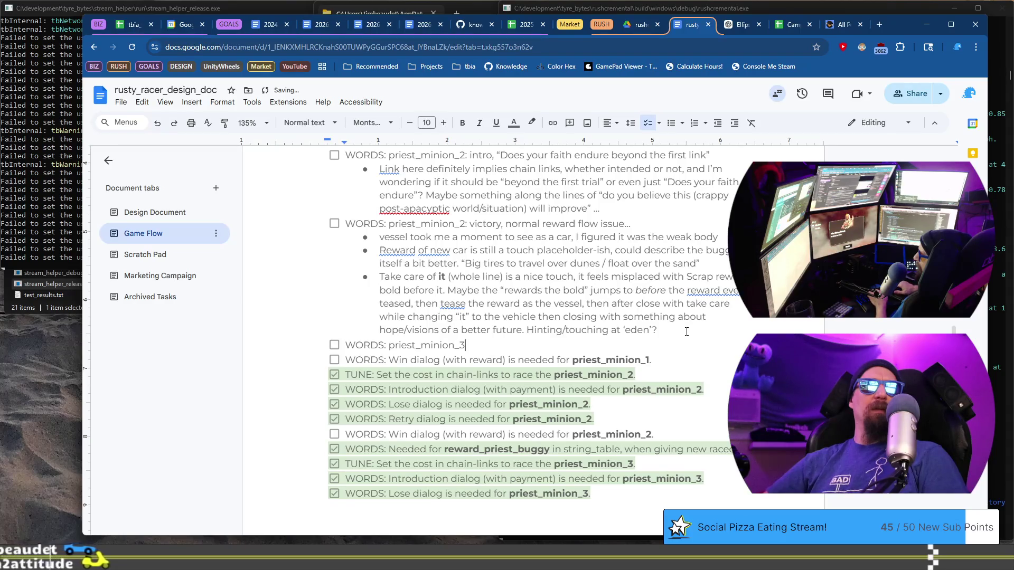
text(ro)
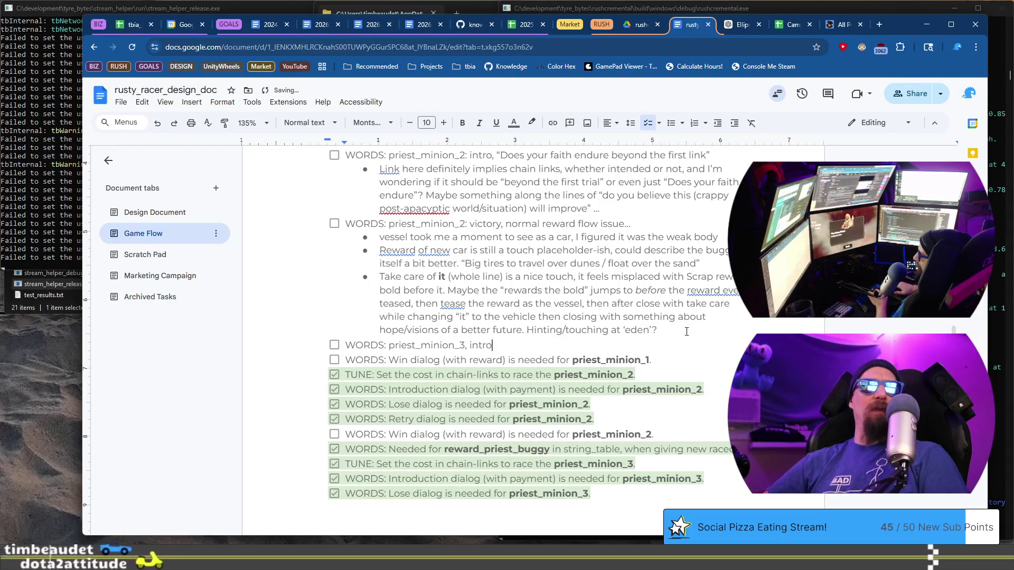
key(ctrl+Left)
key(BackSpace)
key(BackSpace)
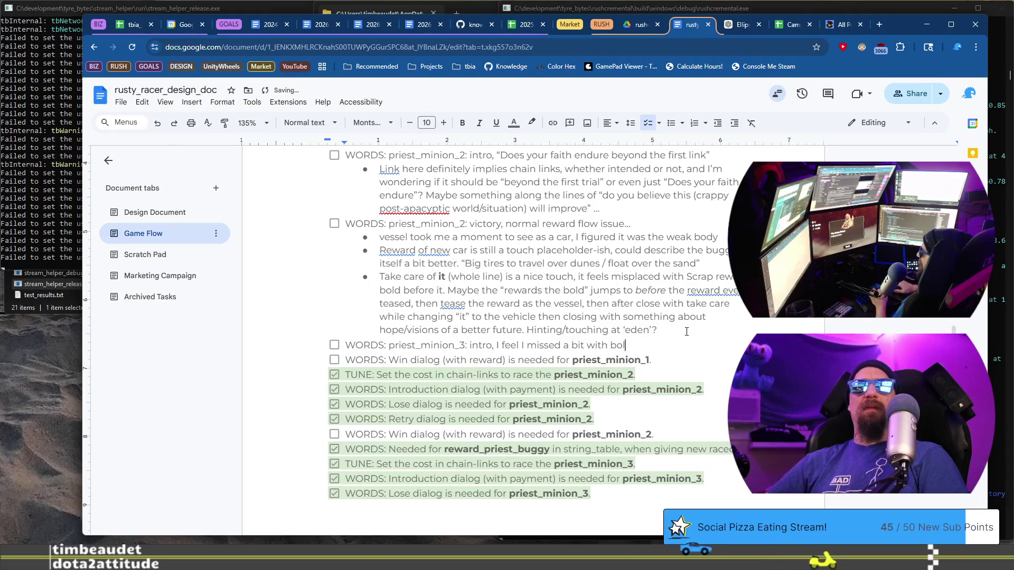
Reword it to 'I feel I'm missing the connections' and add an indented line without a checkbox
key(ctrl+shift+Left)
key(ctrl+shift+Left)
key(ctrl+shift+Left)
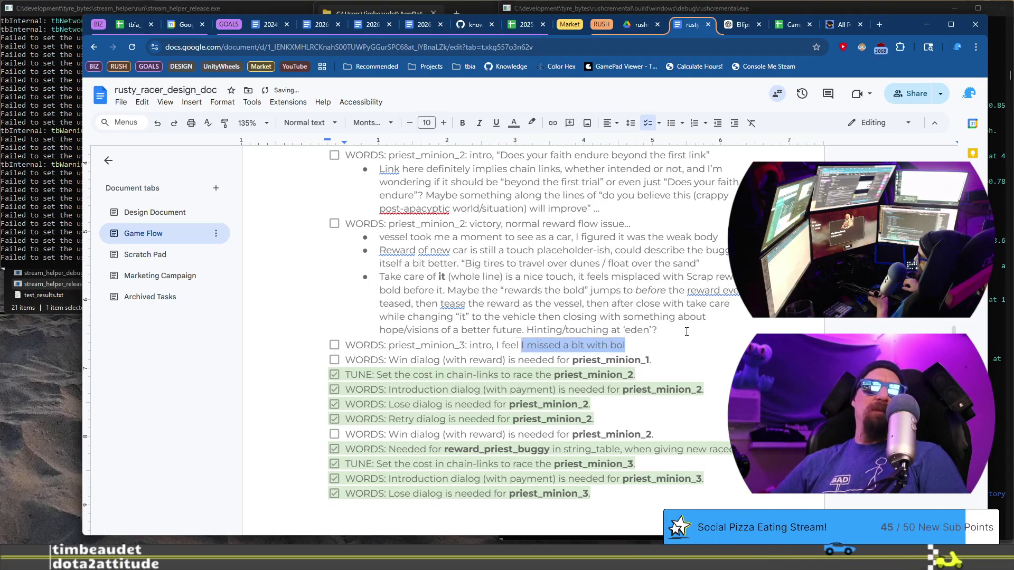
text(I')
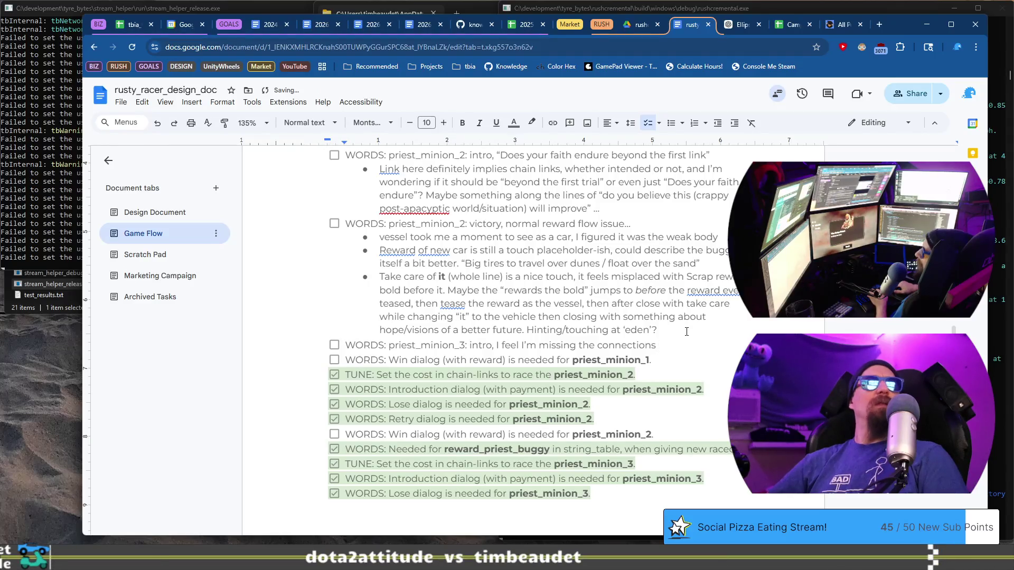
key(Return)
key(Tab)
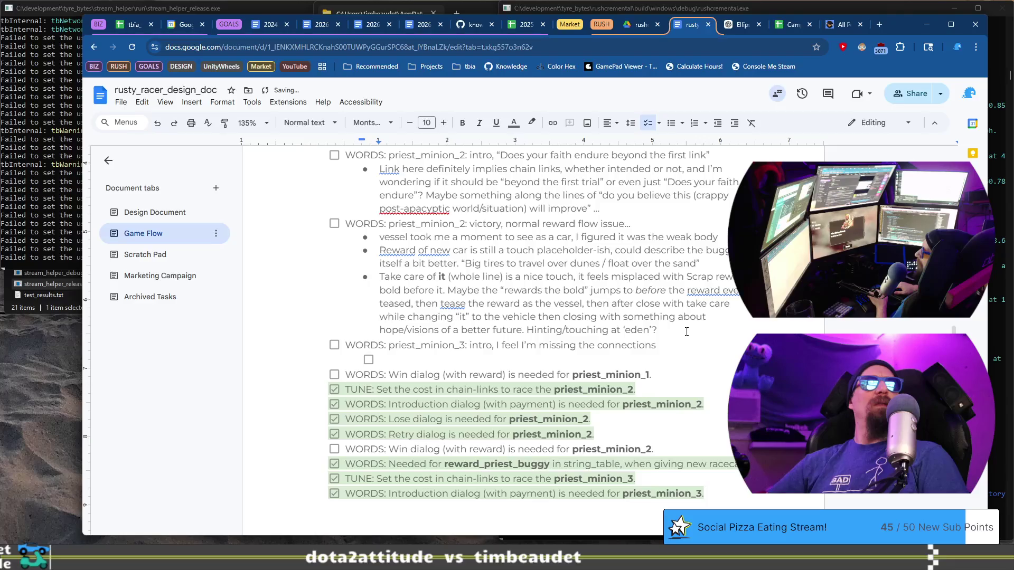
key(BackSpace)
key(BackSpace)
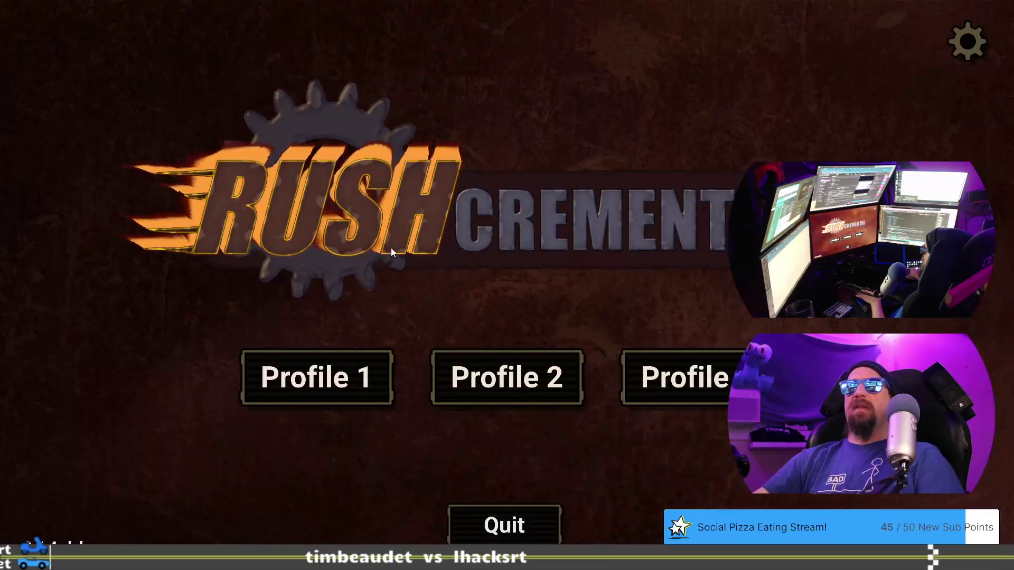
Relaunch the game build, load the desert_pm profile and open the first profile
key(F5)
text(load)
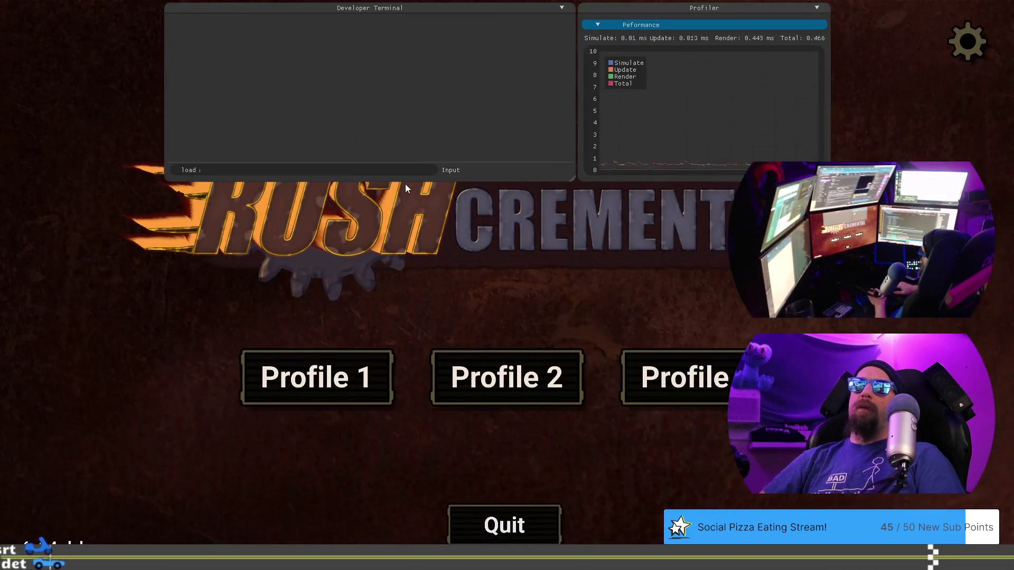
text(desert_pm)
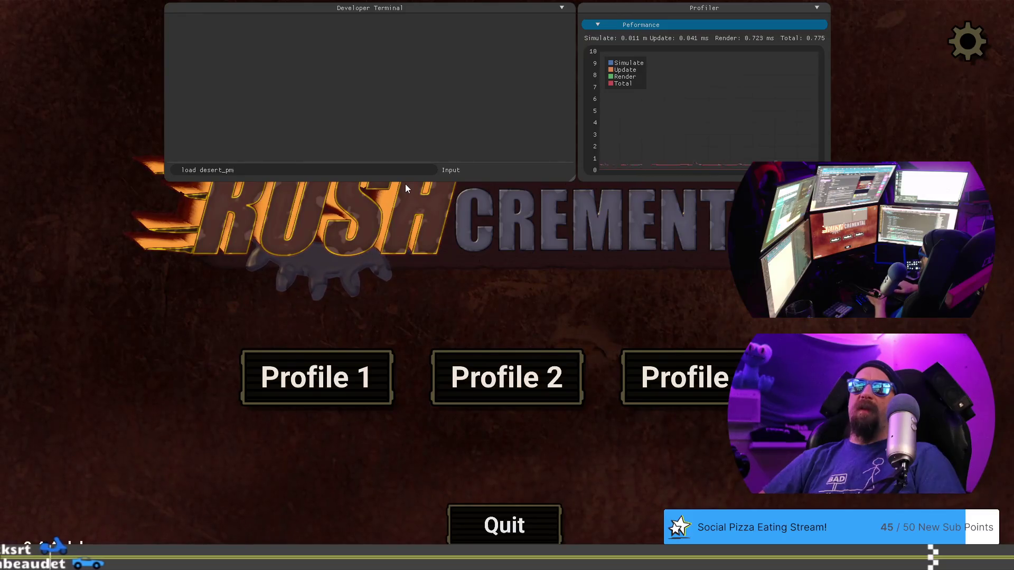
key(Return)
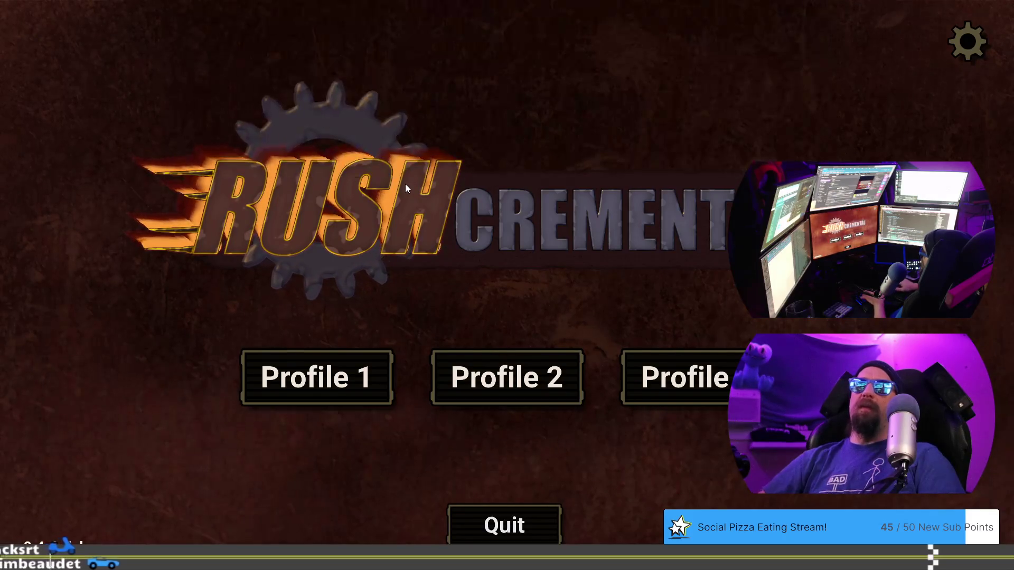
click(340, 377)
Pay 6 chain links for Disciple Paul's challenge and advance through the sermon dialogue
click(354, 39)
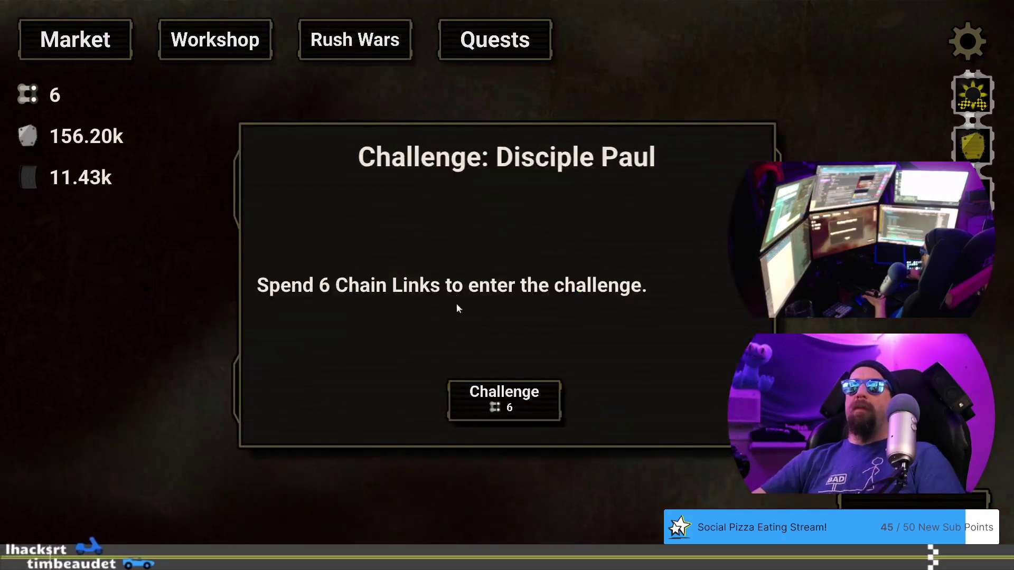
click(505, 401)
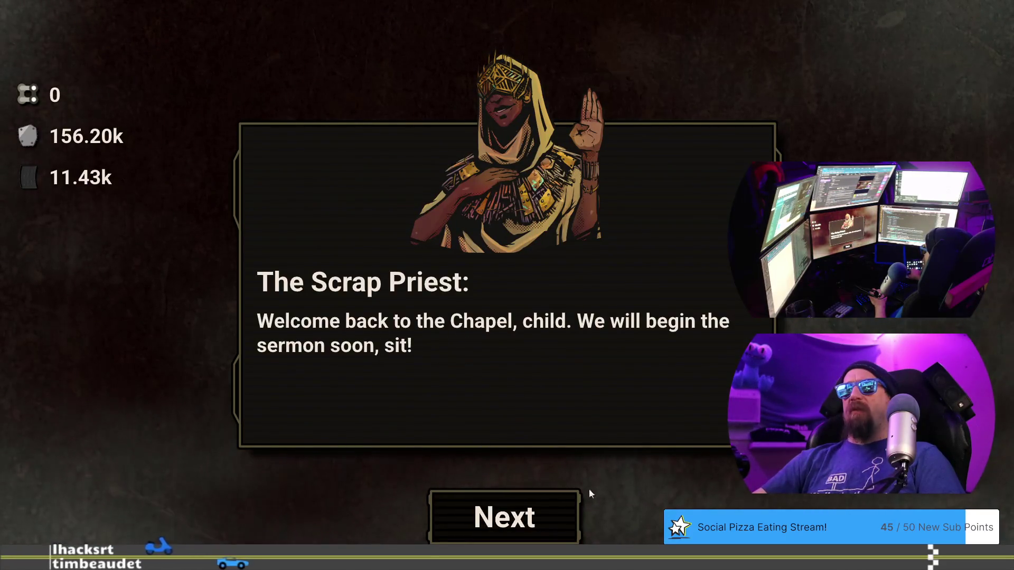
click(541, 522)
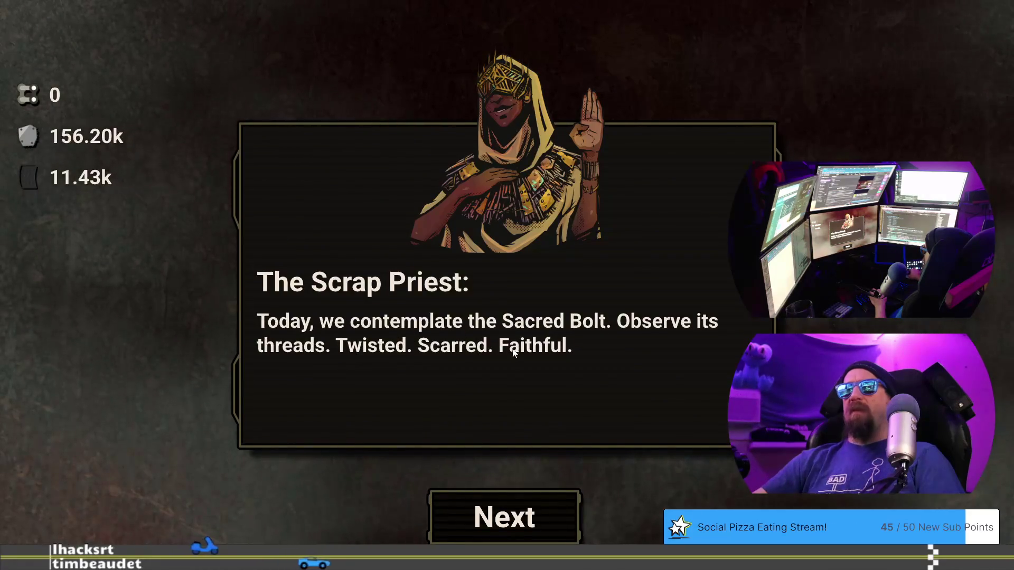
click(534, 512)
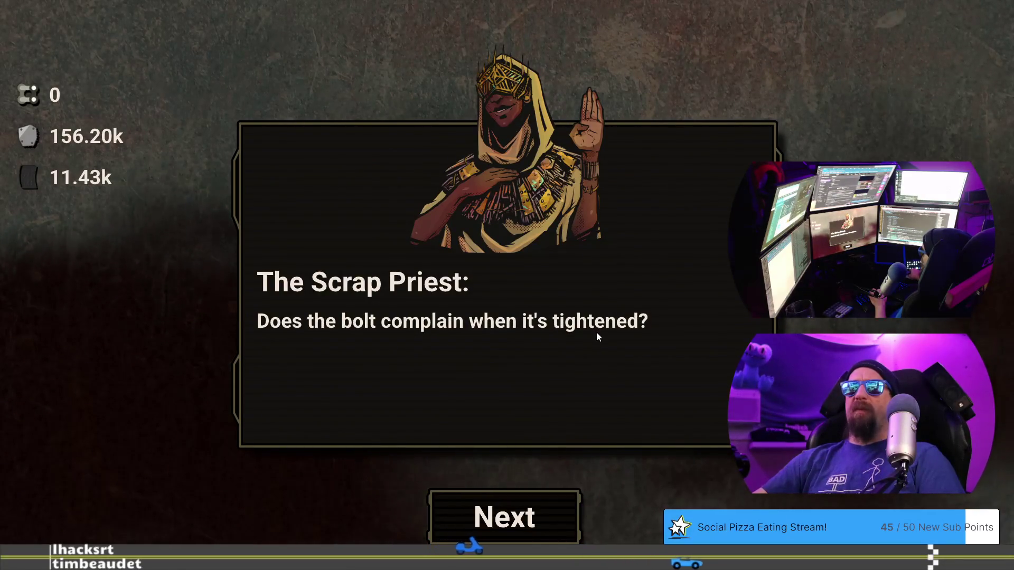
click(531, 516)
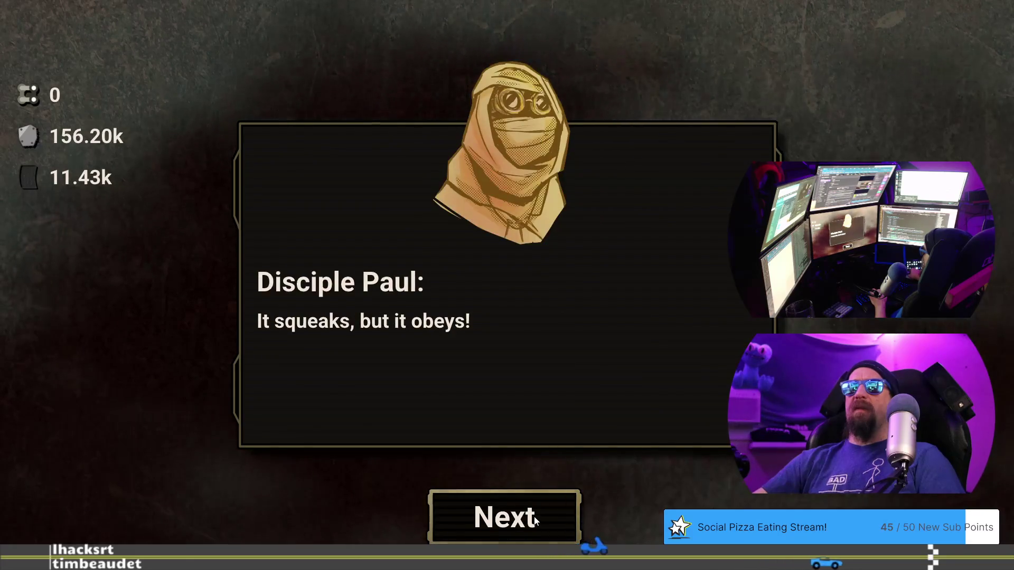
click(534, 516)
click(534, 516)
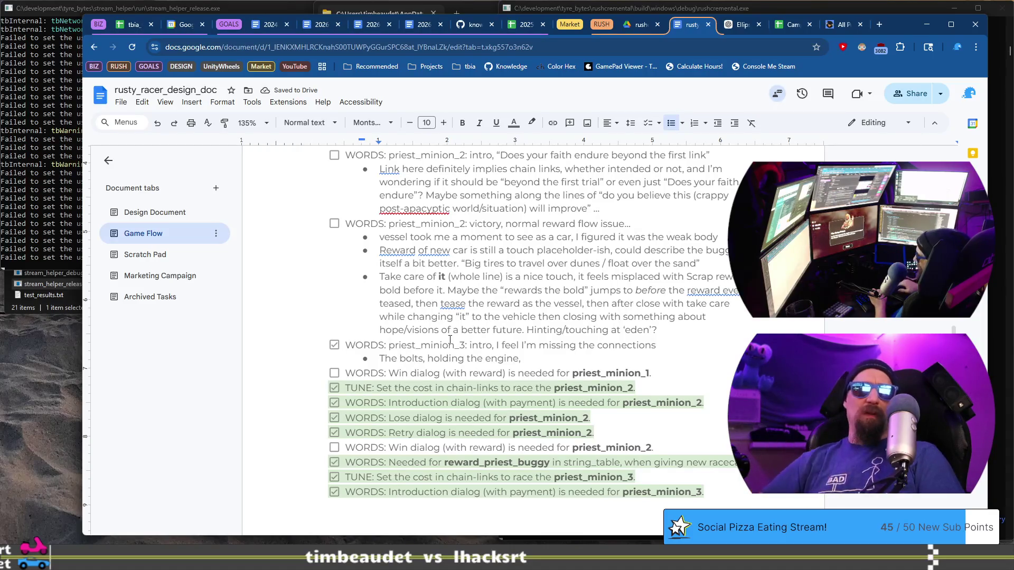
Start the sub-bullet with 'just so' feels a bit short, then the rest of the sermon
key(Home)
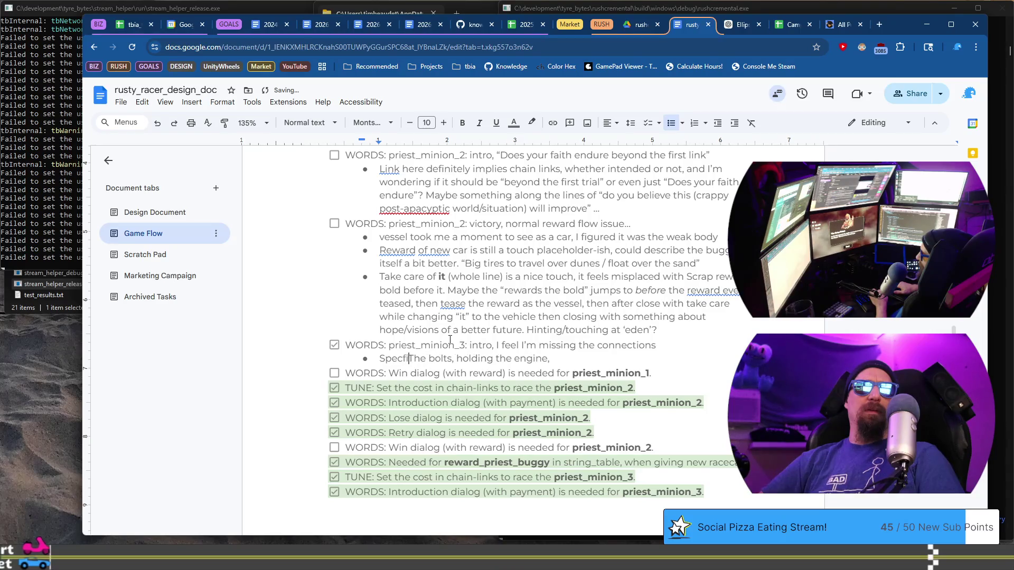
text(cially )
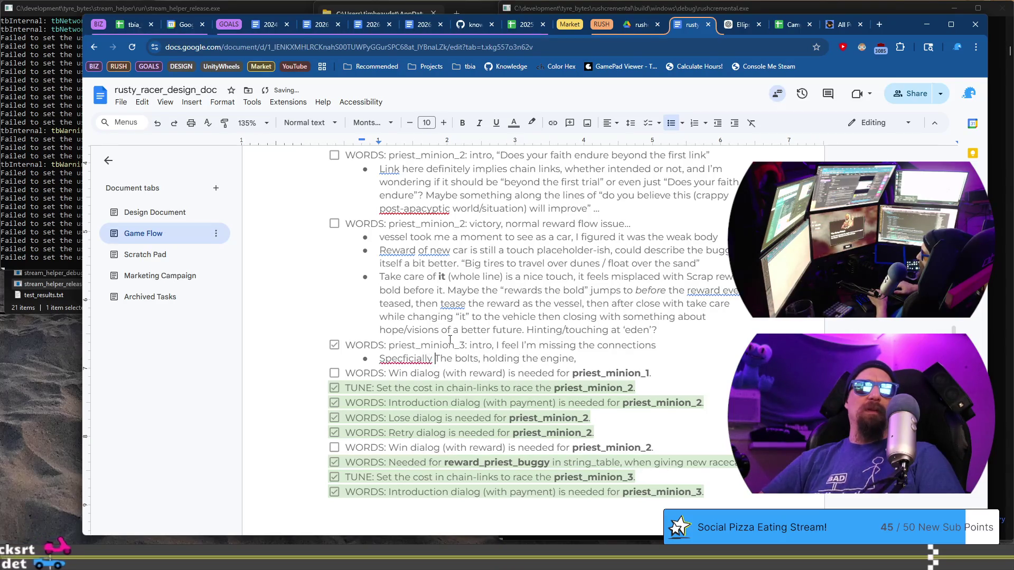
text("just so" feels )
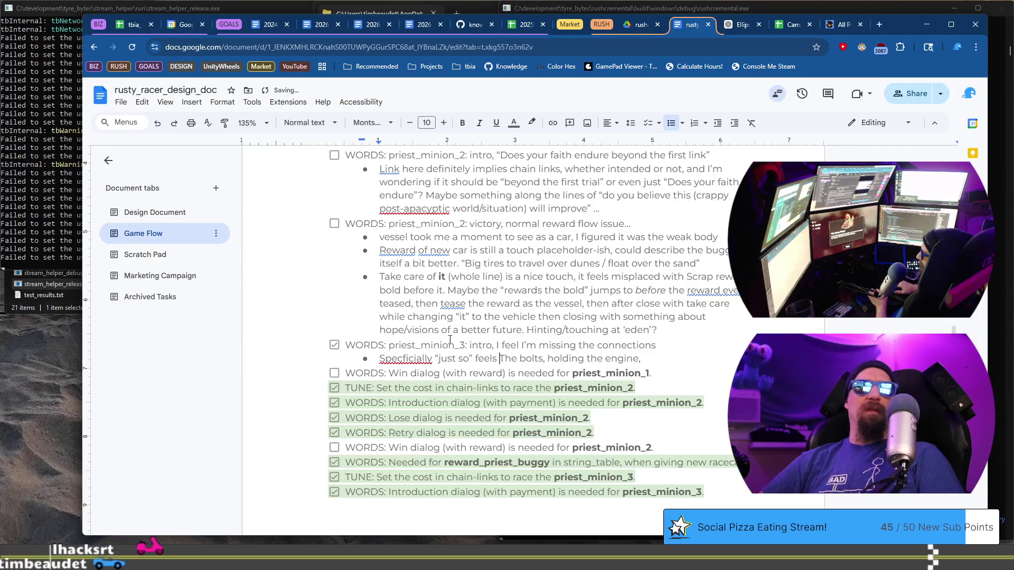
text(a bit short, then)
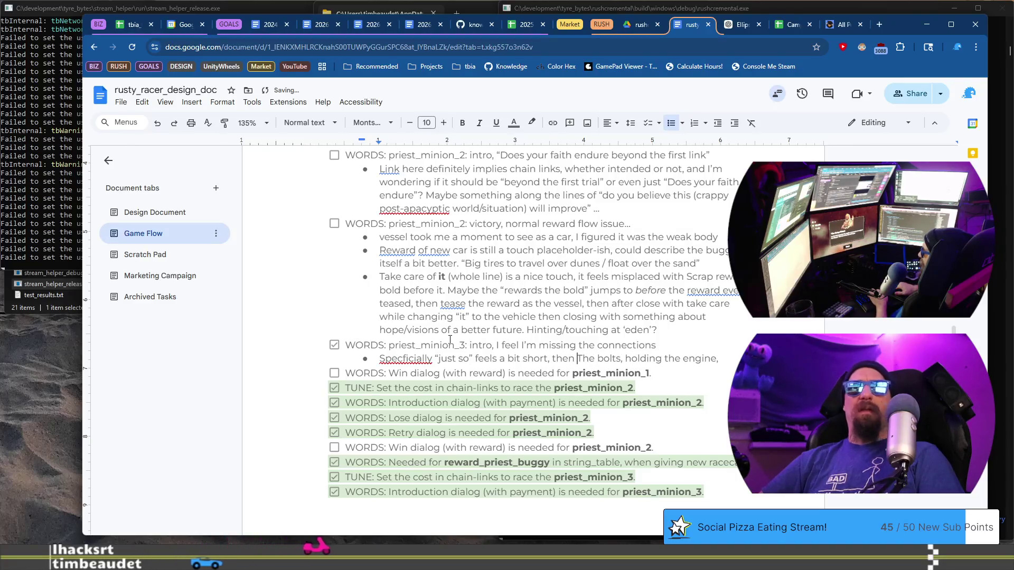
text(the rest o)
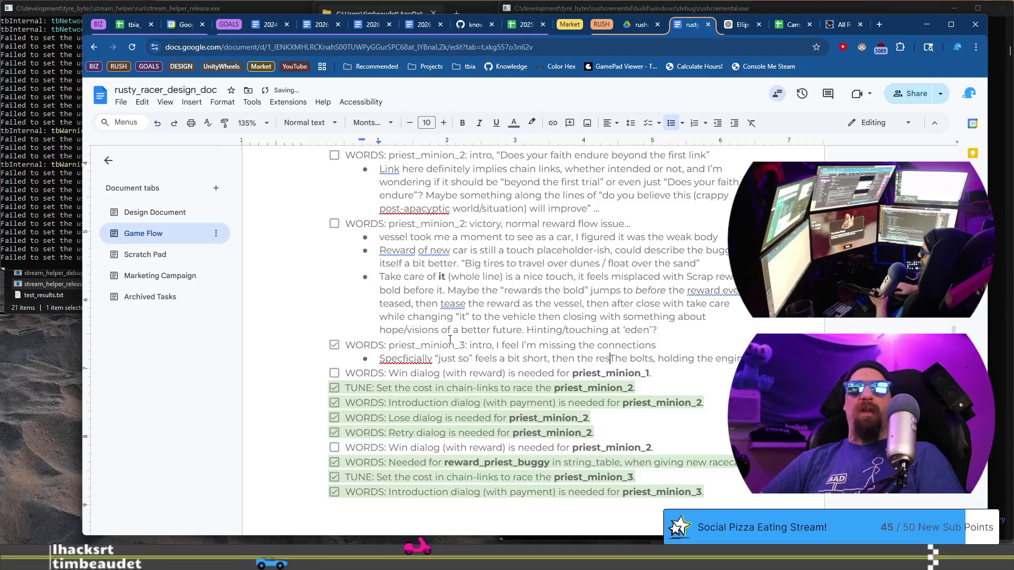
text(f the sermon “)
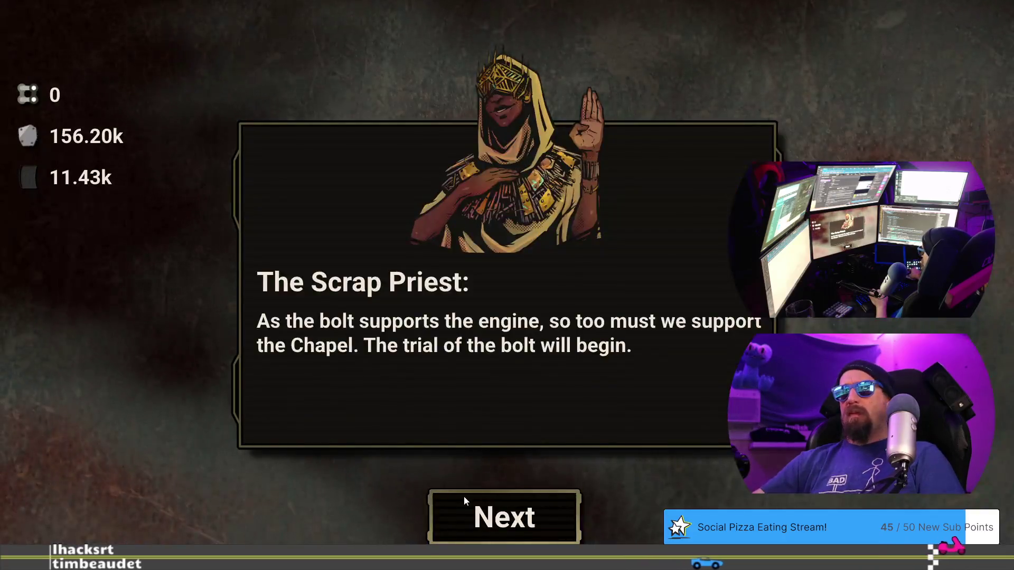
click(468, 502)
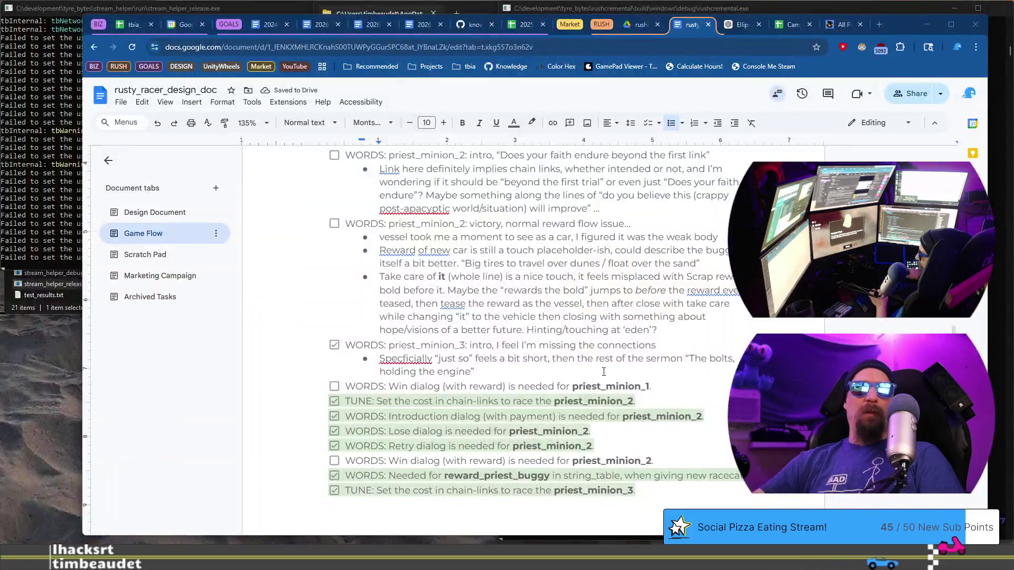
Relaunch the build and load desert_pm3 from the developer terminal
click(603, 371)
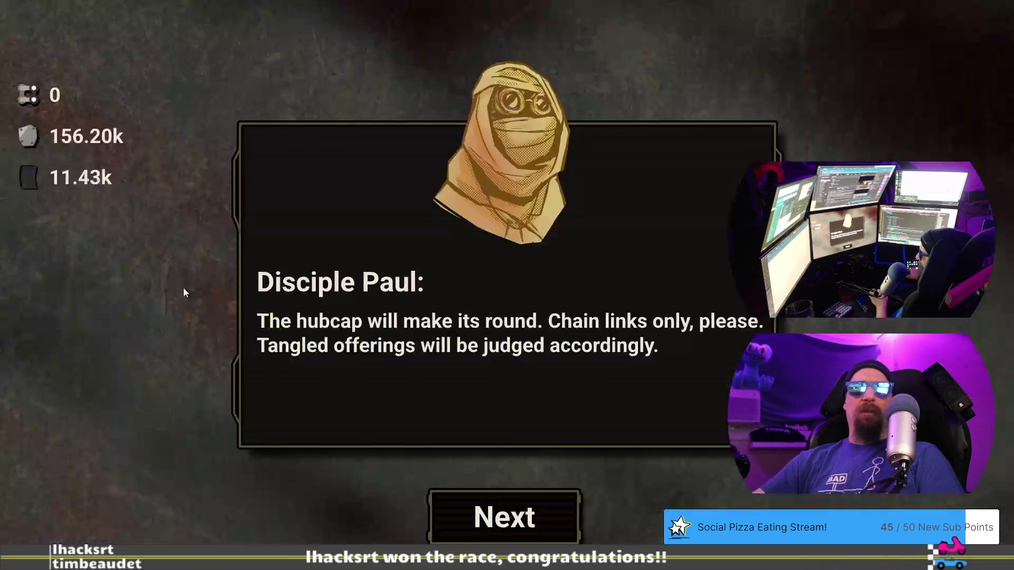
key(F5)
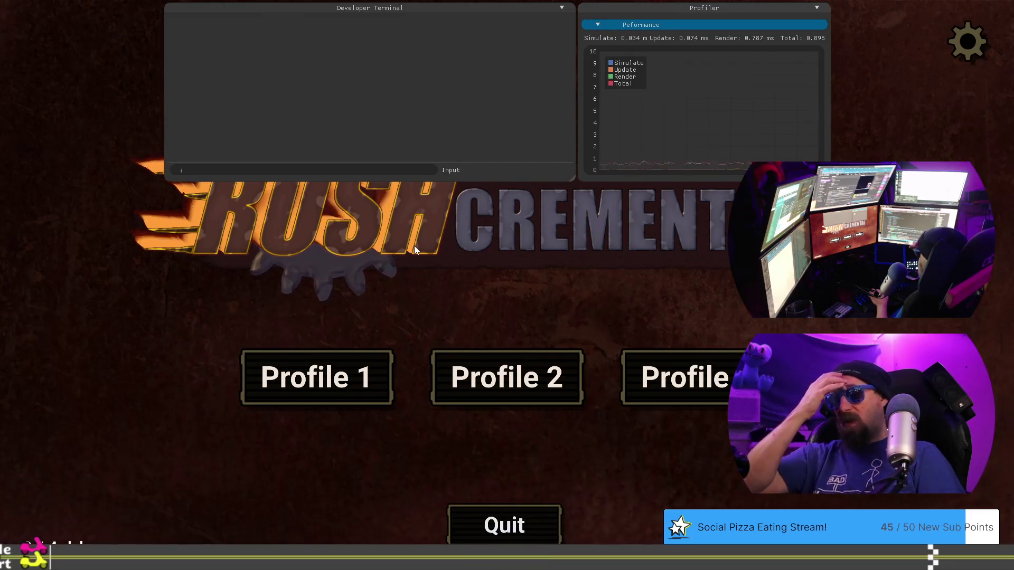
text(l)
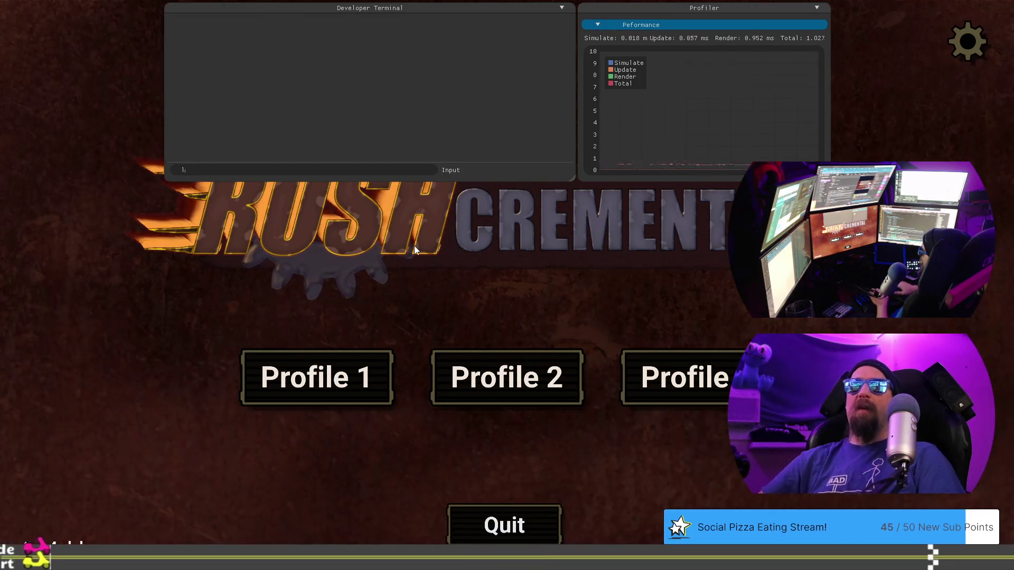
text(oad des)
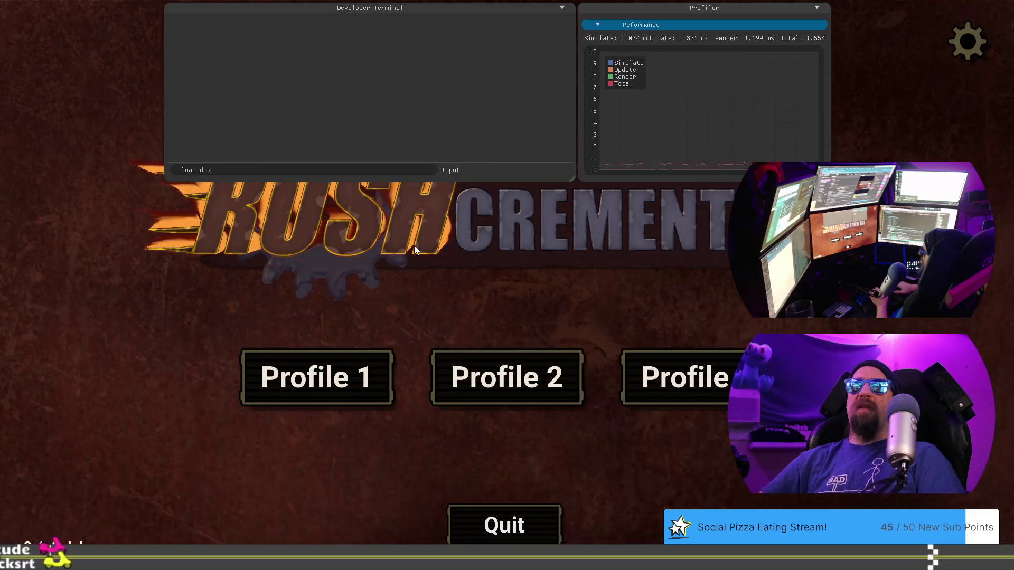
text(ert_pm3)
key(Return)
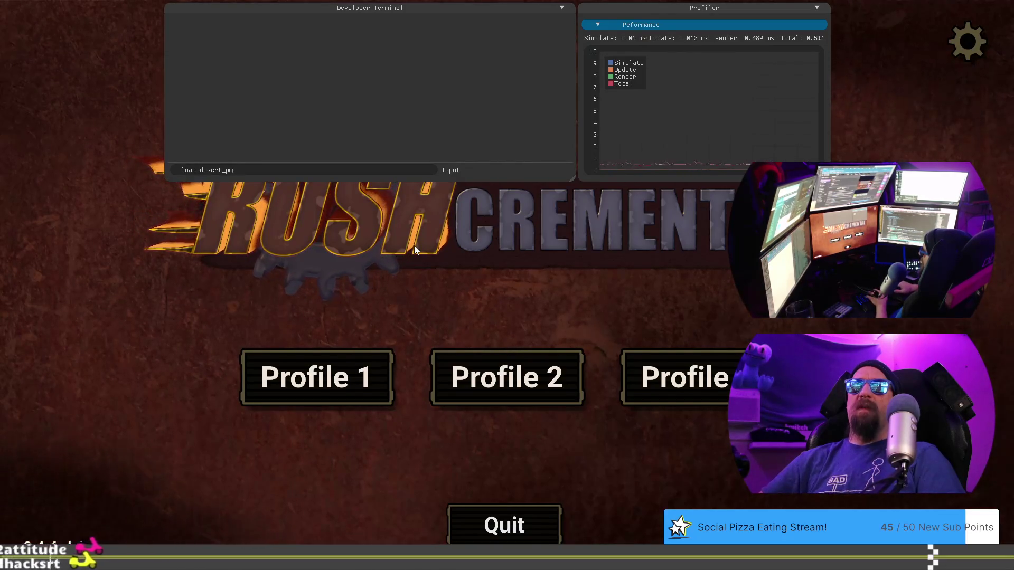
key(grave)
Open Profile 1, pay 6 chain links for Disciple Paul's challenge and advance the dialogue
click(372, 393)
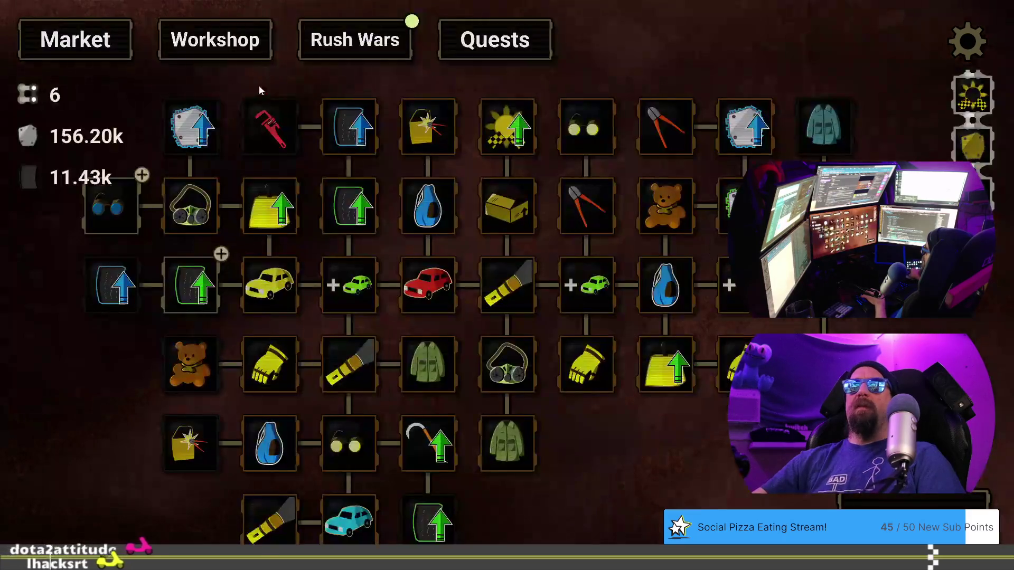
click(352, 40)
click(515, 399)
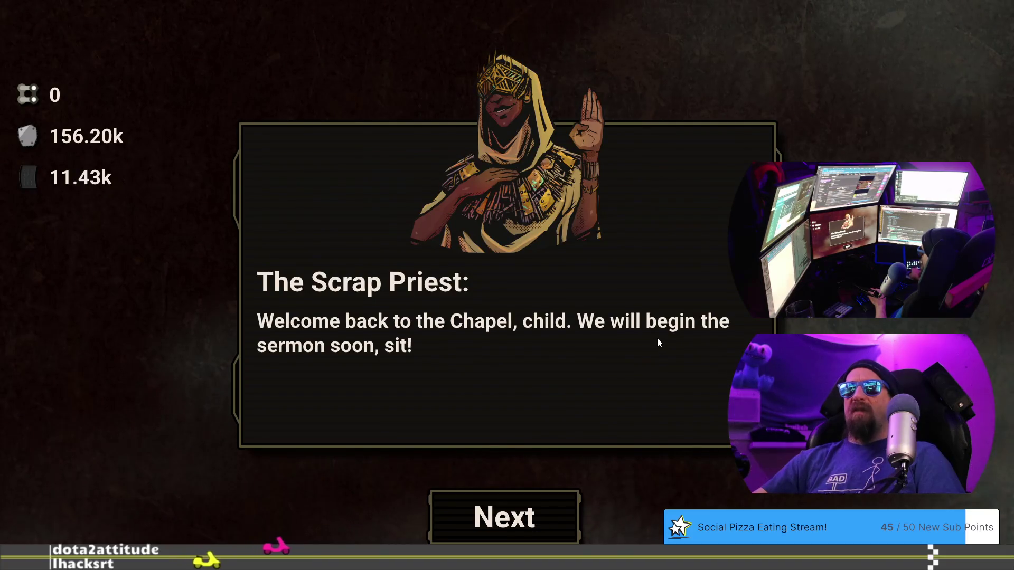
click(518, 524)
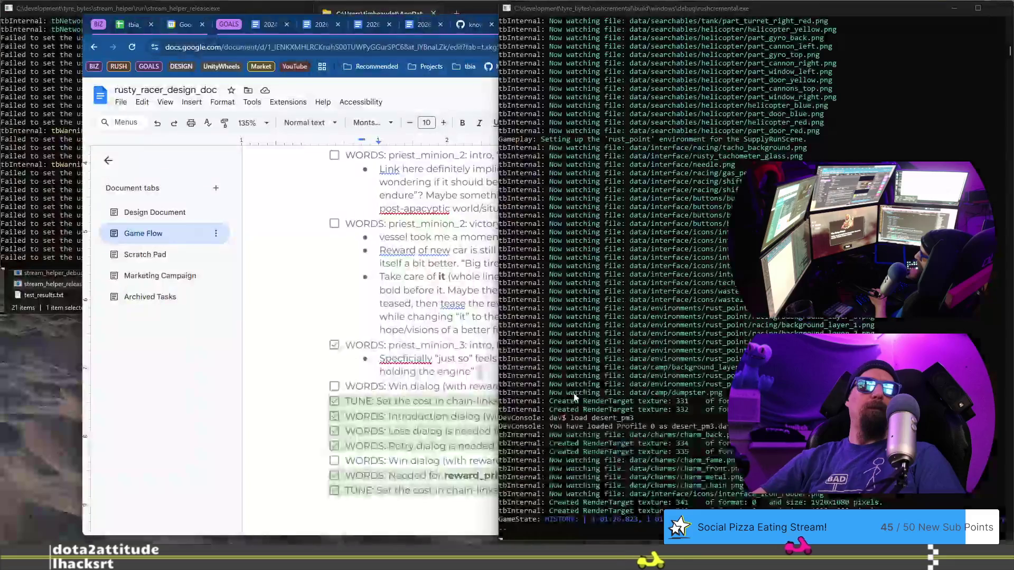
Start a new bullet above the existing priest_minion_3 note in the doc
key(alt+Tab)
click(370, 358)
key(Return)
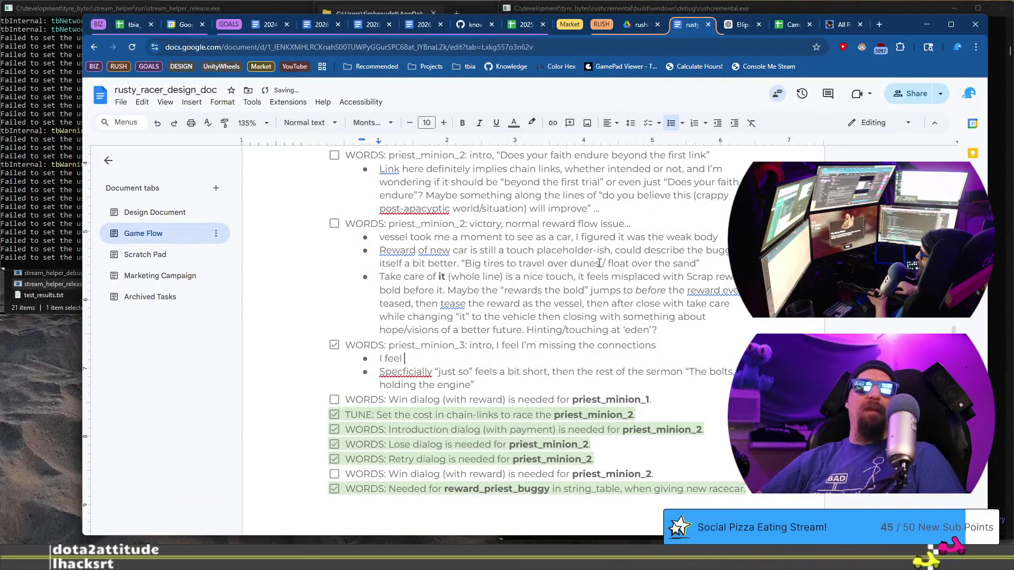
Begin the Sacred Bolt contemplation feedback with 'I feel'
text(I like the contemplat)
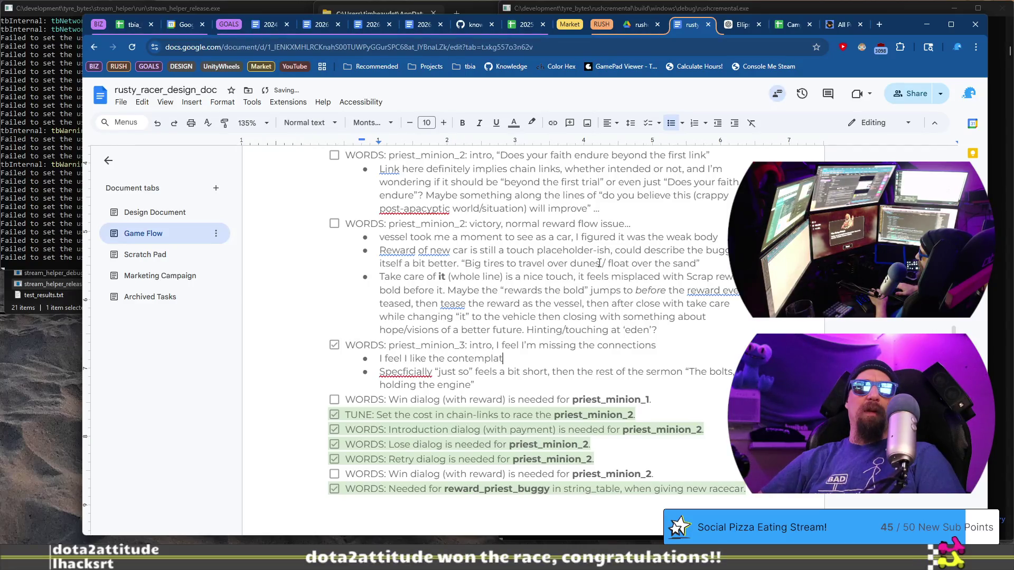
text(e the Sacred Bolt, it feels)
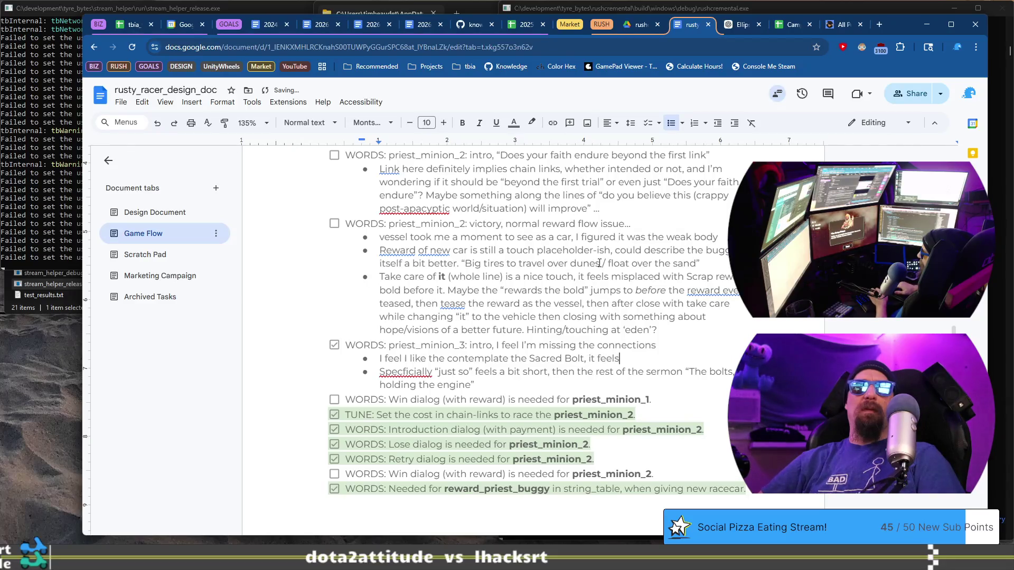
text( perhaps lit)
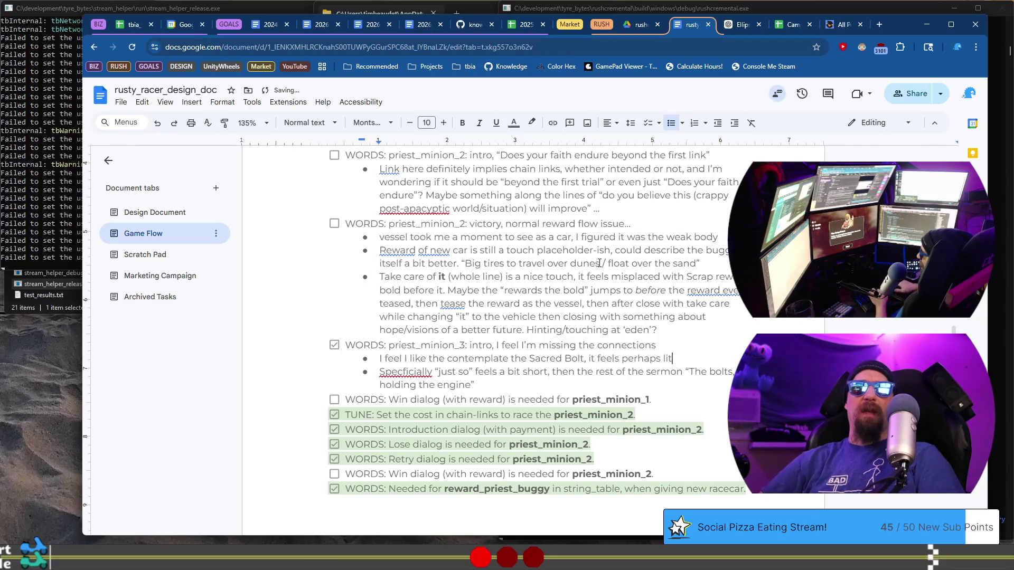